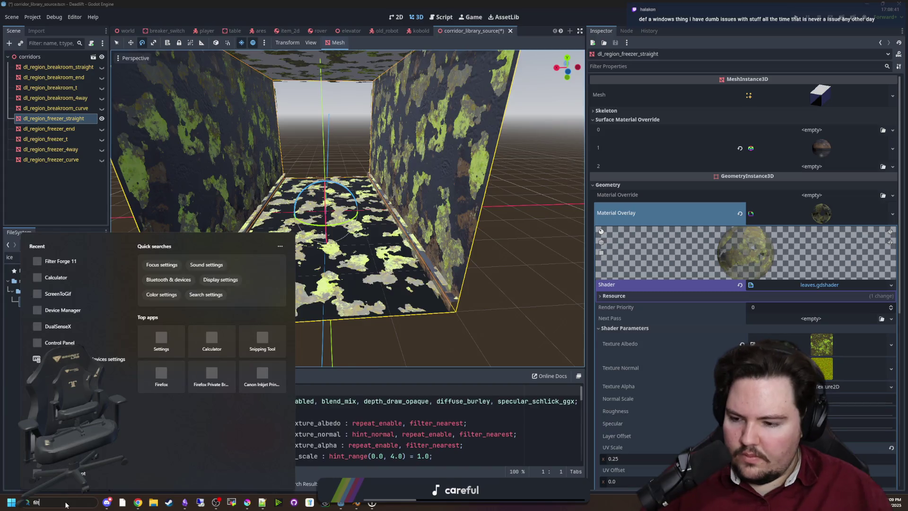
Step: Launch Filter Forge 11 from Windows search and reopen the recent maze-game.ffproj project
{"action": "type", "text": "task"}
{"action": "left_click", "coordinate": [70, 279]}
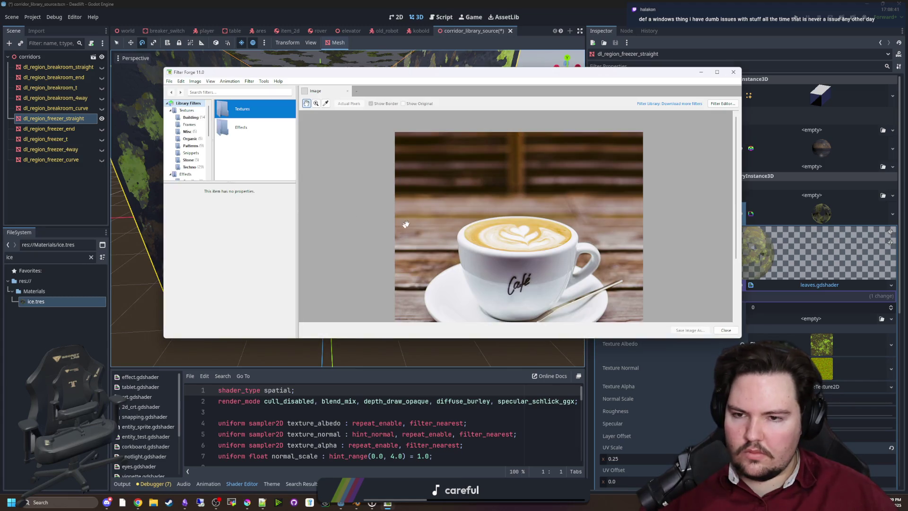
{"action": "left_click", "coordinate": [169, 81]}
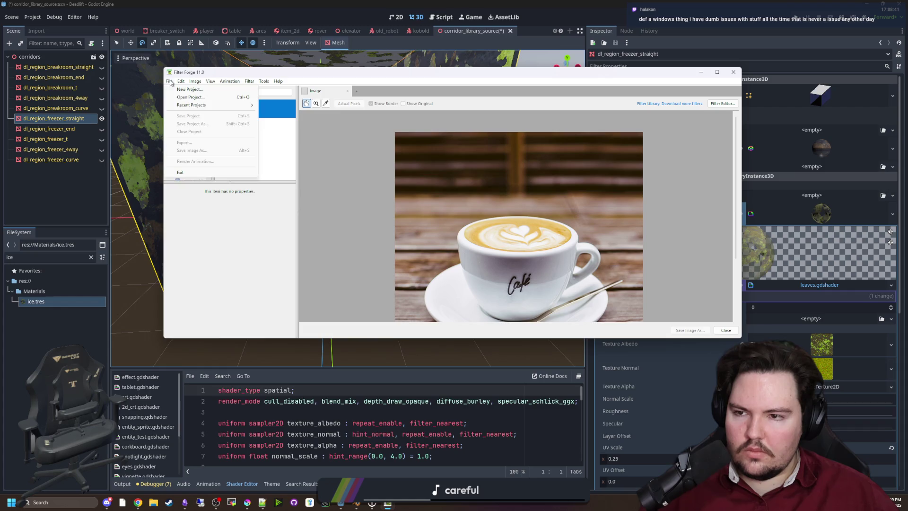
{"action": "mouse_move", "coordinate": [215, 110]}
{"action": "left_click", "coordinate": [281, 104]}
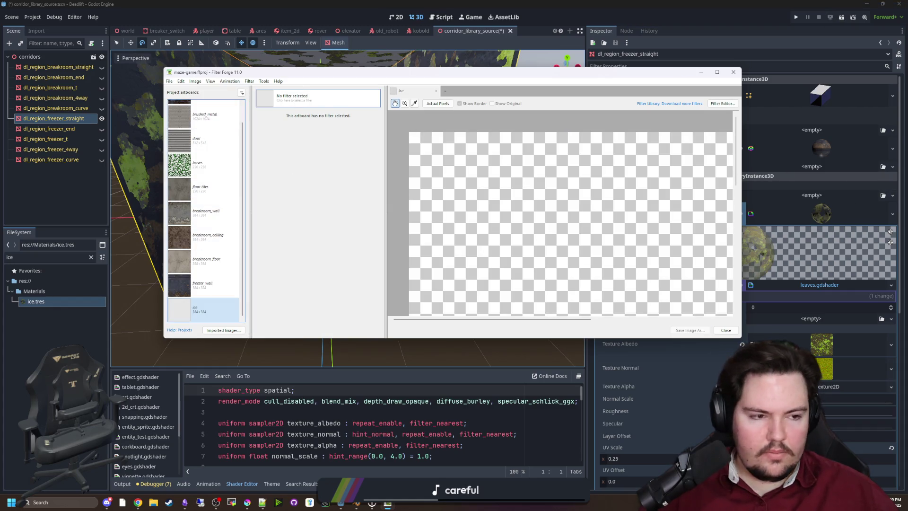
Step: Move the 'Getting the list of filters' notice aside and cancel the Filter Library download
{"action": "key", "text": "alt+Tab"}
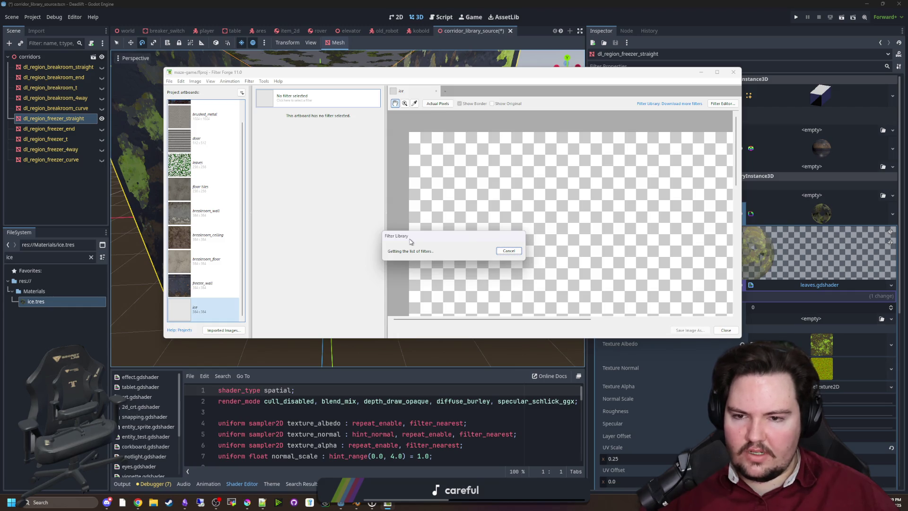
{"action": "mouse_move", "coordinate": [410, 242]}
{"action": "left_mouse_down"}
{"action": "mouse_move", "coordinate": [265, 285]}
{"action": "mouse_move", "coordinate": [298, 280]}
{"action": "left_mouse_up"}
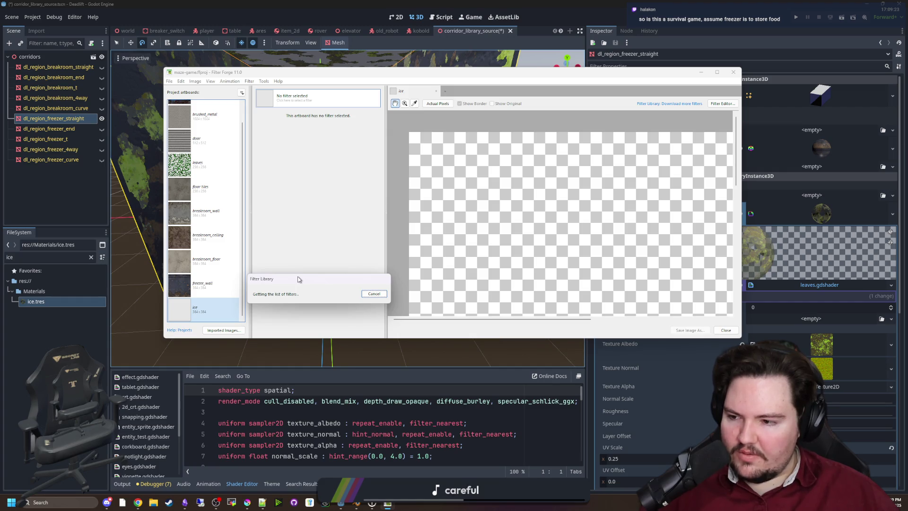
{"action": "left_click_drag", "start_coordinate": [268, 280], "coordinate": [268, 141]}
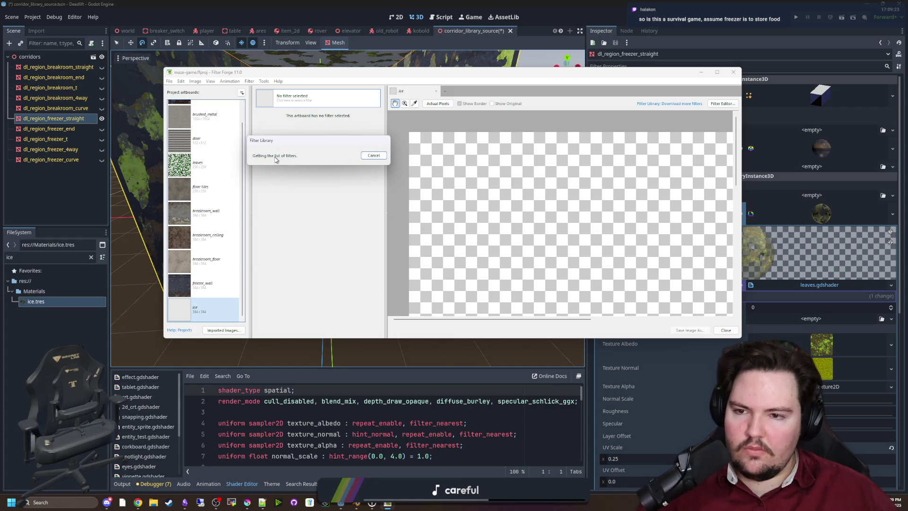
{"action": "left_click", "coordinate": [385, 158]}
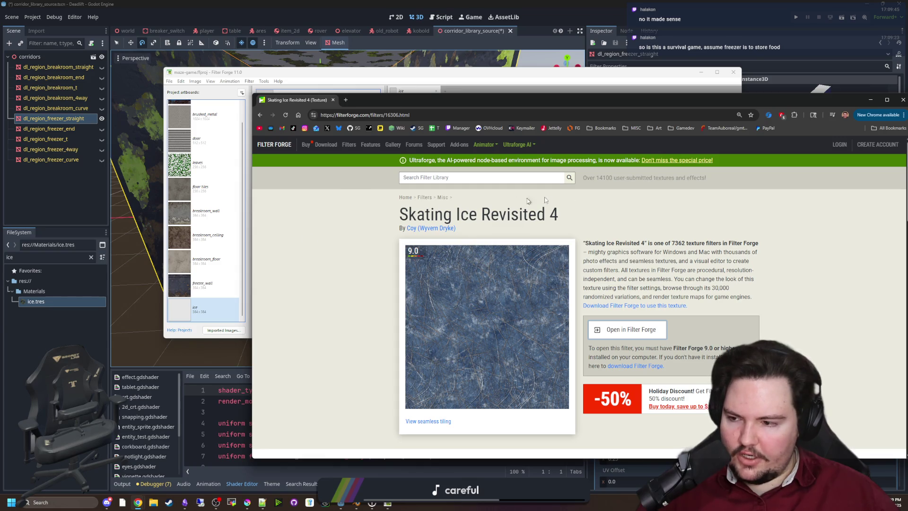
Step: Close the Skating Ice Revisited 4 page and minimize the other Chrome window
{"action": "left_click", "coordinate": [339, 114]}
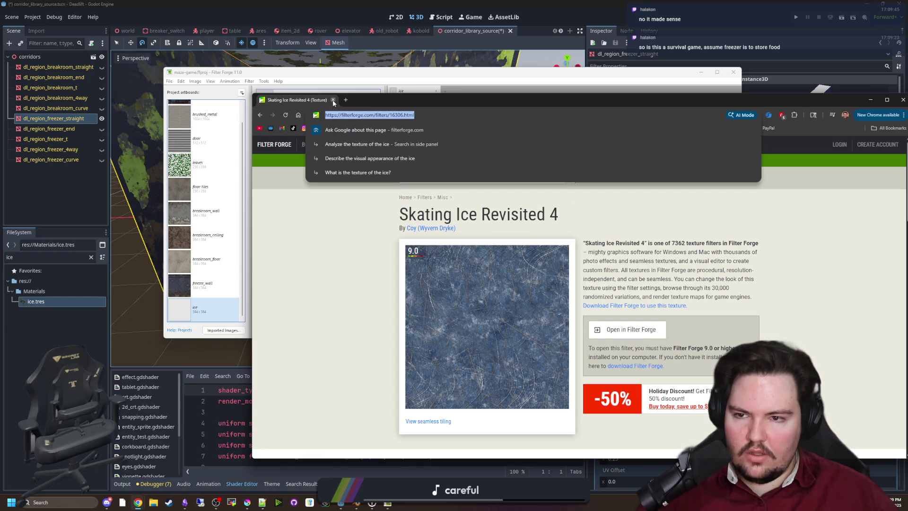
{"action": "left_click", "coordinate": [333, 100]}
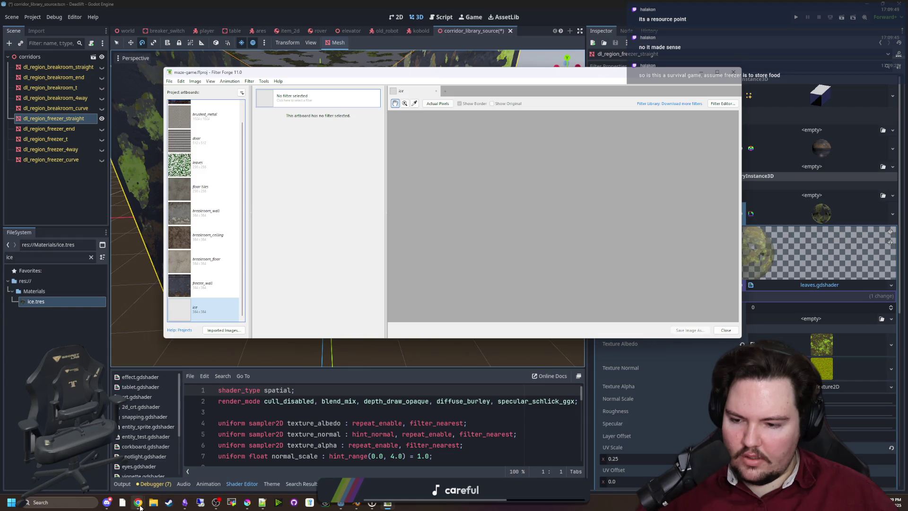
{"action": "mouse_move", "coordinate": [139, 504]}
{"action": "left_click", "coordinate": [271, 461]}
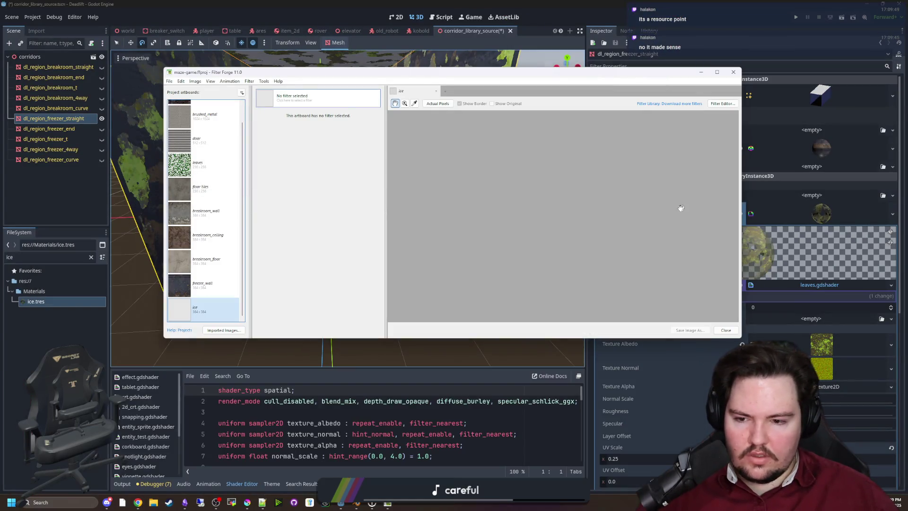
{"action": "left_click", "coordinate": [138, 503]}
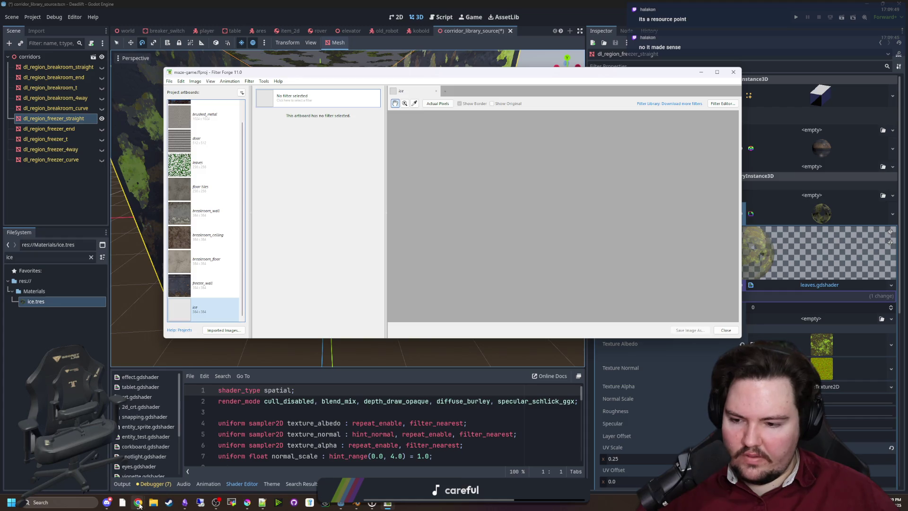
{"action": "mouse_move", "coordinate": [139, 505]}
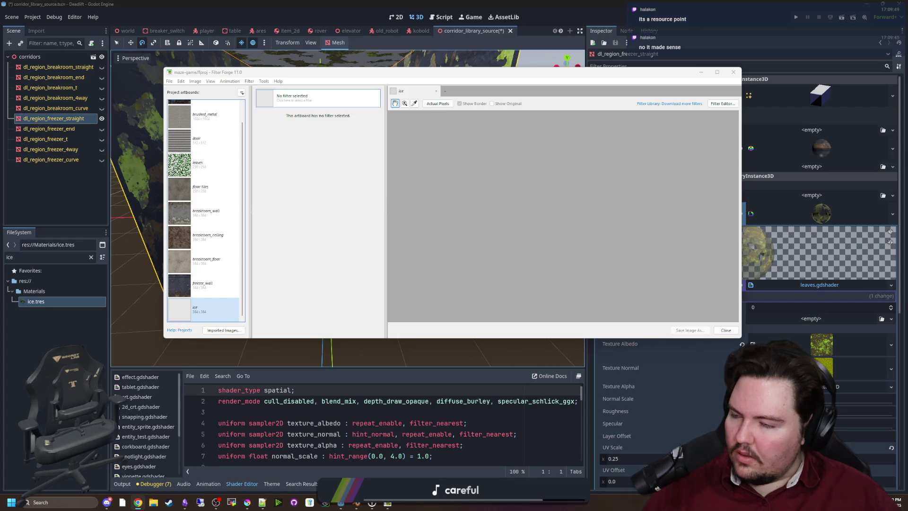
Step: Close the Filter Forge window, then bring up Task Manager's Processes list
{"action": "left_click", "coordinate": [733, 72]}
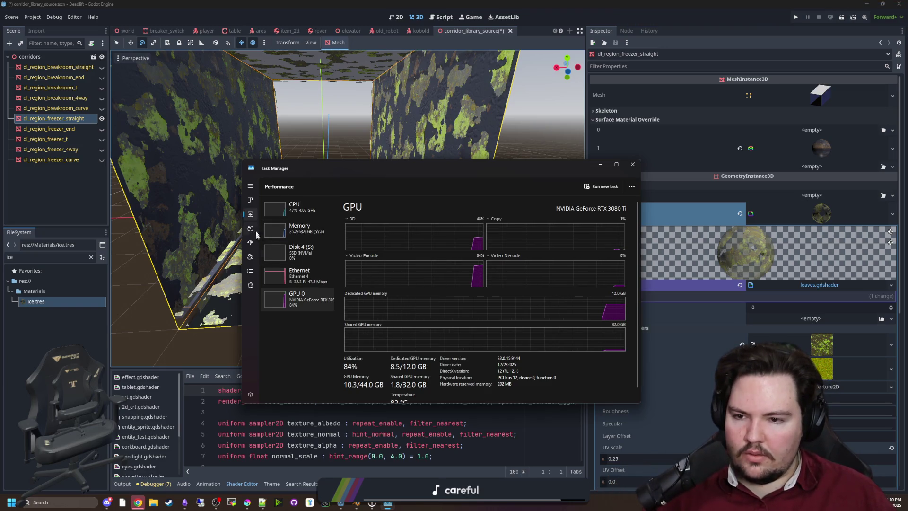
{"action": "left_click", "coordinate": [250, 200]}
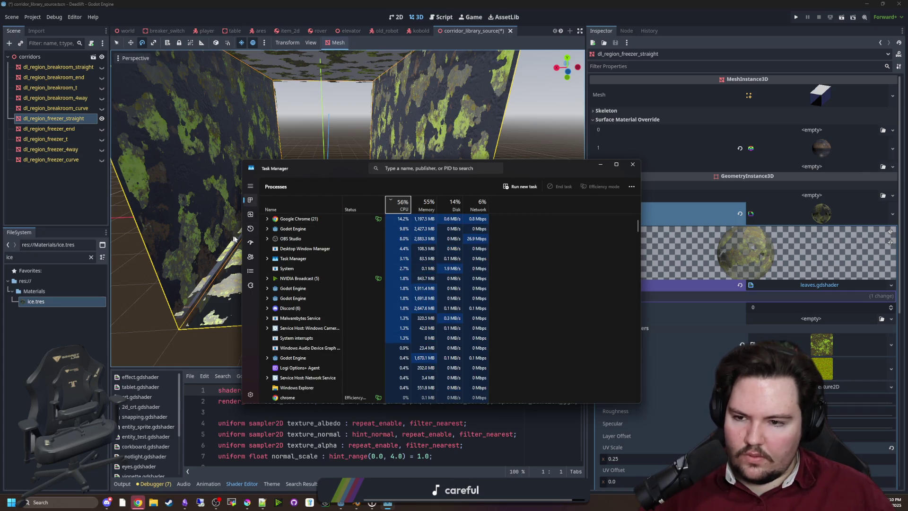
Step: Search Task Manager's Details list for 'filter', find no match, and close Task Manager
{"action": "left_click", "coordinate": [249, 271]}
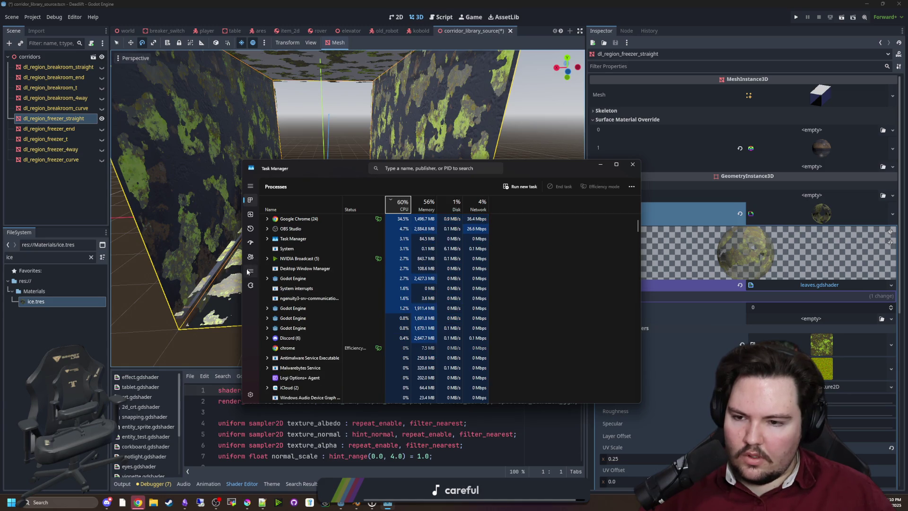
{"action": "left_click", "coordinate": [415, 168]}
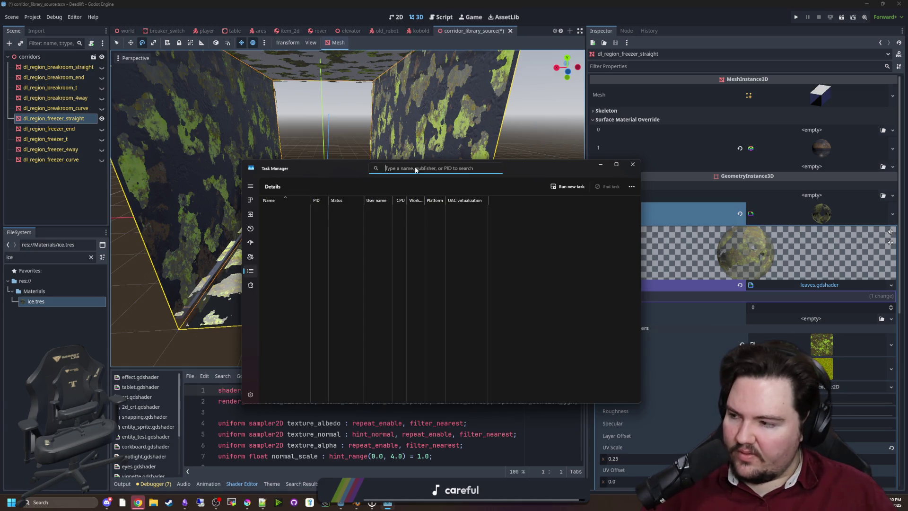
{"action": "type", "text": "filter"}
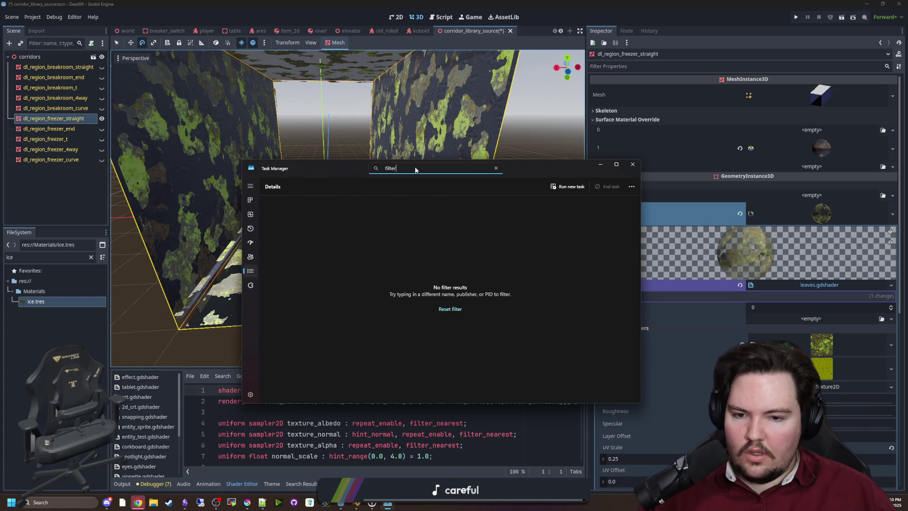
{"action": "left_click", "coordinate": [633, 164]}
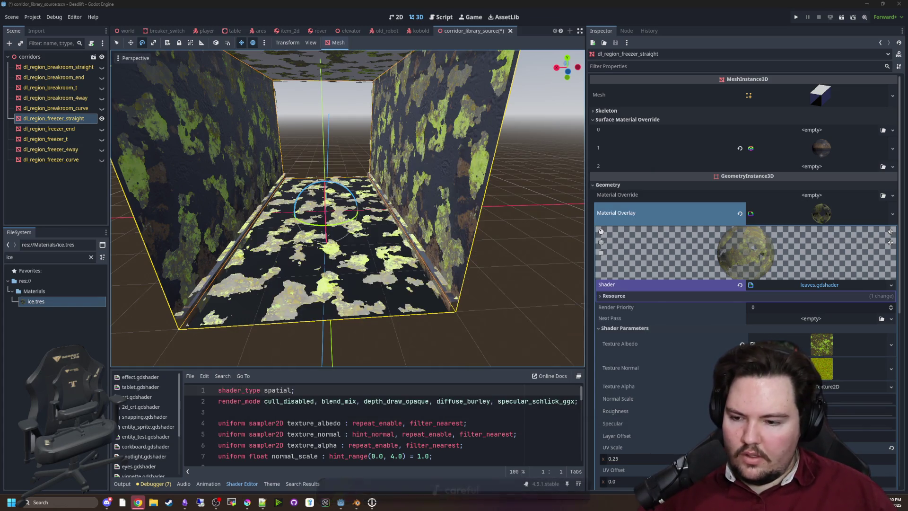
Step: Relaunch Filter Forge 11 through a 'filter' Windows search, then maximize the Chrome Grass page
{"action": "left_click", "coordinate": [53, 502]}
{"action": "type", "text": "filter"}
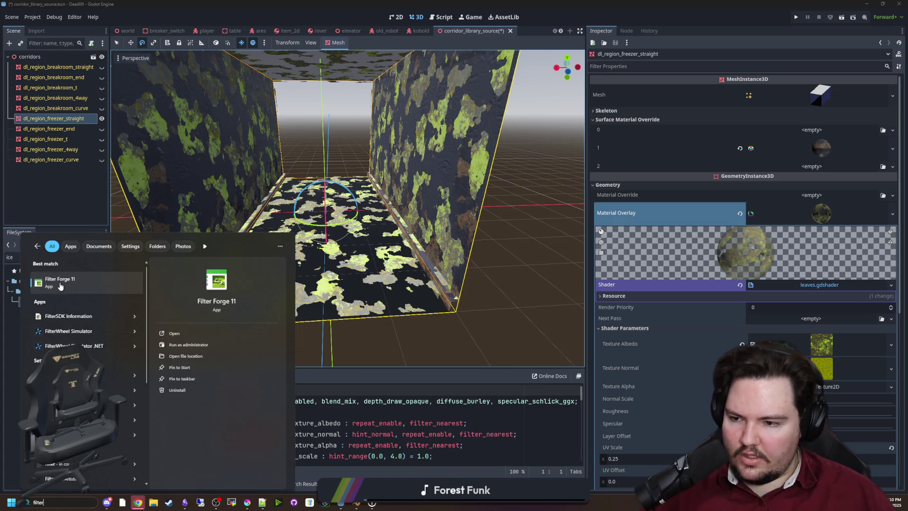
{"action": "left_click", "coordinate": [61, 286]}
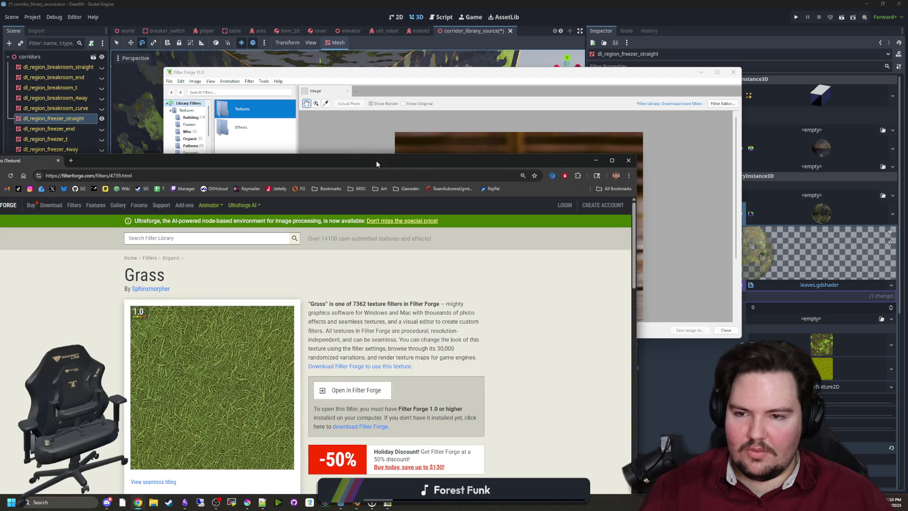
{"action": "double_click", "coordinate": [376, 160]}
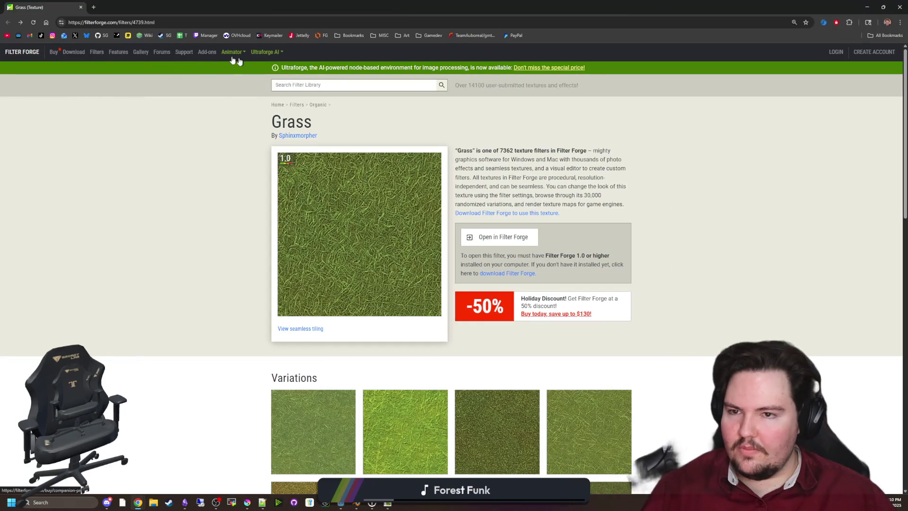
Step: Search the online Filter Library for 'ice' and open Skating Ice Revisited 4 in Filter Forge
{"action": "left_click", "coordinate": [96, 52]}
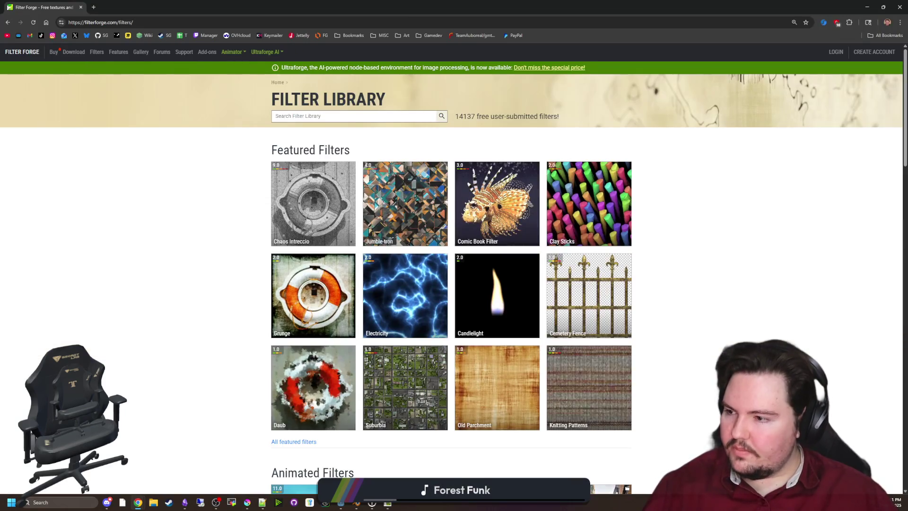
{"action": "left_click", "coordinate": [284, 116]}
{"action": "type", "text": "ice"}
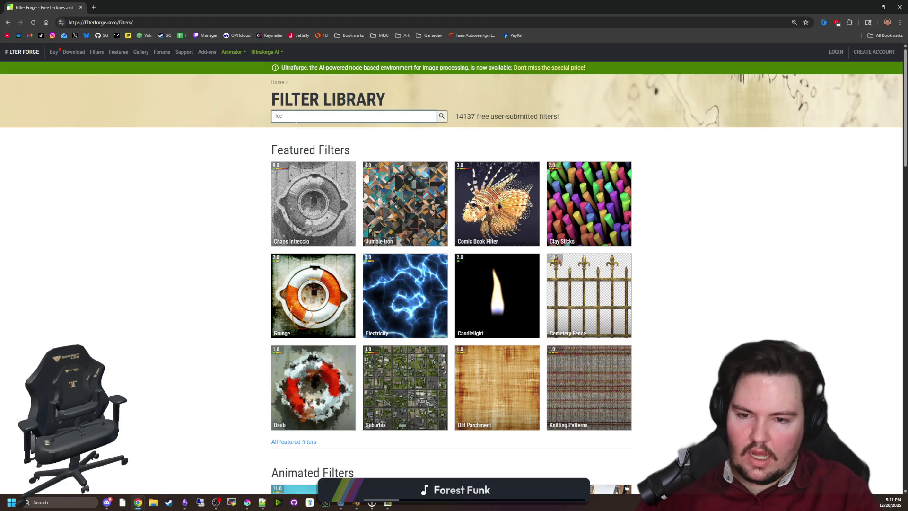
{"action": "scroll", "coordinate": [395, 249], "scroll_direction": "down", "scroll_amount": 18}
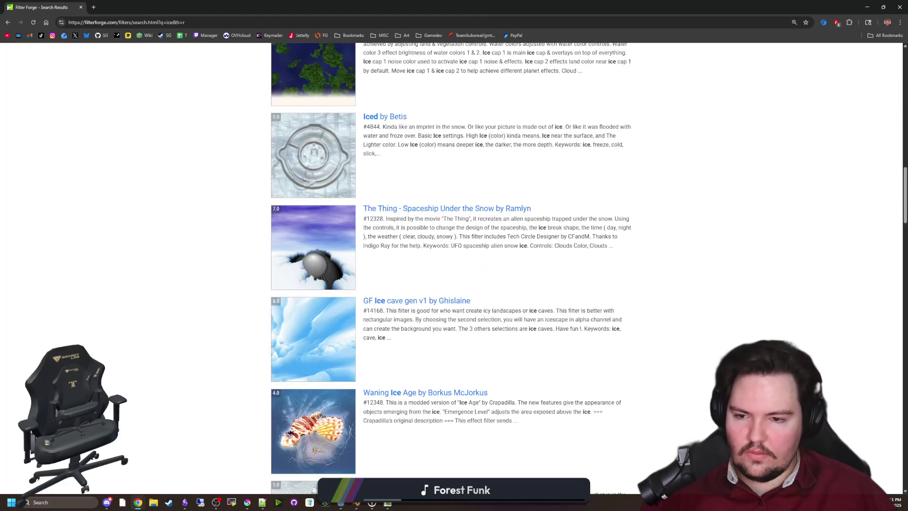
{"action": "scroll", "coordinate": [395, 249], "scroll_direction": "down", "scroll_amount": 15}
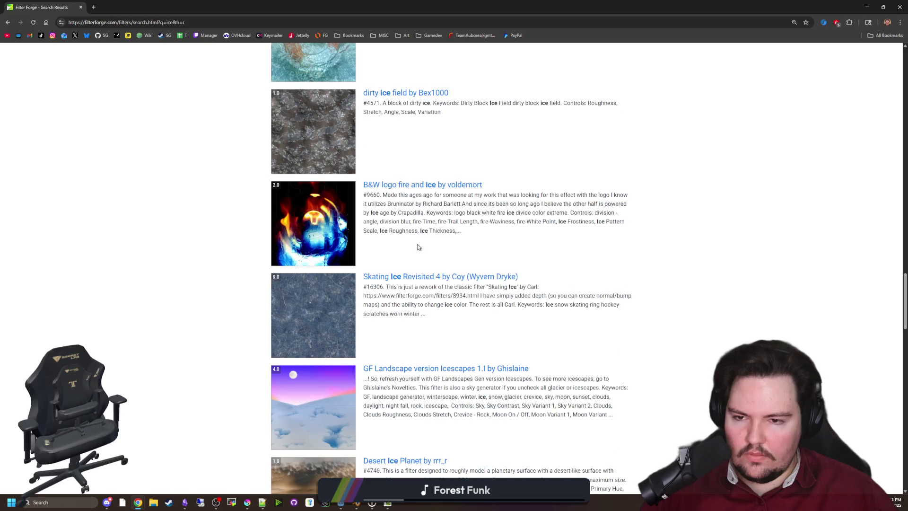
{"action": "left_click", "coordinate": [307, 334]}
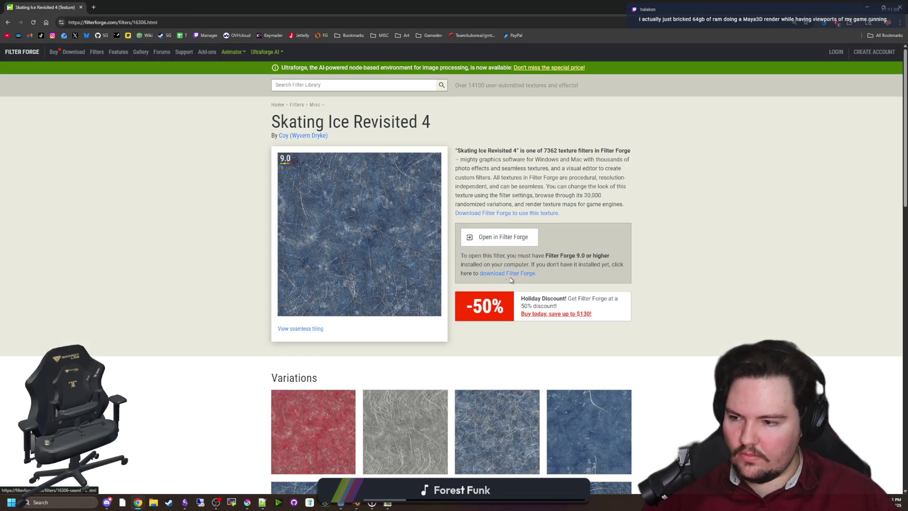
{"action": "left_click", "coordinate": [509, 242]}
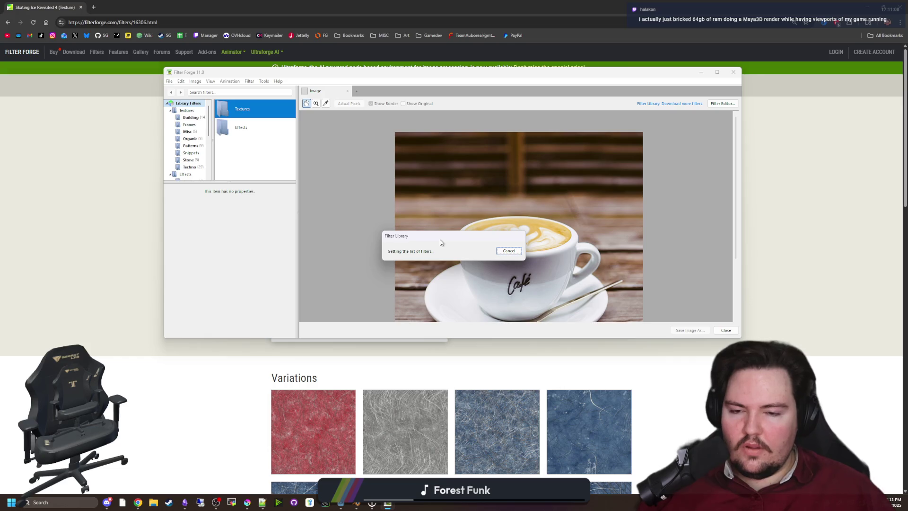
Step: Move the loading notice aside, dismiss the library server timeout warning, and make the window taller
{"action": "mouse_move", "coordinate": [454, 237]}
{"action": "left_mouse_down"}
{"action": "mouse_move", "coordinate": [392, 247]}
{"action": "mouse_move", "coordinate": [369, 273]}
{"action": "mouse_move", "coordinate": [376, 269]}
{"action": "left_mouse_up"}
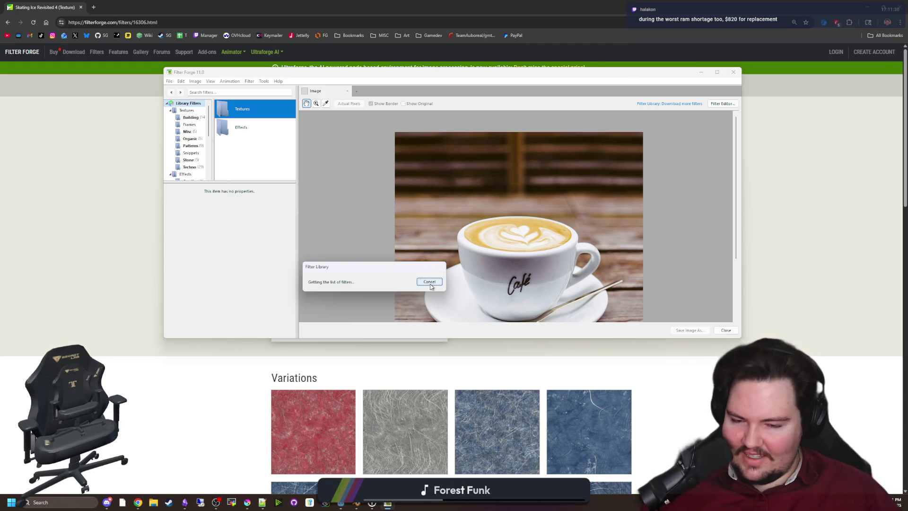
{"action": "left_click_drag", "start_coordinate": [327, 269], "coordinate": [346, 229]}
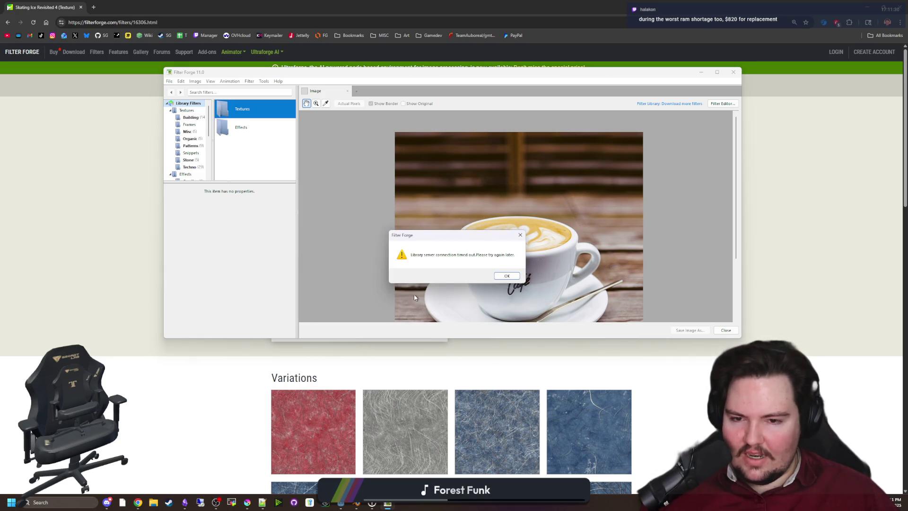
{"action": "left_click", "coordinate": [506, 276]}
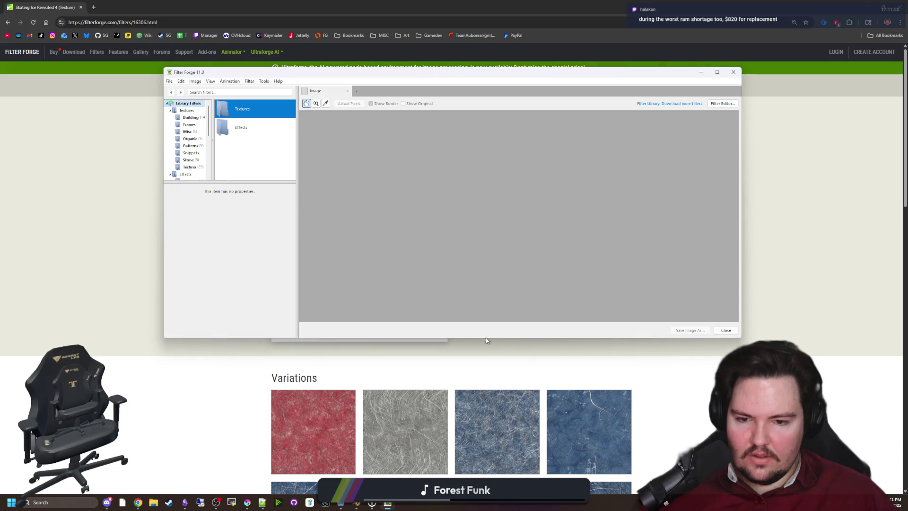
{"action": "left_click_drag", "start_coordinate": [478, 338], "coordinate": [478, 432]}
Step: Resize the filter tree pane and reopen the recent maze-game.ffproj project
{"action": "mouse_move", "coordinate": [230, 182]}
{"action": "left_mouse_down"}
{"action": "mouse_move", "coordinate": [233, 314]}
{"action": "mouse_move", "coordinate": [233, 297]}
{"action": "left_mouse_up"}
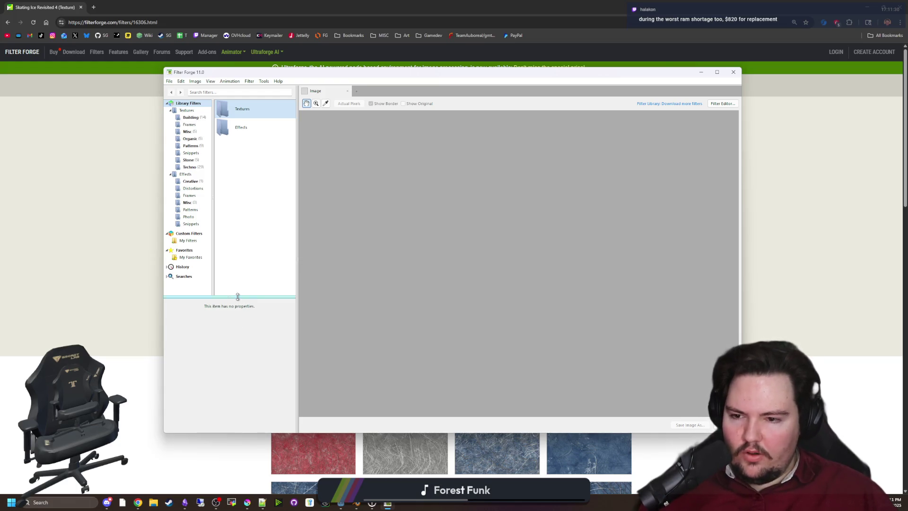
{"action": "mouse_move", "coordinate": [237, 297]}
{"action": "left_mouse_down"}
{"action": "mouse_move", "coordinate": [261, 140]}
{"action": "mouse_move", "coordinate": [212, 415]}
{"action": "mouse_move", "coordinate": [238, 125]}
{"action": "mouse_move", "coordinate": [222, 241]}
{"action": "mouse_move", "coordinate": [222, 359]}
{"action": "mouse_move", "coordinate": [243, 174]}
{"action": "left_mouse_up"}
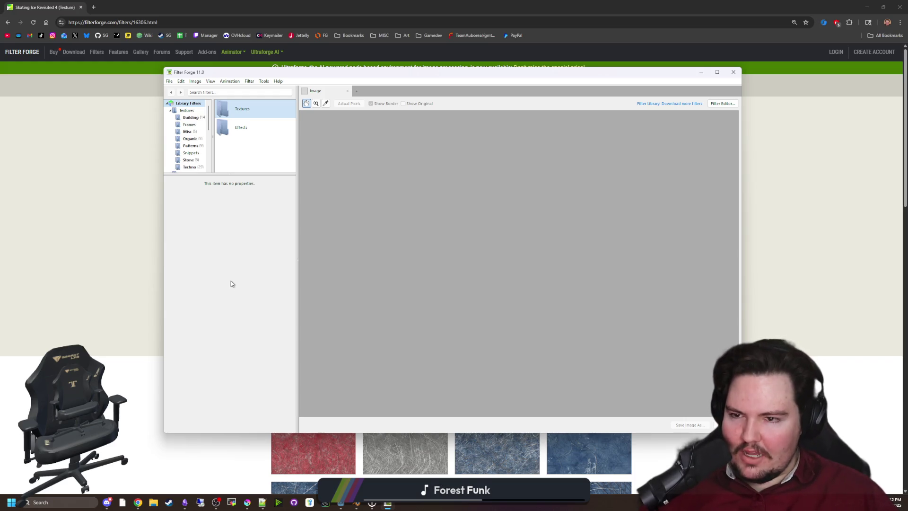
{"action": "left_click", "coordinate": [168, 81]}
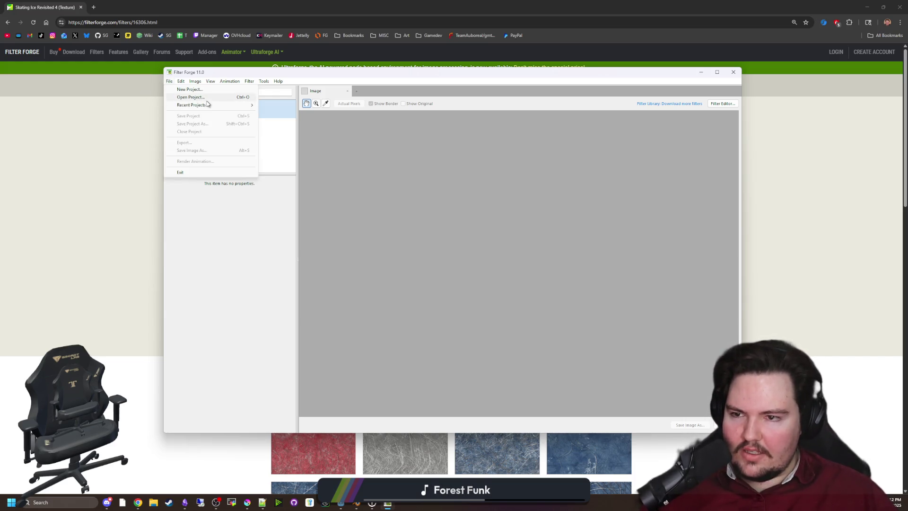
{"action": "mouse_move", "coordinate": [208, 105]}
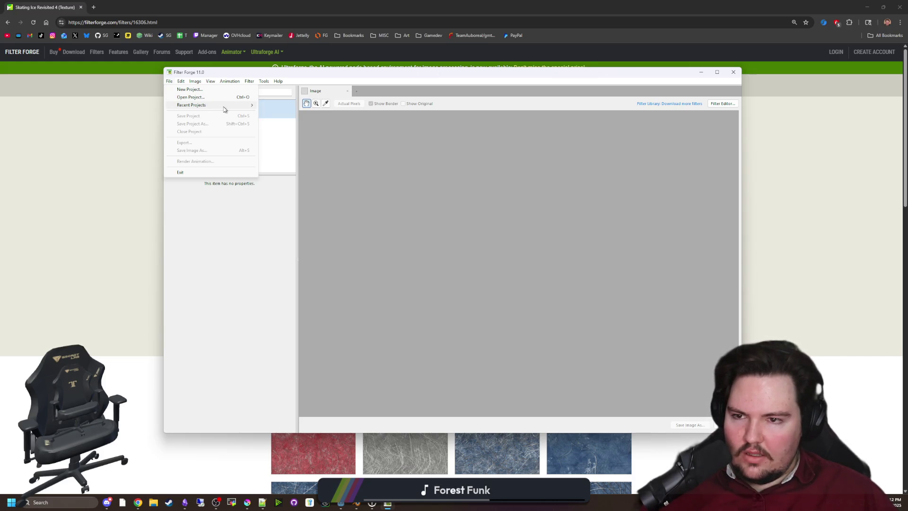
{"action": "mouse_move", "coordinate": [239, 107]}
{"action": "left_click", "coordinate": [278, 107]}
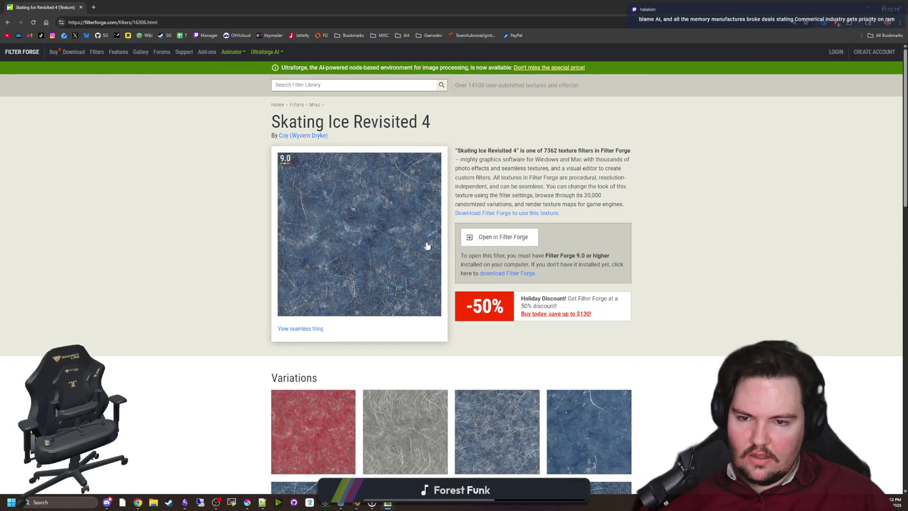
{"action": "left_click", "coordinate": [496, 236]}
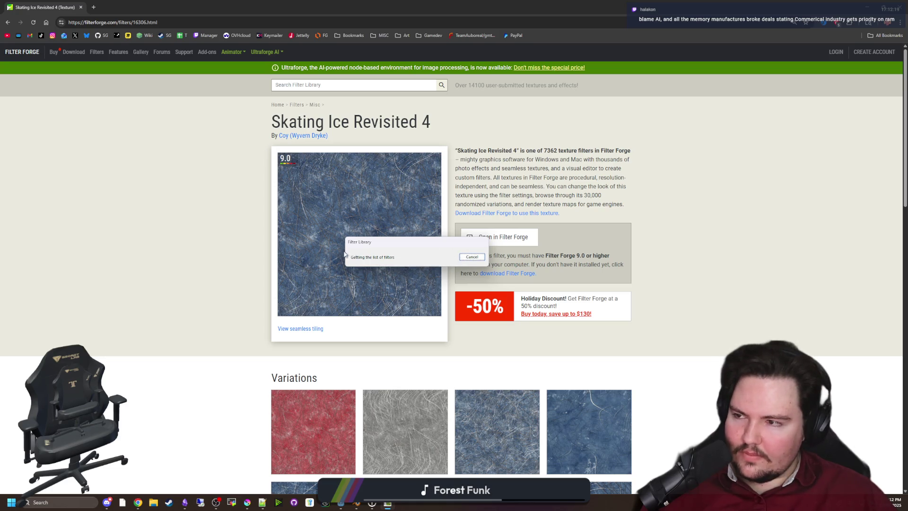
{"action": "left_click", "coordinate": [481, 257]}
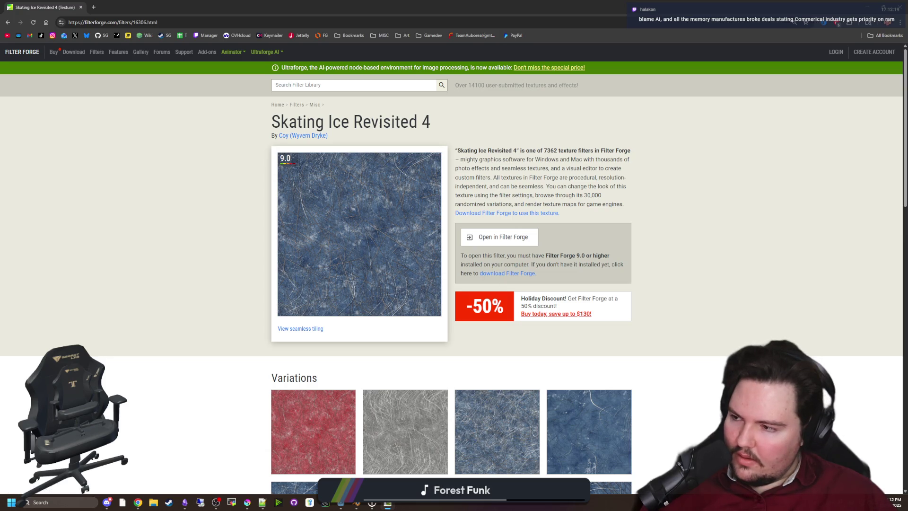
{"action": "scroll", "coordinate": [328, 180], "scroll_direction": "down", "scroll_amount": 5}
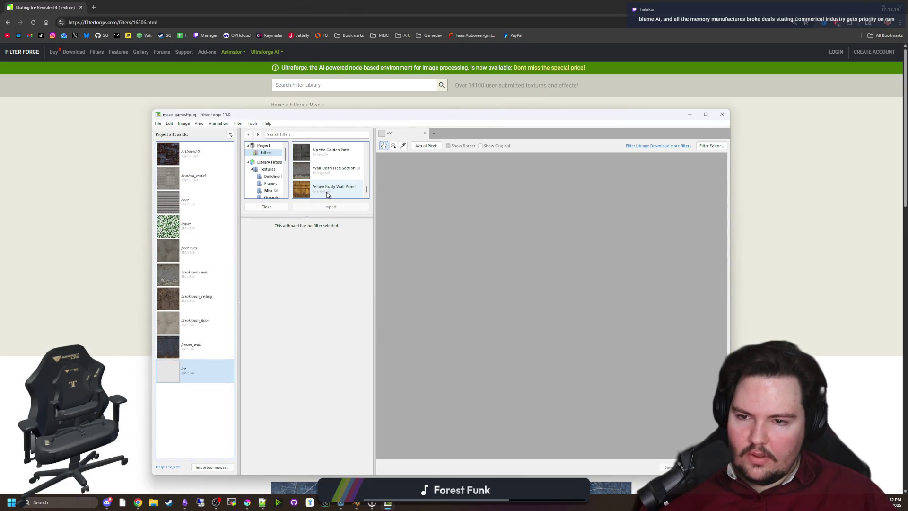
{"action": "key", "text": "super+Down"}
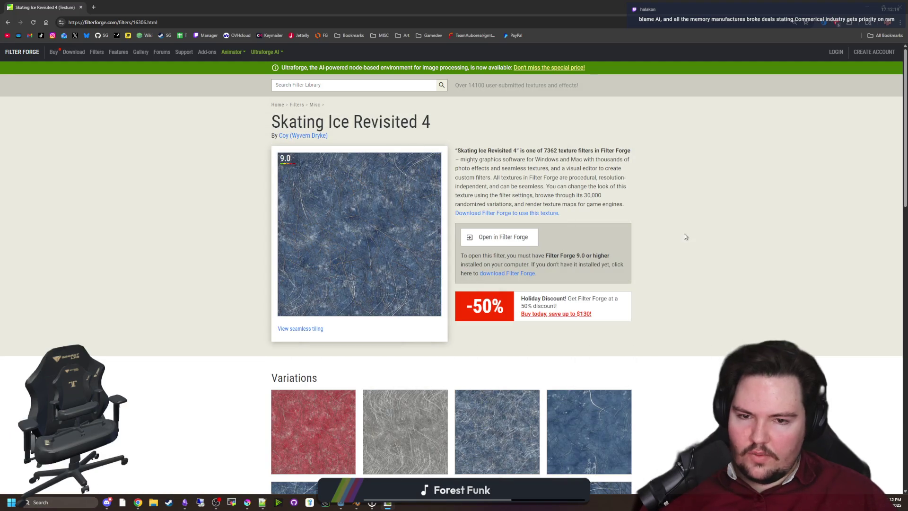
{"action": "left_click", "coordinate": [498, 276]}
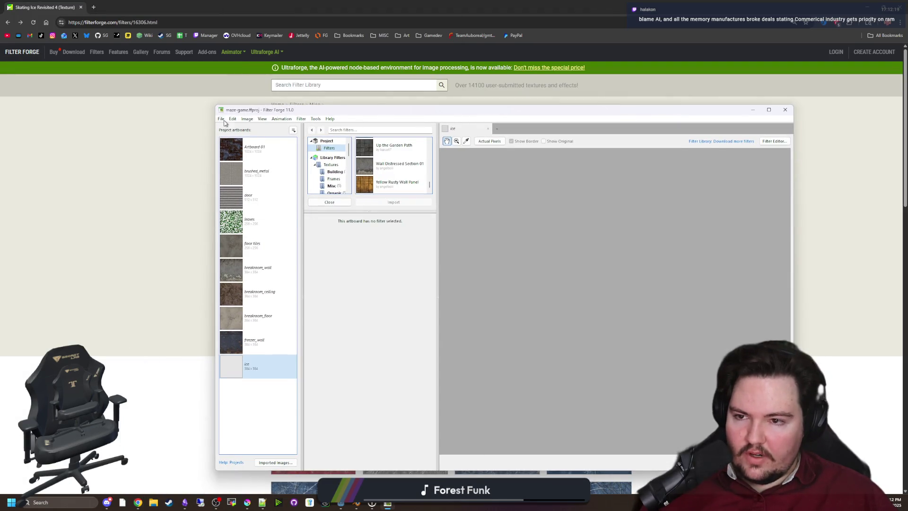
Step: Check for Filter Forge program updates via Tools > Updates and acknowledge the result
{"action": "left_click", "coordinate": [225, 123]}
{"action": "mouse_move", "coordinate": [230, 122]}
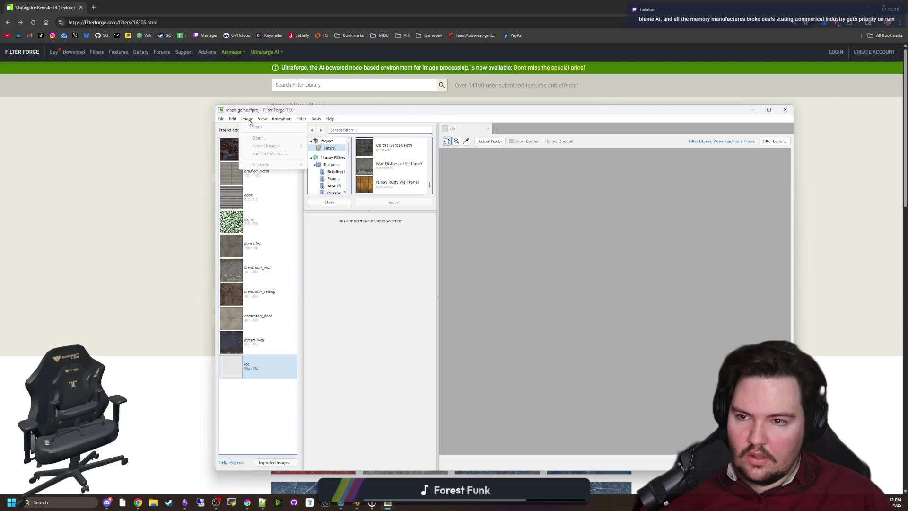
{"action": "mouse_move", "coordinate": [262, 119]}
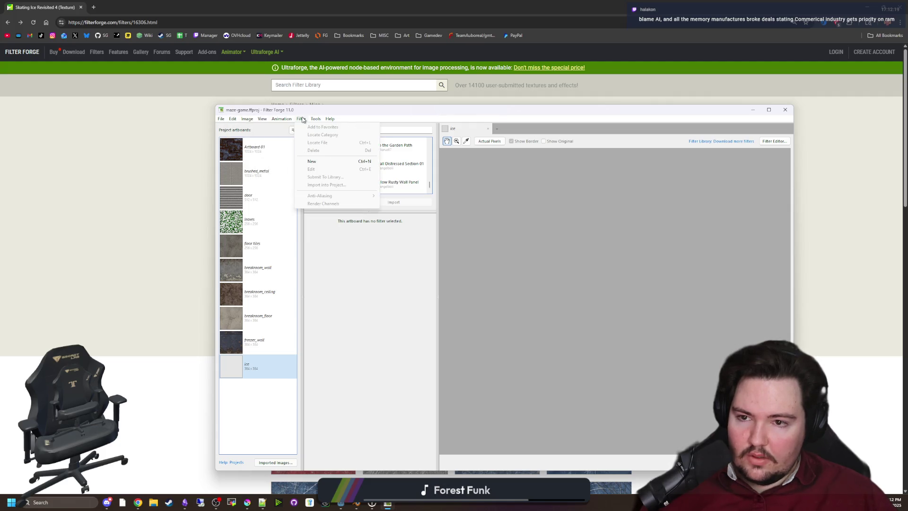
{"action": "mouse_move", "coordinate": [311, 119]}
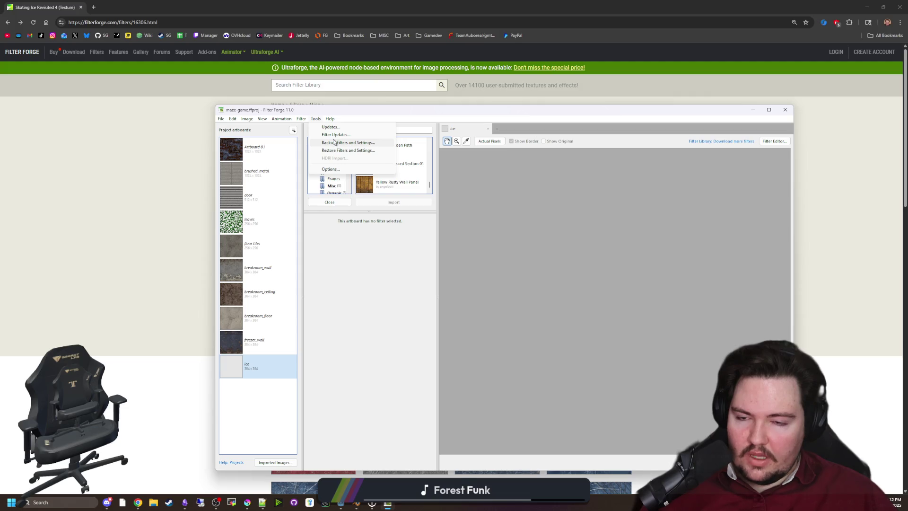
{"action": "left_click", "coordinate": [337, 127]}
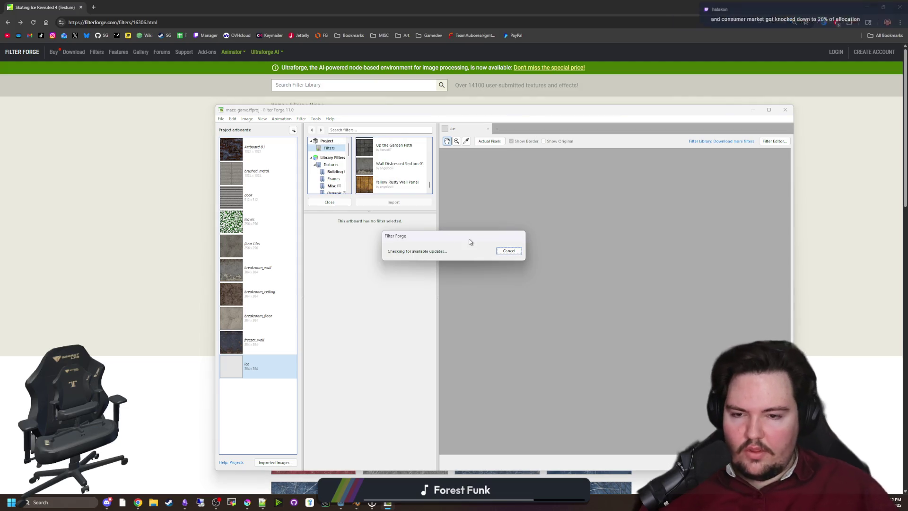
{"action": "left_click", "coordinate": [505, 278]}
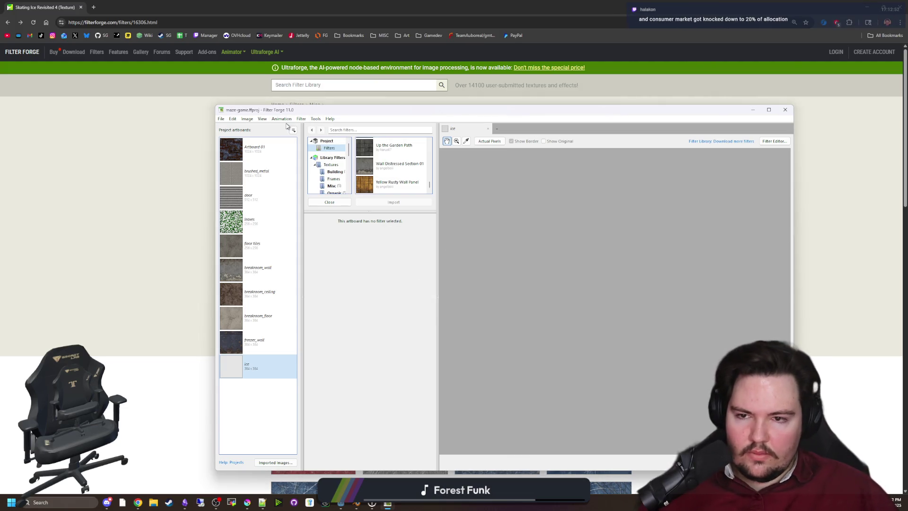
Step: Run Tools > Filter Updates, move the progress box aside, and dismiss the server timeout warning
{"action": "left_click", "coordinate": [313, 120]}
{"action": "left_click", "coordinate": [333, 135]}
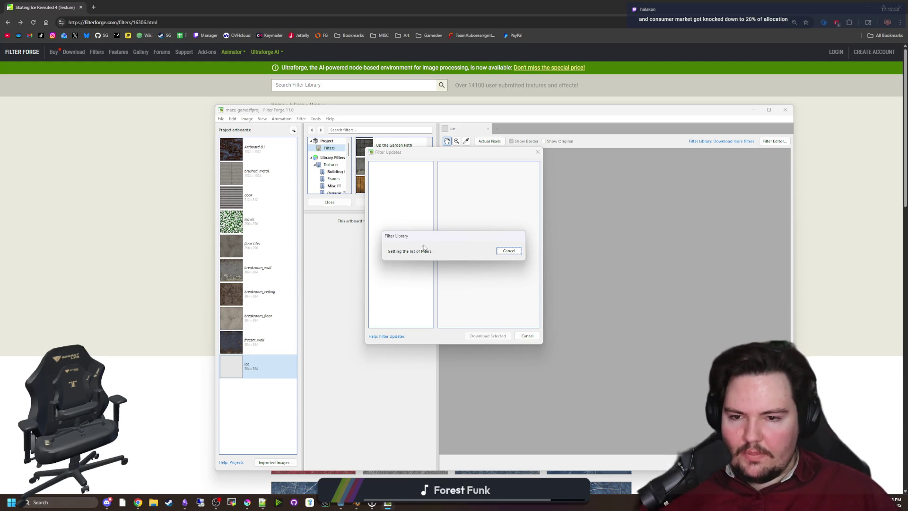
{"action": "mouse_move", "coordinate": [423, 247]}
{"action": "left_mouse_down"}
{"action": "mouse_move", "coordinate": [381, 341]}
{"action": "mouse_move", "coordinate": [413, 320]}
{"action": "mouse_move", "coordinate": [412, 310]}
{"action": "left_mouse_up"}
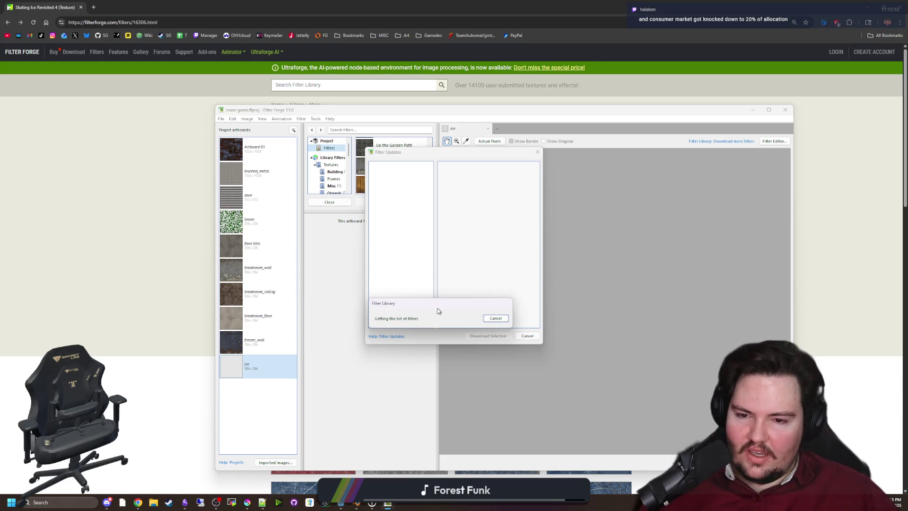
{"action": "mouse_move", "coordinate": [438, 310]}
{"action": "left_mouse_down"}
{"action": "mouse_move", "coordinate": [505, 259]}
{"action": "mouse_move", "coordinate": [516, 170]}
{"action": "left_mouse_up"}
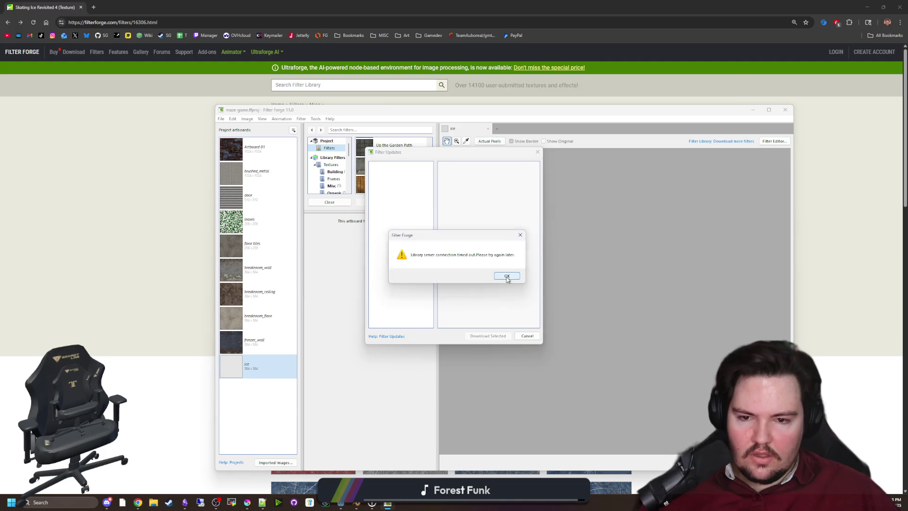
{"action": "left_click", "coordinate": [506, 276]}
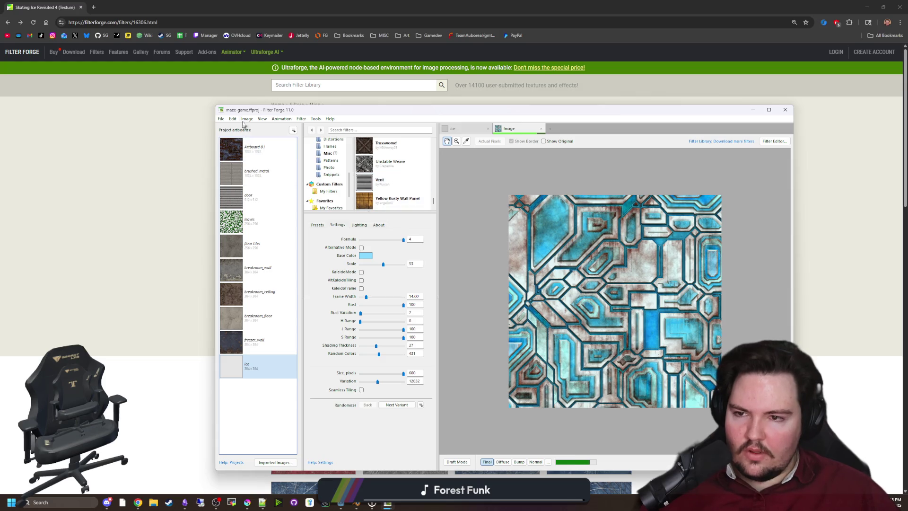
Step: Open Filter Forge's Options and look through the Filter Editor, Rendering, Scripts, Gamma and Online pages
{"action": "left_click", "coordinate": [288, 119]}
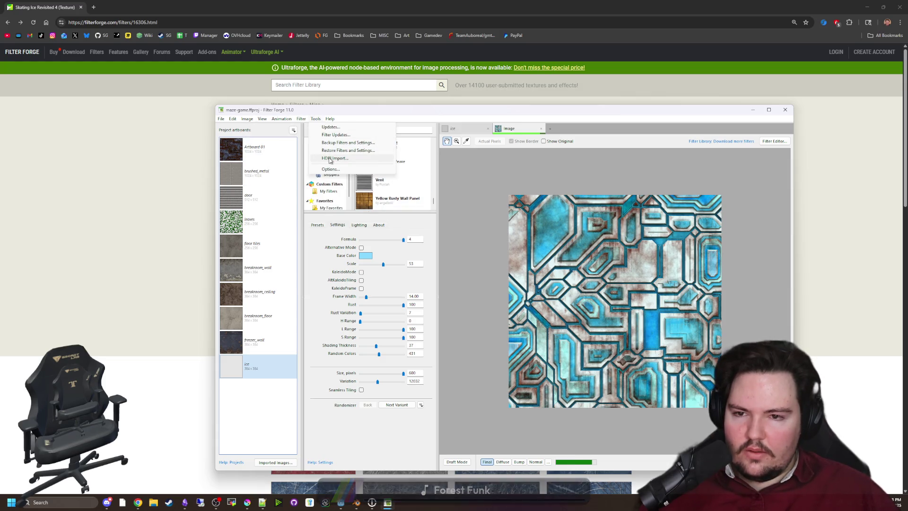
{"action": "left_click", "coordinate": [368, 188]}
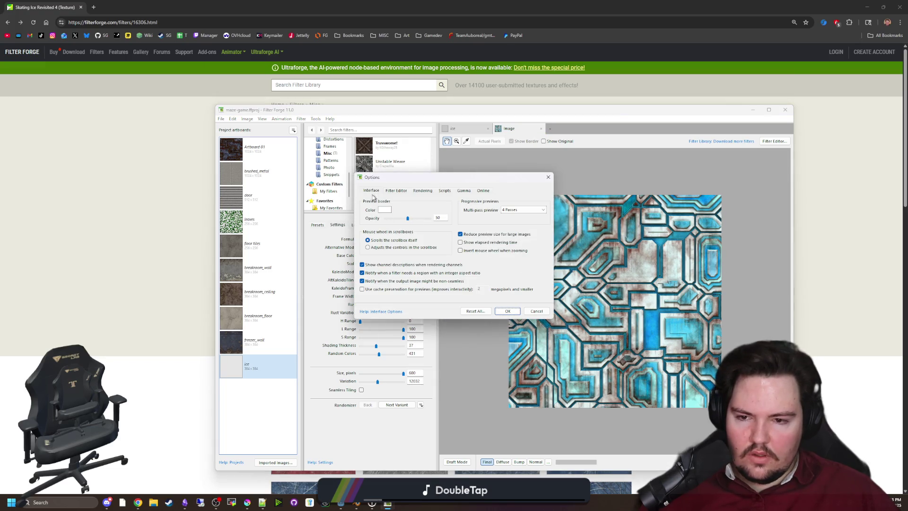
{"action": "left_click", "coordinate": [386, 191]}
{"action": "left_click", "coordinate": [422, 191]}
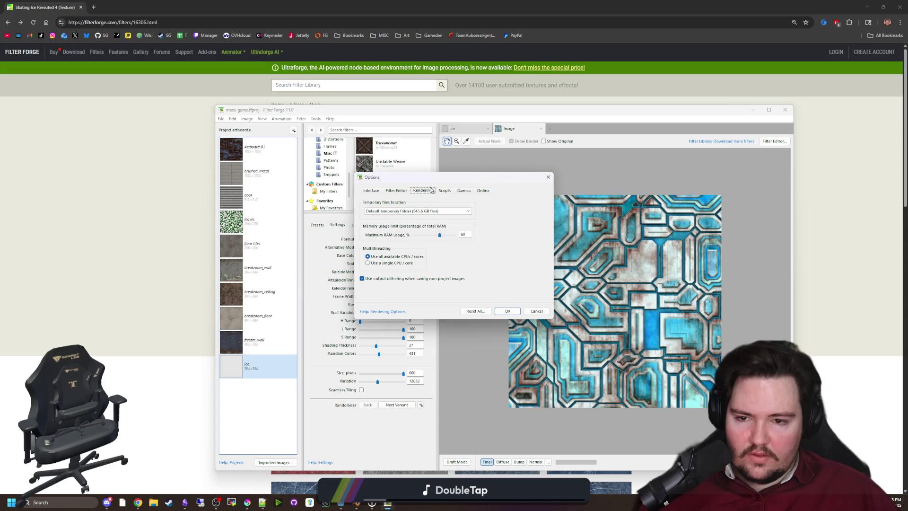
{"action": "left_click", "coordinate": [446, 190]}
{"action": "left_click", "coordinate": [465, 191]}
{"action": "left_click", "coordinate": [481, 191]}
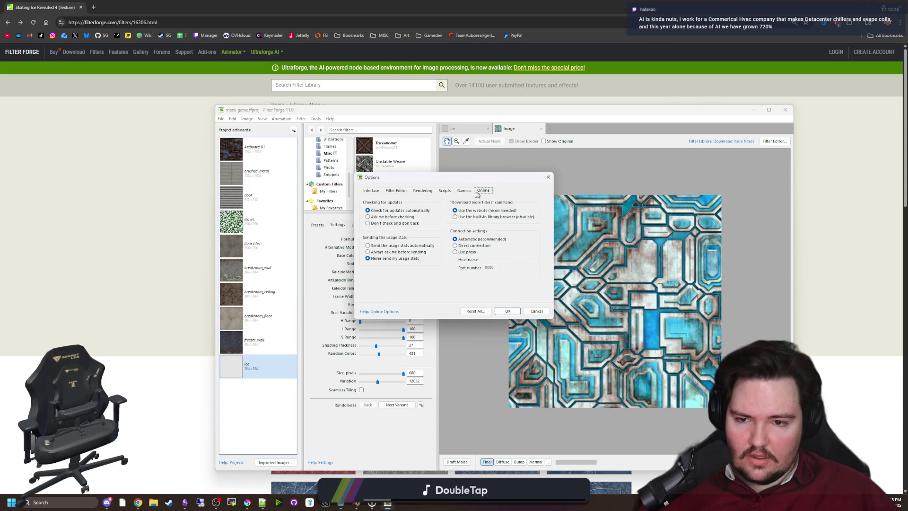
Step: Recheck the Interface, Filter Editor, Rendering, Scripts and Gamma pages, then close Options keeping settings
{"action": "left_click", "coordinate": [462, 191]}
{"action": "left_click", "coordinate": [447, 191]}
{"action": "left_click", "coordinate": [381, 192]}
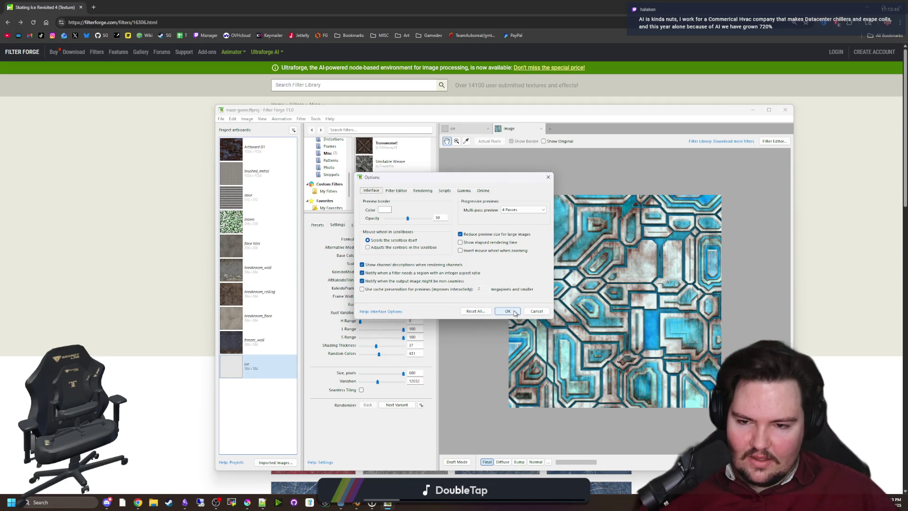
{"action": "left_click", "coordinate": [397, 191]}
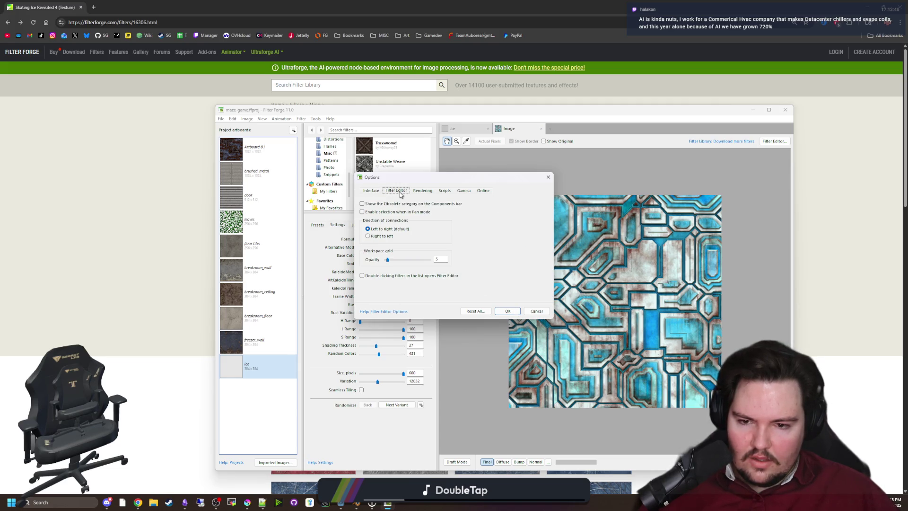
{"action": "left_click", "coordinate": [423, 191]}
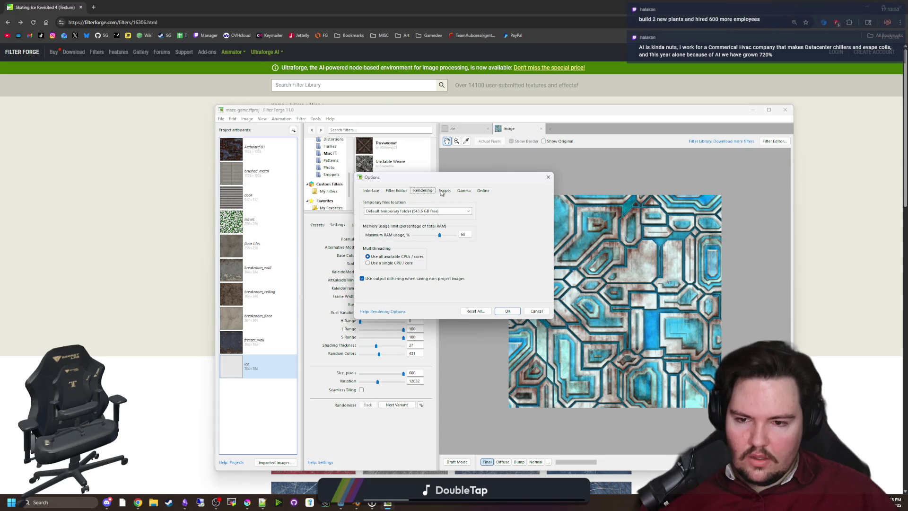
{"action": "left_click", "coordinate": [447, 192]}
{"action": "left_click", "coordinate": [468, 191]}
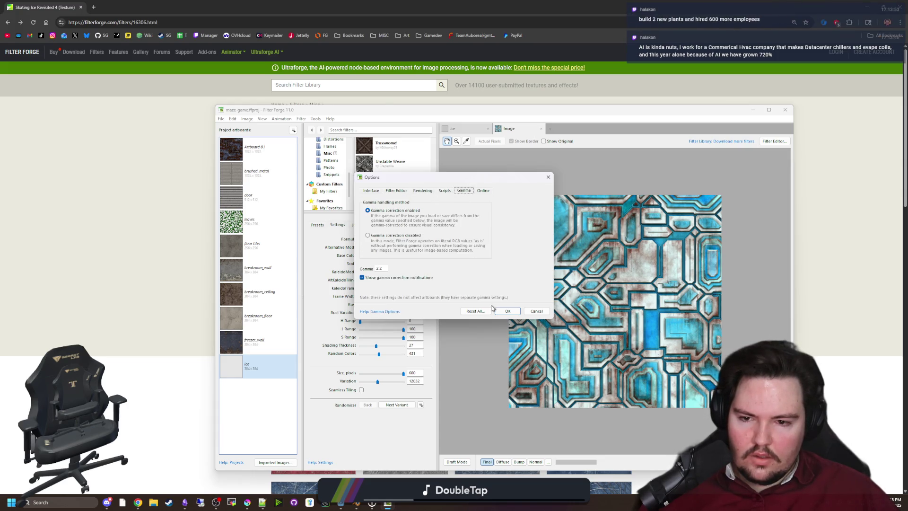
{"action": "left_click", "coordinate": [508, 312]}
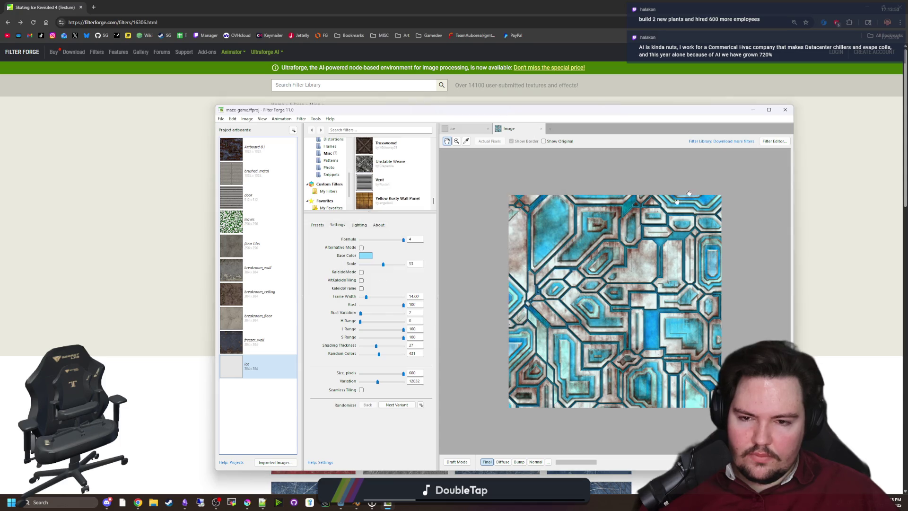
Step: Close Filter Forge and review filterforge.com's cookies and site data in Chrome
{"action": "left_click", "coordinate": [785, 108]}
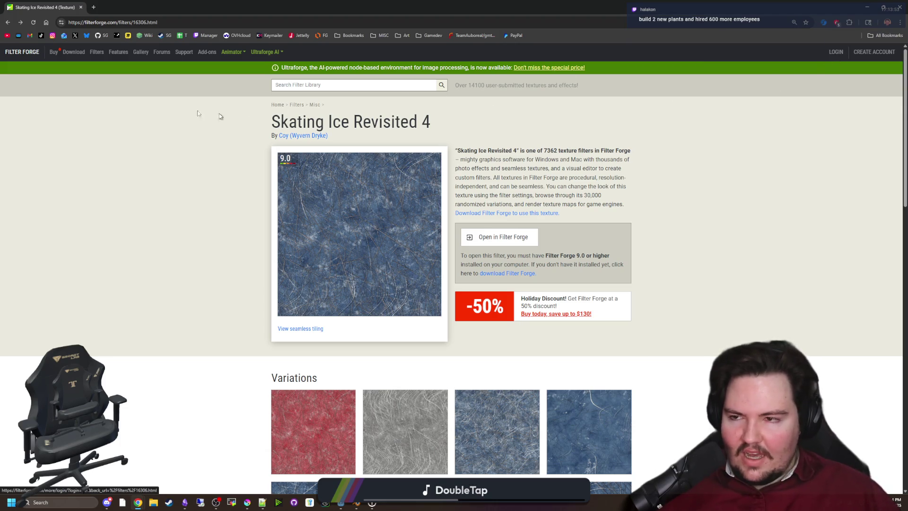
{"action": "left_click", "coordinate": [61, 22]}
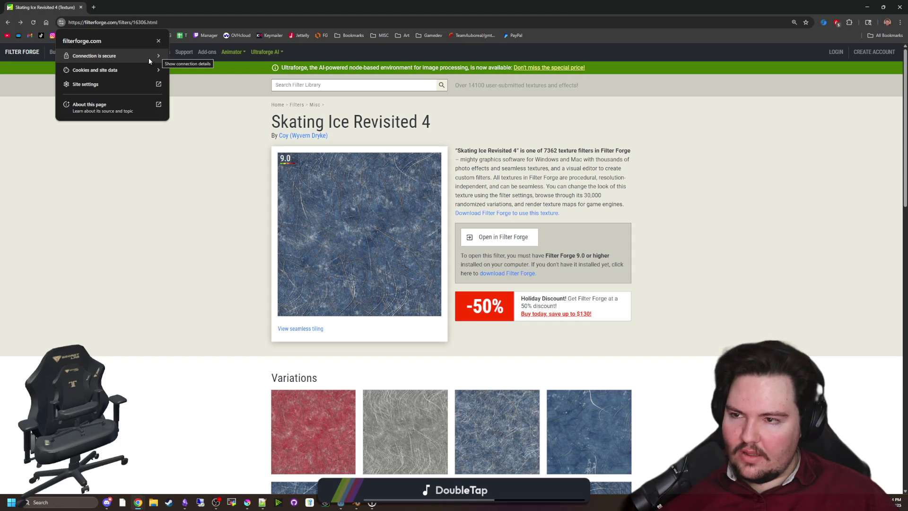
{"action": "left_click", "coordinate": [146, 68]}
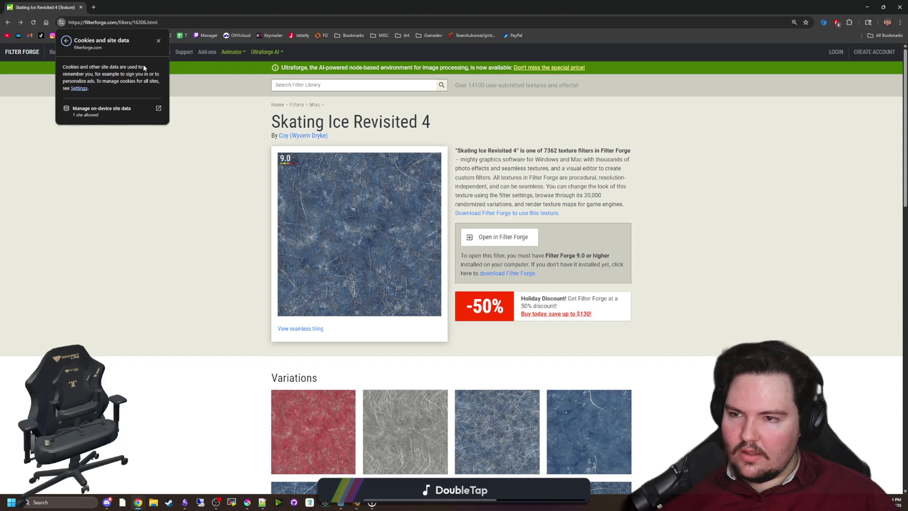
{"action": "left_click", "coordinate": [82, 112]}
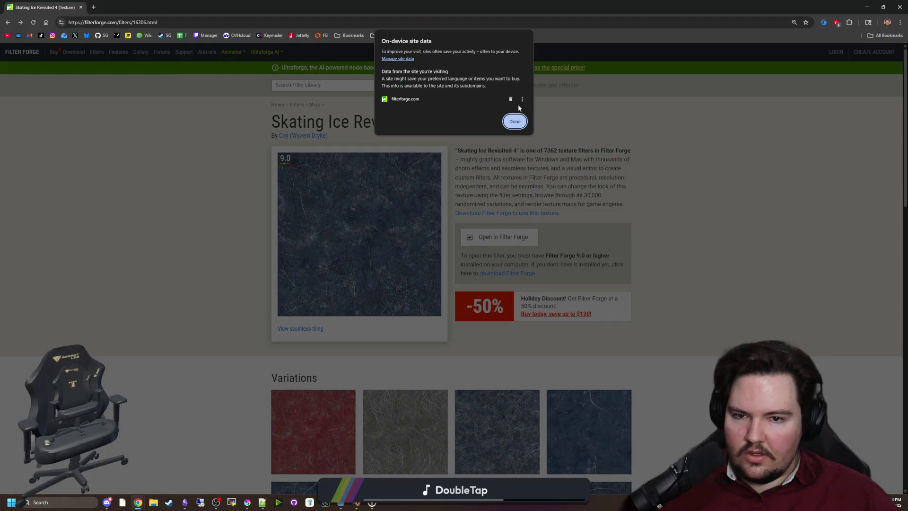
{"action": "left_click", "coordinate": [514, 121]}
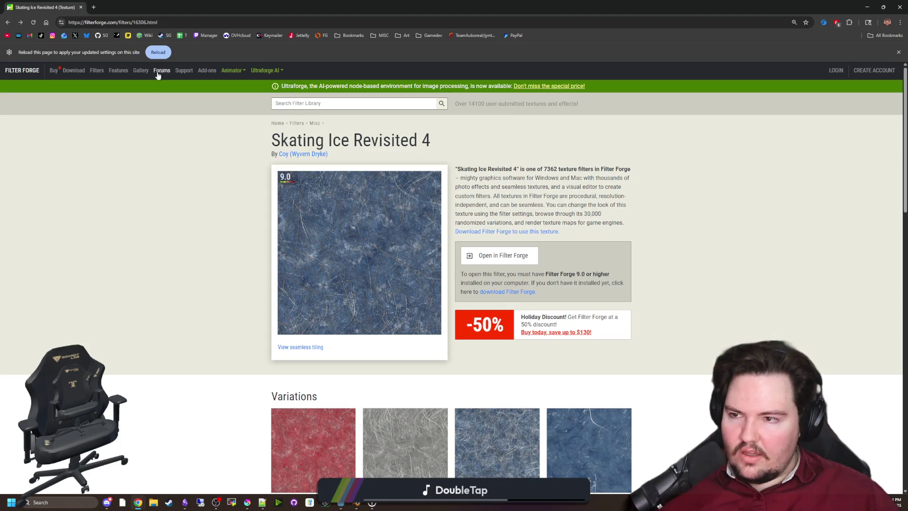
Step: Reload the page, activate Filter Forge cookies, and open Skating Ice Revisited 4 in Filter Forge
{"action": "left_click", "coordinate": [158, 52]}
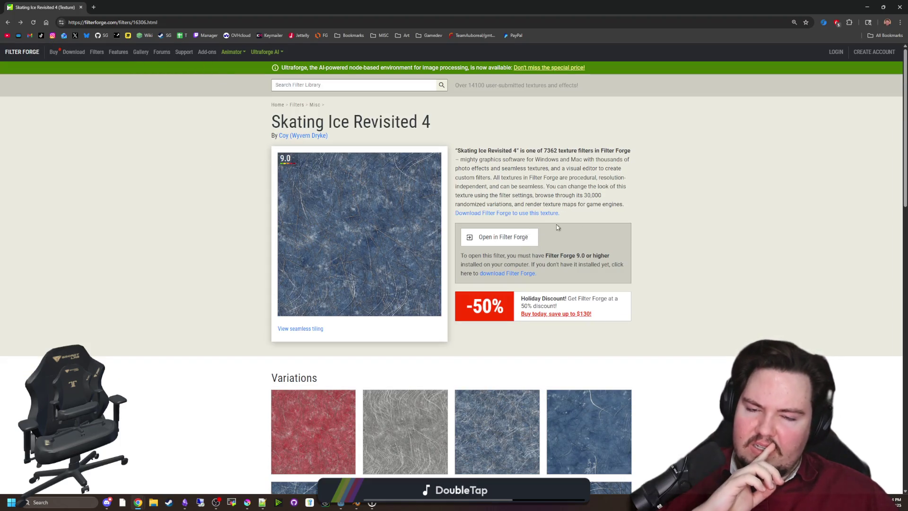
{"action": "left_click", "coordinate": [515, 245]}
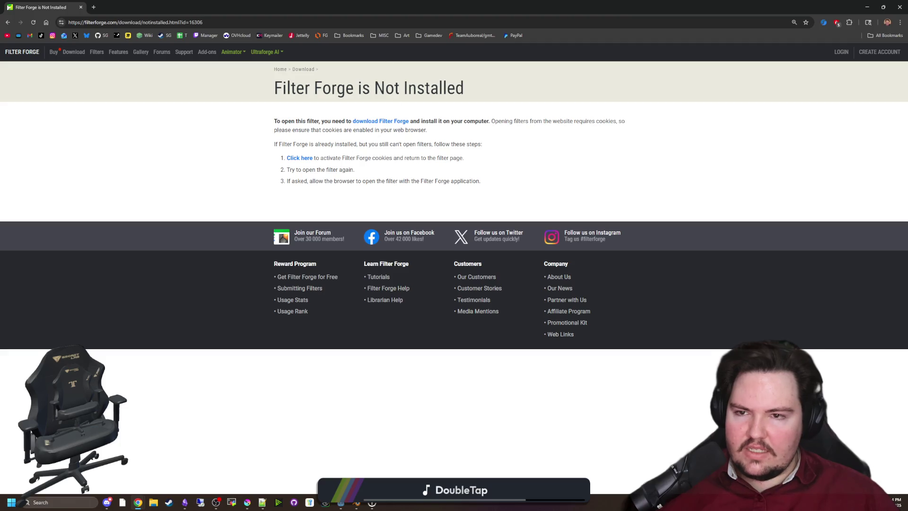
{"action": "left_click", "coordinate": [303, 159]}
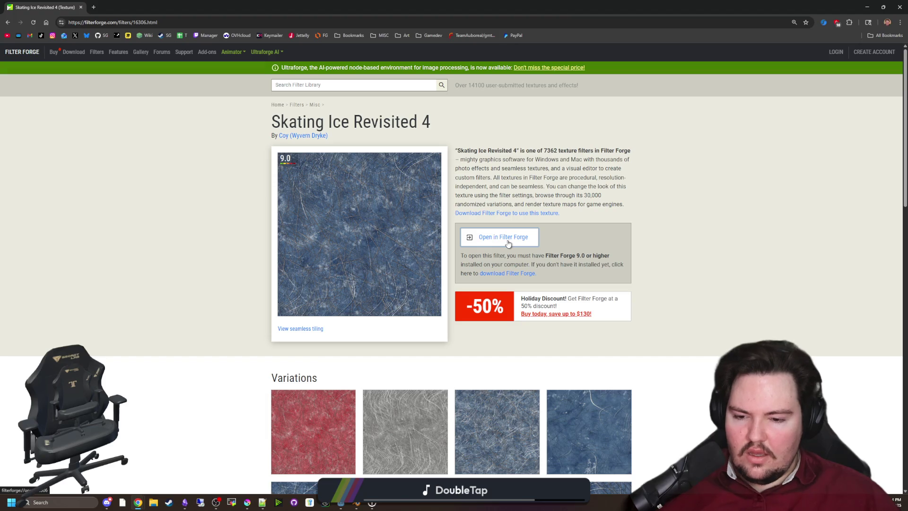
{"action": "left_click", "coordinate": [508, 244]}
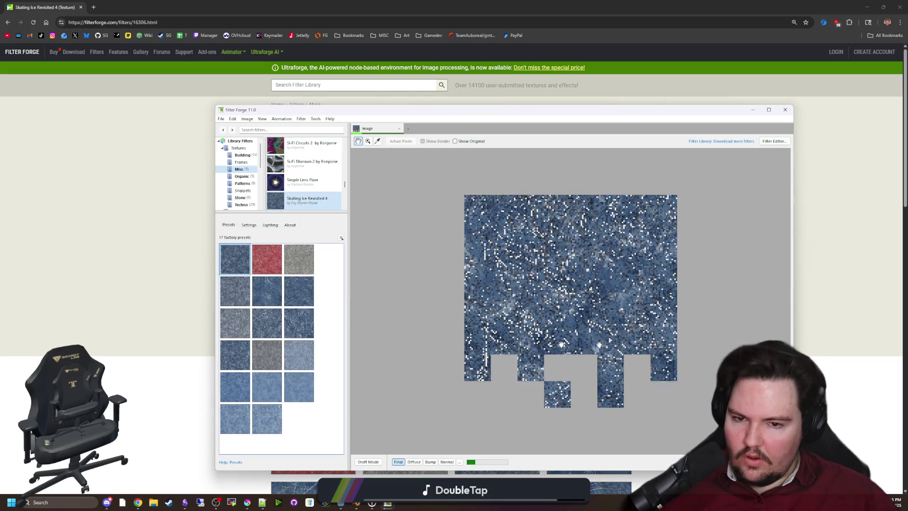
Step: Open the maze-game project from the recent projects list
{"action": "scroll", "coordinate": [237, 193], "scroll_direction": "down", "scroll_amount": 5}
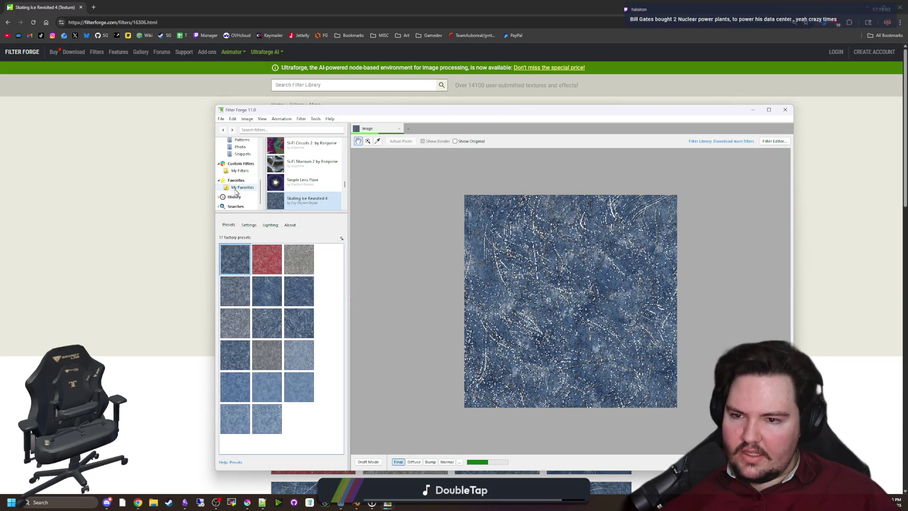
{"action": "left_click", "coordinate": [221, 118]}
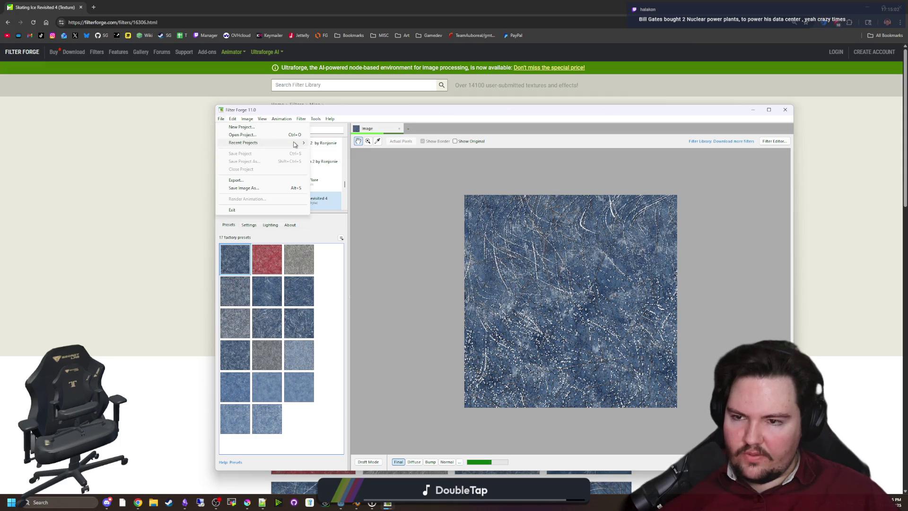
{"action": "mouse_move", "coordinate": [298, 143]}
{"action": "left_click", "coordinate": [329, 143]}
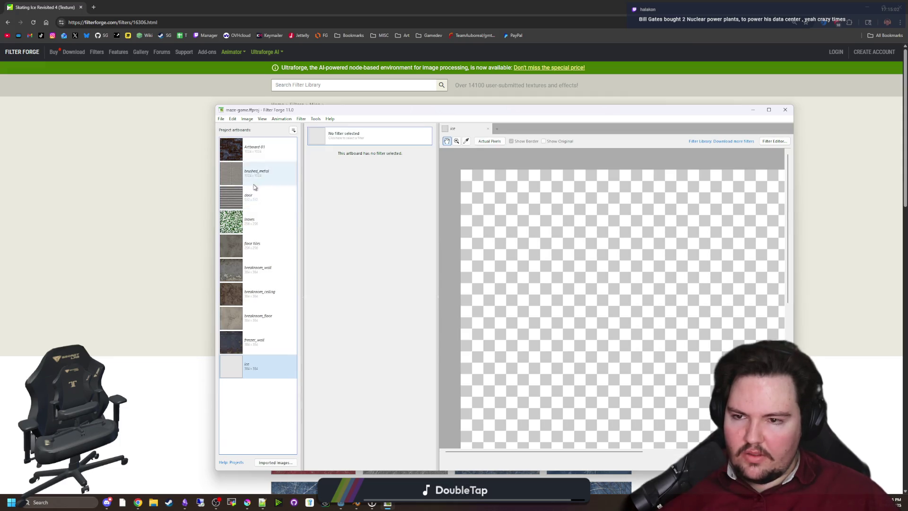
Step: Choose a filter for the empty ice artboard, then switch back to the browser page
{"action": "left_click", "coordinate": [384, 136]}
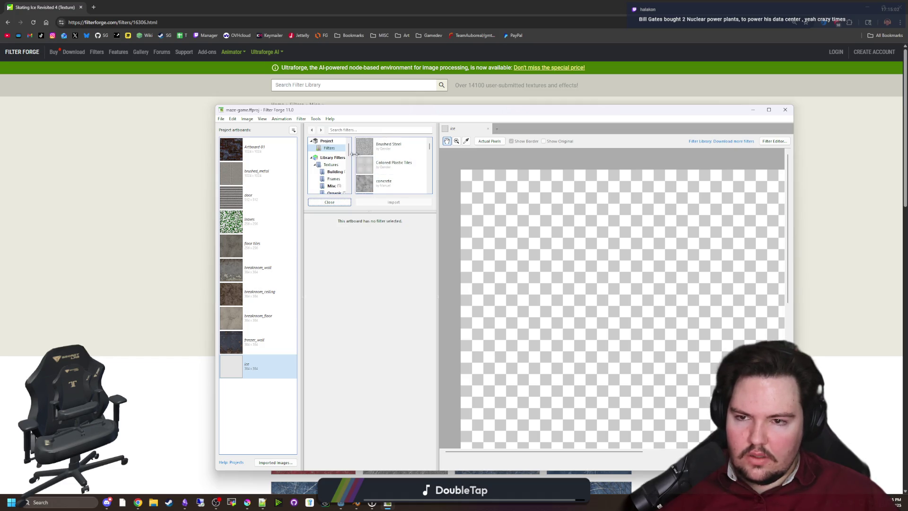
{"action": "scroll", "coordinate": [374, 168], "scroll_direction": "down", "scroll_amount": 3}
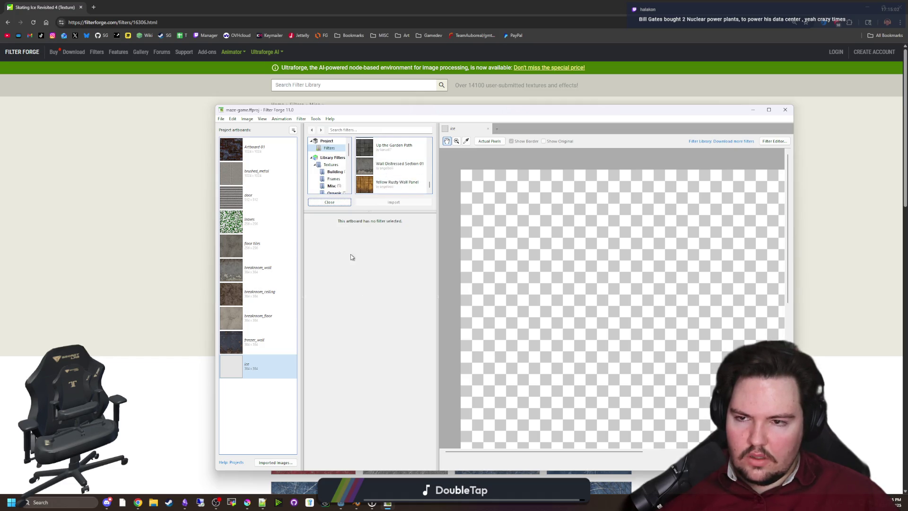
{"action": "key", "text": "alt+Tab"}
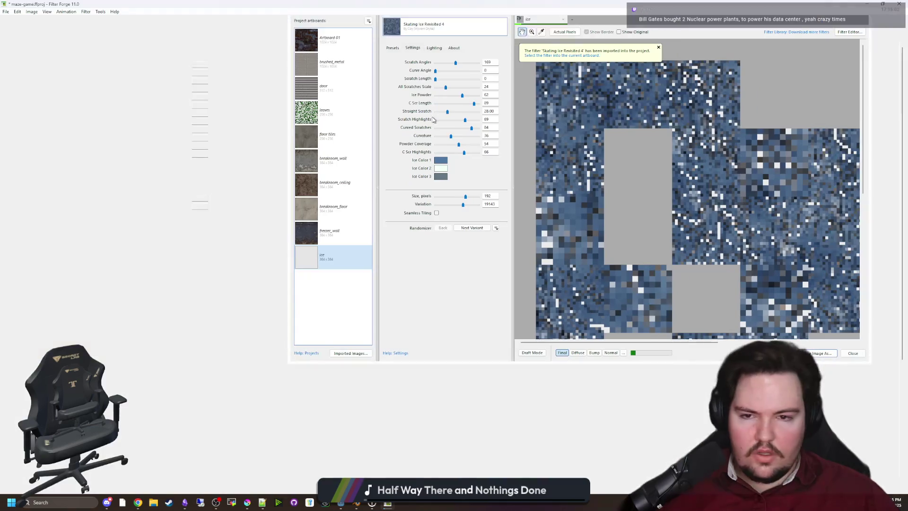
{"action": "scroll", "coordinate": [548, 251], "scroll_direction": "up", "scroll_amount": 1}
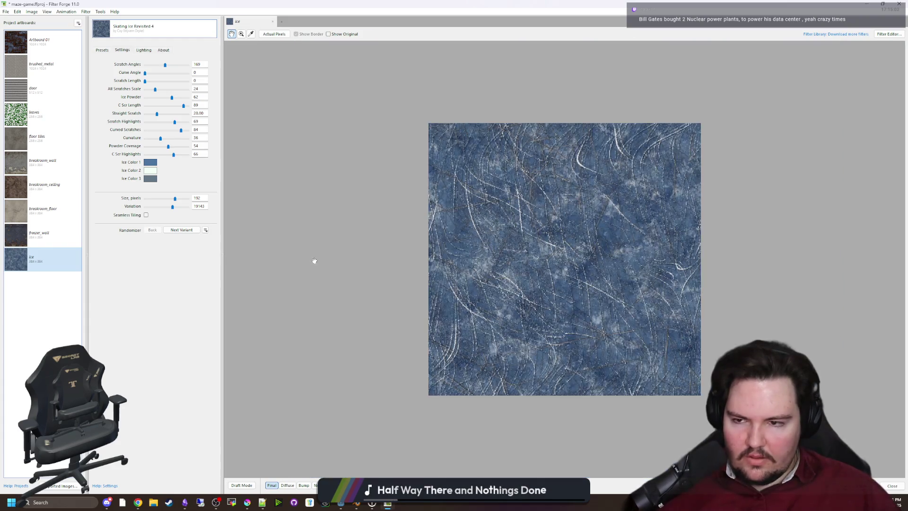
Step: Turn on Seamless Tiling for the Skating Ice texture, check the tiled preview, and minimize Filter Forge
{"action": "left_click", "coordinate": [146, 215]}
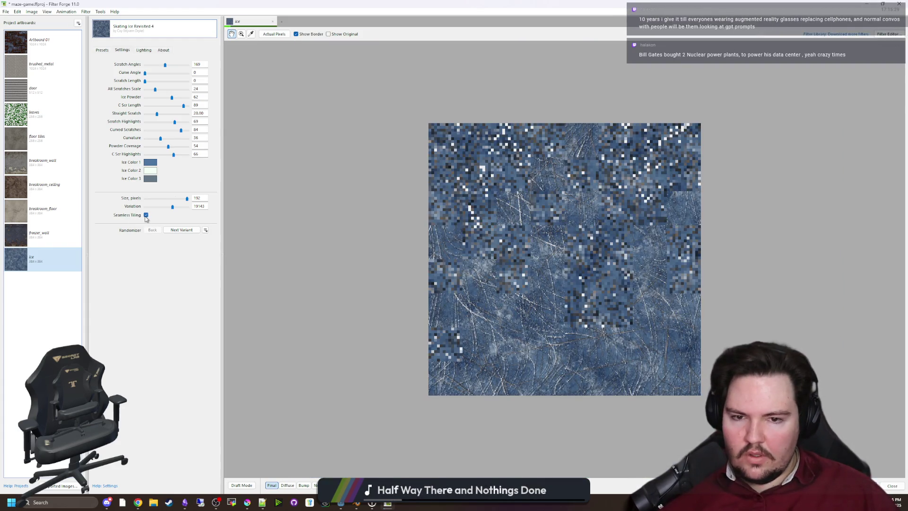
{"action": "scroll", "coordinate": [554, 315], "scroll_direction": "down", "scroll_amount": 2}
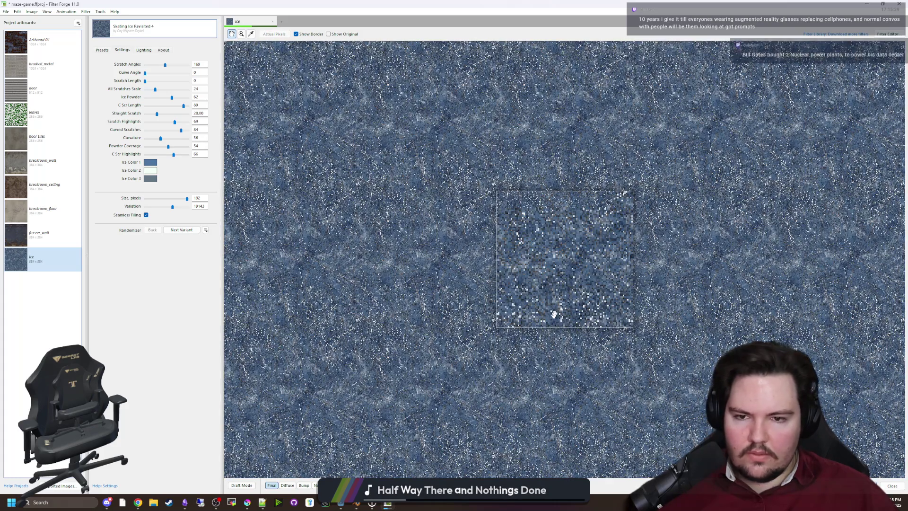
{"action": "scroll", "coordinate": [554, 315], "scroll_direction": "up", "scroll_amount": 2}
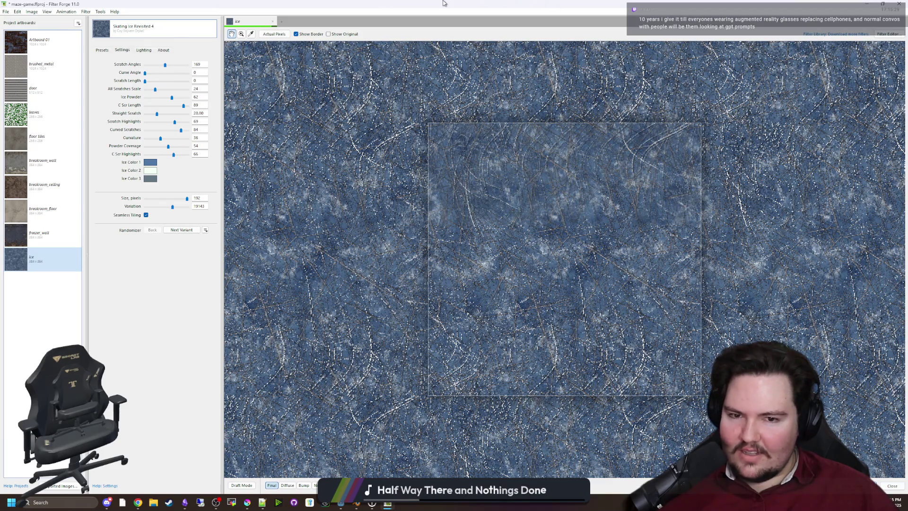
{"action": "key", "text": "super+Down"}
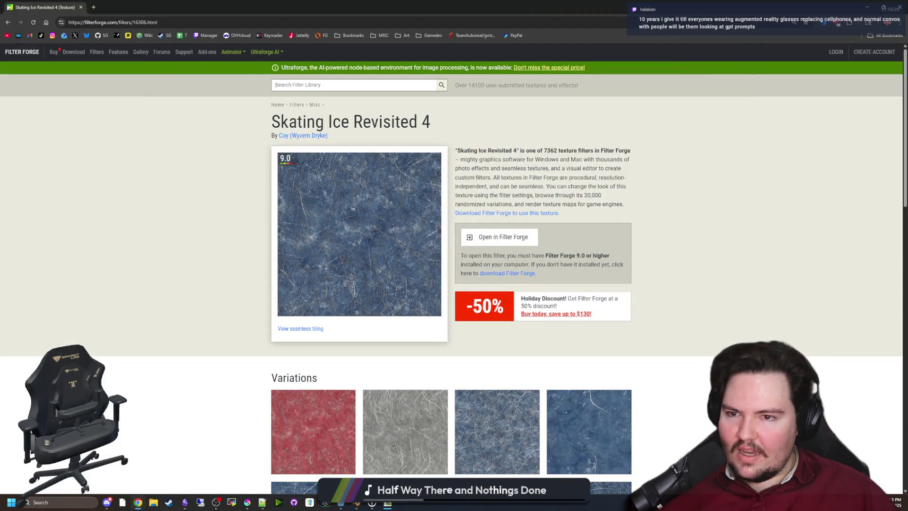
Step: Search the Filter Library for 'ice' and scroll through the results
{"action": "left_click", "coordinate": [354, 85]}
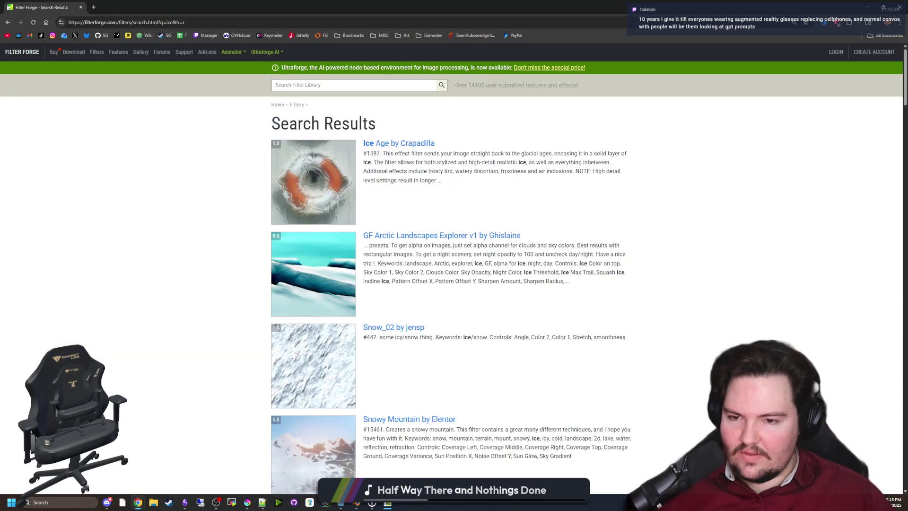
{"action": "scroll", "coordinate": [378, 202], "scroll_direction": "down", "scroll_amount": 15}
{"action": "scroll", "coordinate": [378, 202], "scroll_direction": "down", "scroll_amount": 14}
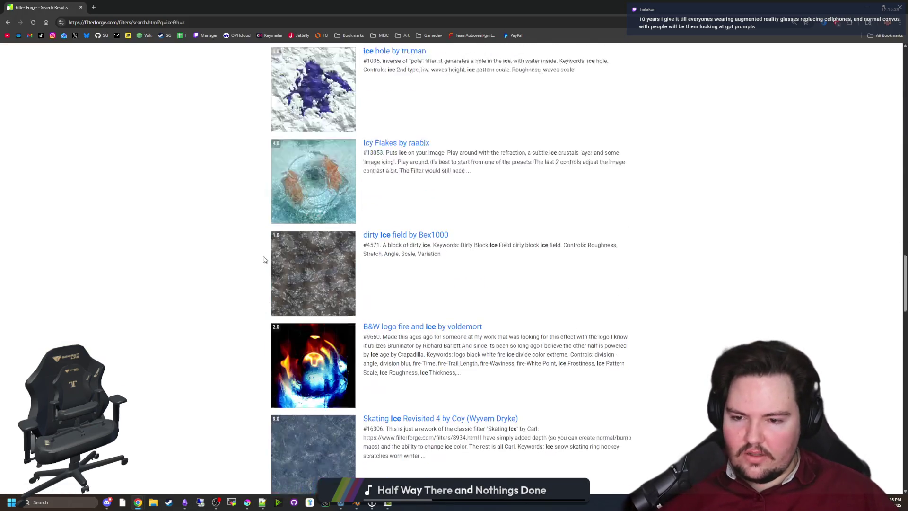
{"action": "scroll", "coordinate": [329, 256], "scroll_direction": "down", "scroll_amount": 3}
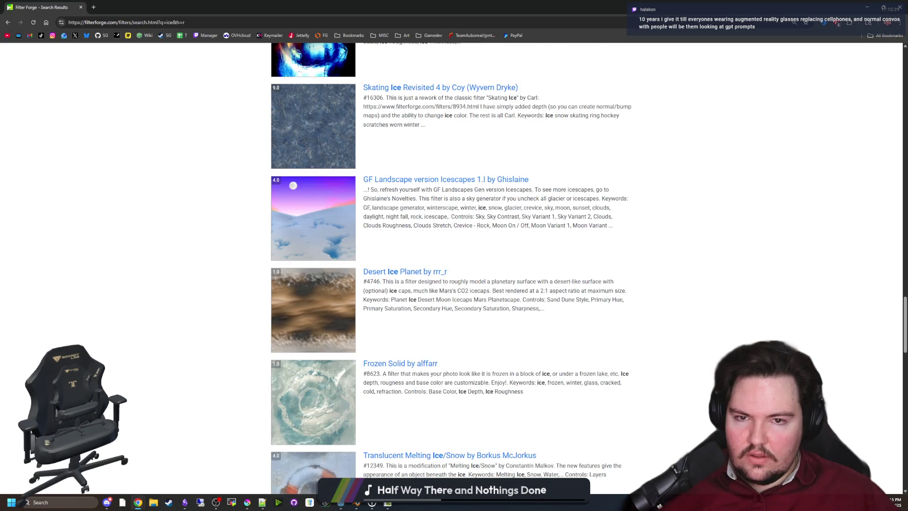
{"action": "scroll", "coordinate": [322, 275], "scroll_direction": "down", "scroll_amount": 7}
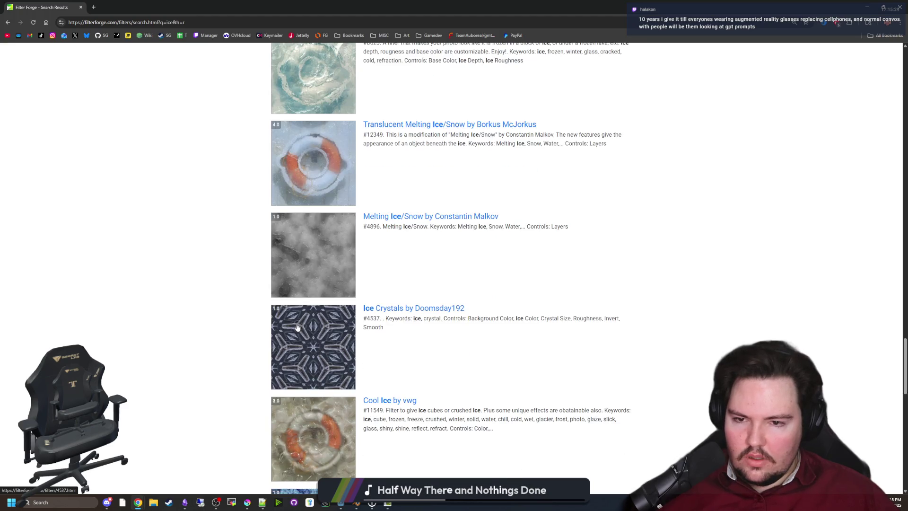
Step: Send Melting Ice/Snow from its tab to Filter Forge and move the Filter Forge window up
{"action": "key", "text": "ctrl+Tab"}
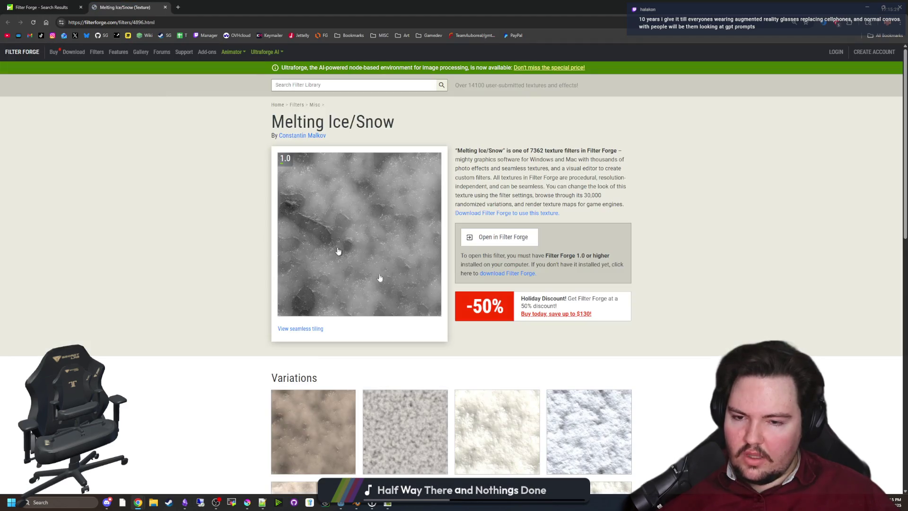
{"action": "left_click", "coordinate": [510, 241]}
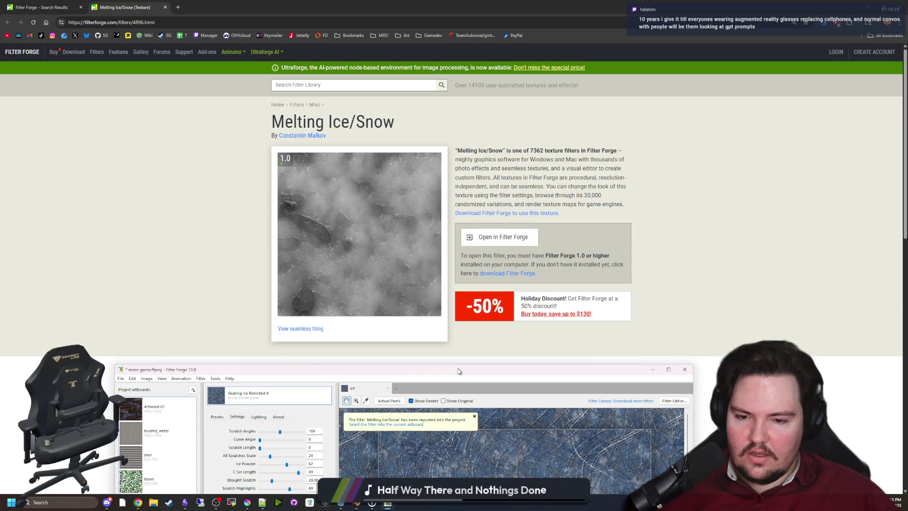
{"action": "left_click_drag", "start_coordinate": [458, 371], "coordinate": [439, 148]}
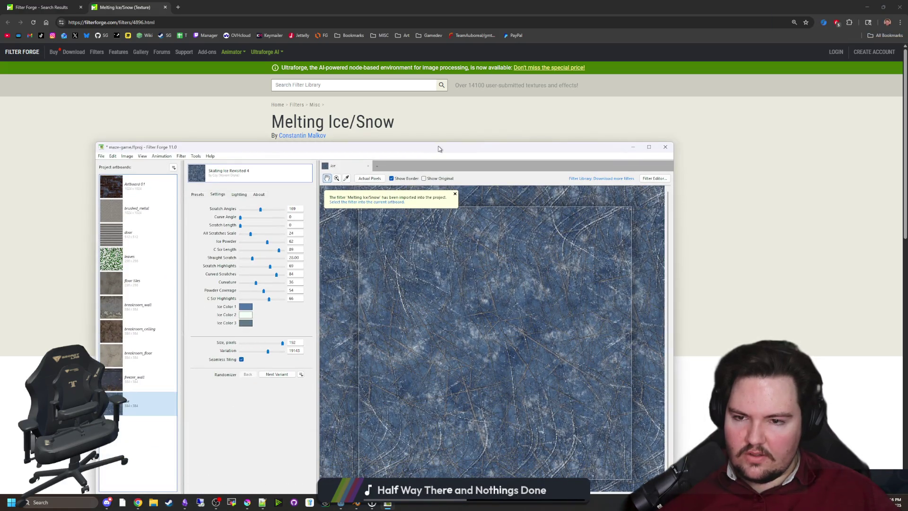
Step: Apply Melting Ice/Snow to the ice artboard with Seamless Tiling and Size 384
{"action": "left_click", "coordinate": [246, 175]}
{"action": "left_click", "coordinate": [274, 221]}
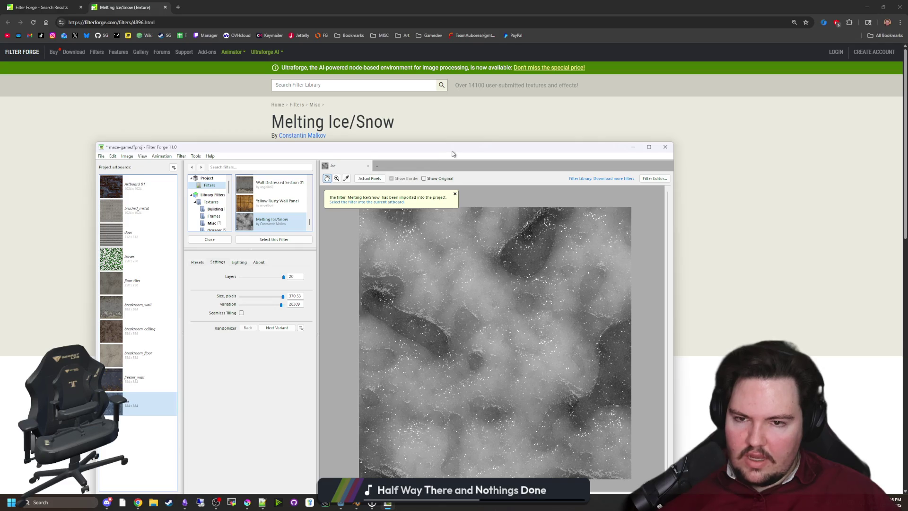
{"action": "left_click_drag", "start_coordinate": [452, 154], "coordinate": [426, 4]}
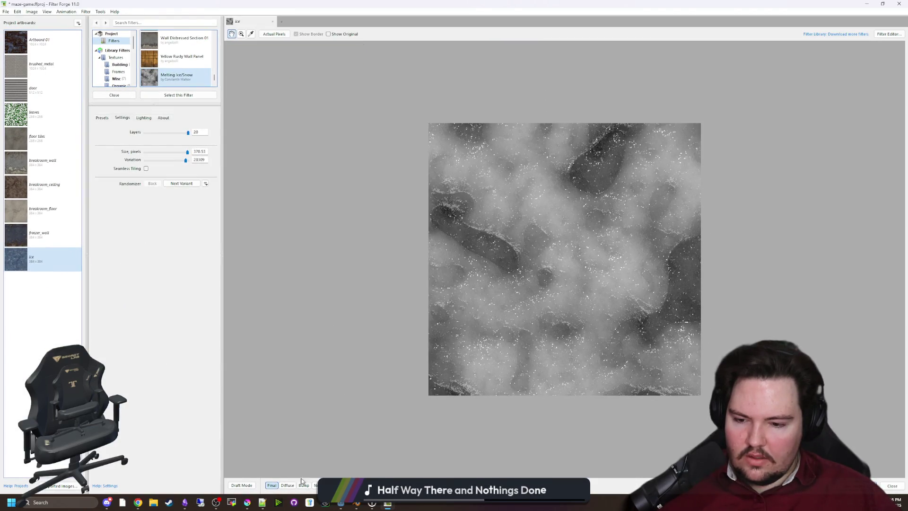
{"action": "left_click", "coordinate": [146, 169]}
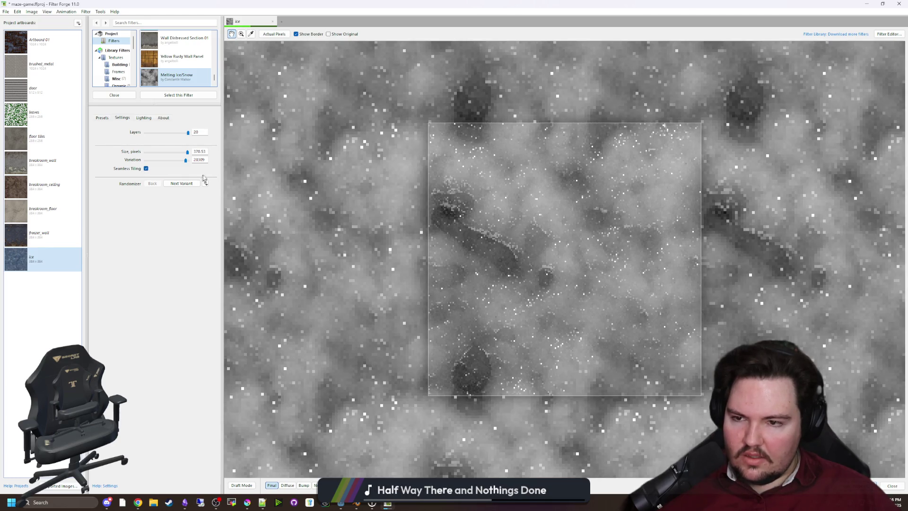
{"action": "double_click", "coordinate": [199, 152]}
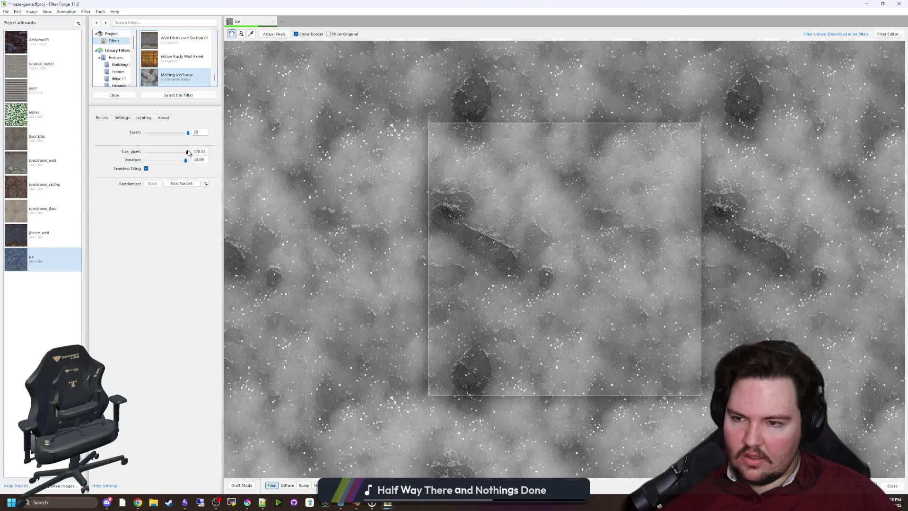
{"action": "type", "text": "384"}
{"action": "key", "text": "Return"}
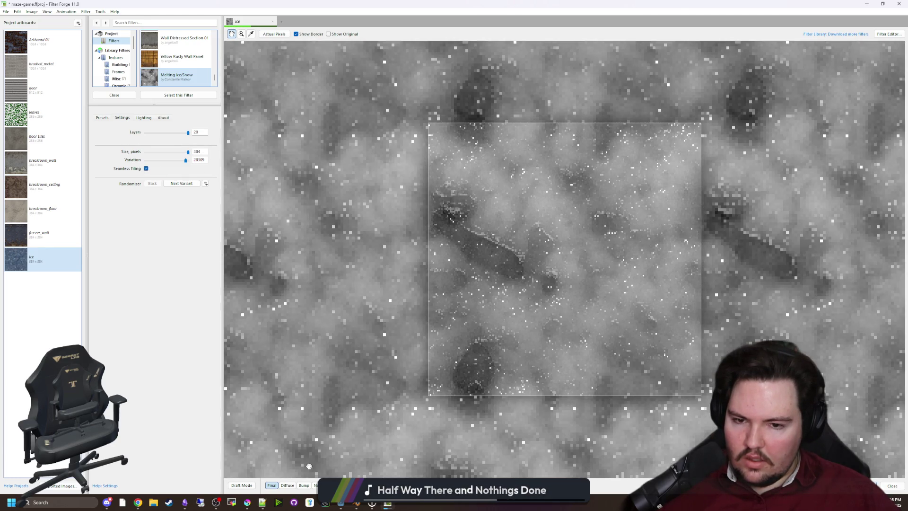
Step: Preview the Normal, Bump and Diffuse maps, then return to the Final texture
{"action": "left_click", "coordinate": [315, 485]}
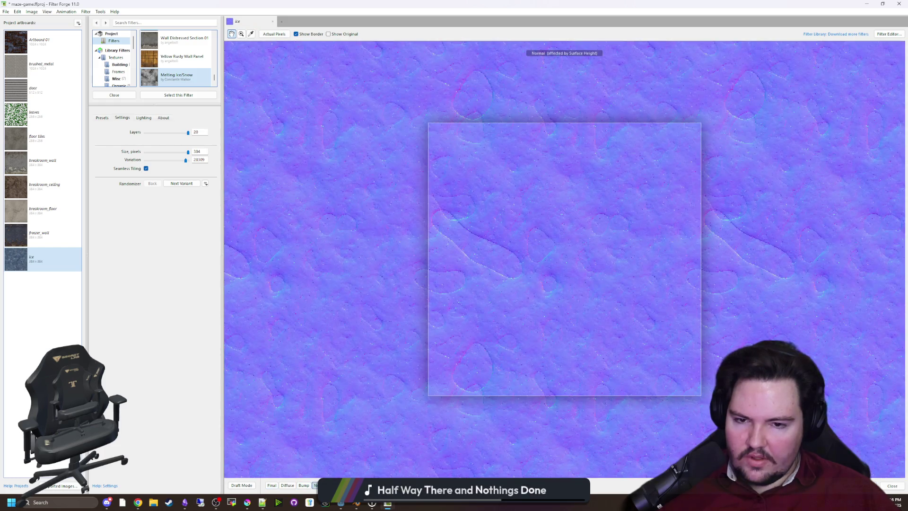
{"action": "left_click", "coordinate": [302, 486]}
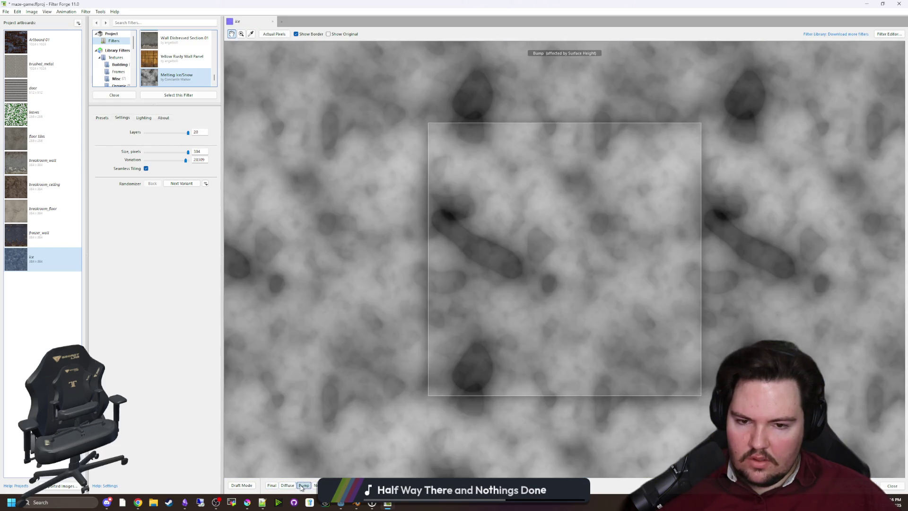
{"action": "left_click", "coordinate": [293, 486]}
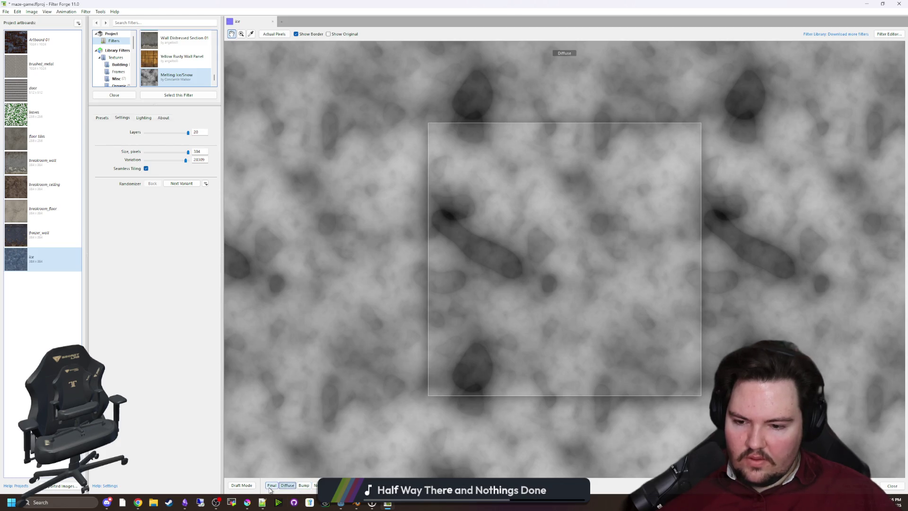
{"action": "left_click", "coordinate": [271, 486]}
{"action": "scroll", "coordinate": [527, 331], "scroll_direction": "down", "scroll_amount": 4}
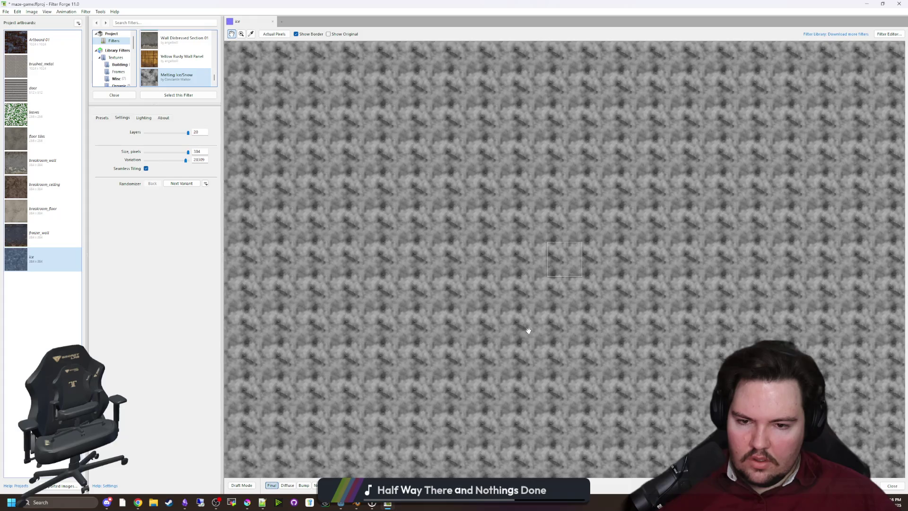
{"action": "scroll", "coordinate": [528, 331], "scroll_direction": "up", "scroll_amount": 5}
{"action": "scroll", "coordinate": [528, 331], "scroll_direction": "down", "scroll_amount": 1}
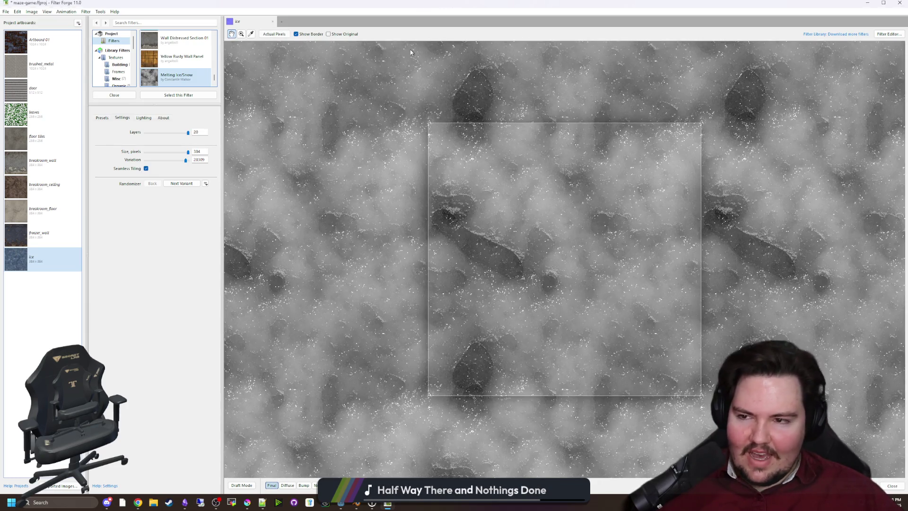
Step: Set the texture Variation to 21640 and switch back to the Melting Ice/Snow web page
{"action": "key", "text": "super+Down"}
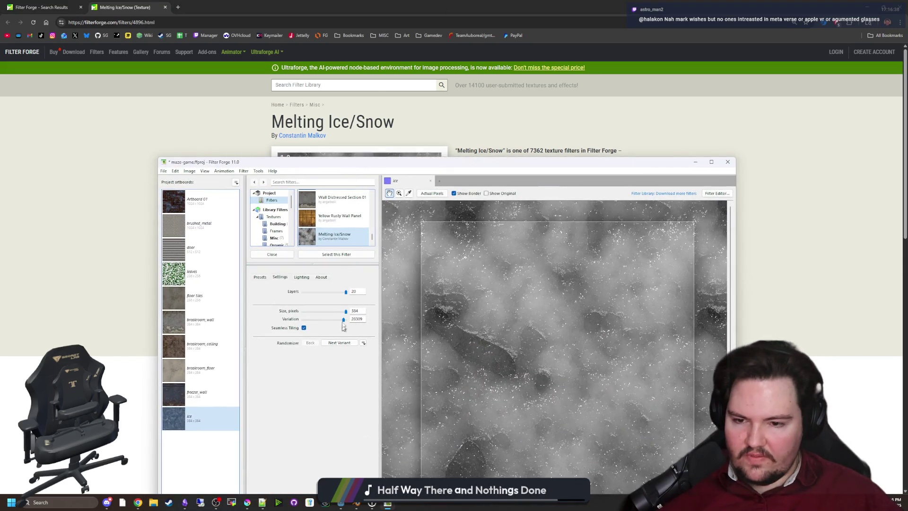
{"action": "left_click_drag", "start_coordinate": [344, 320], "coordinate": [334, 319]}
{"action": "key", "text": "super+Up"}
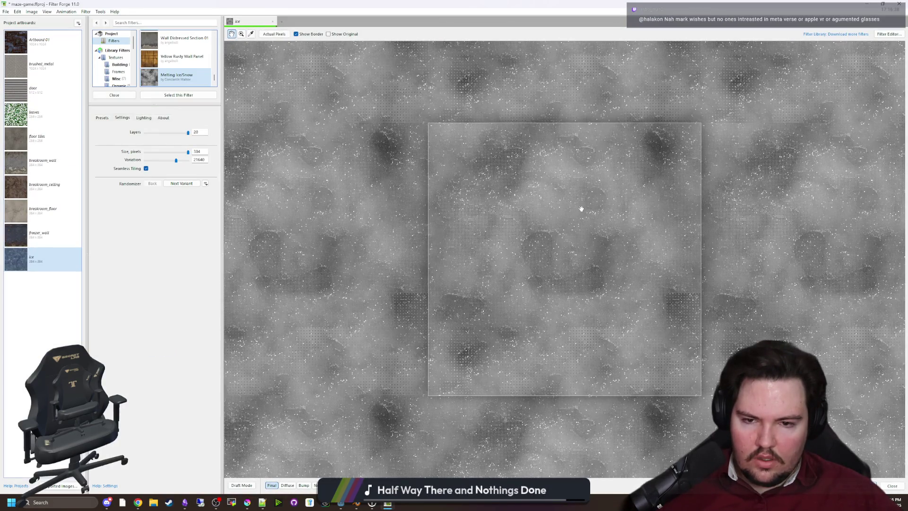
{"action": "key", "text": "alt+Tab"}
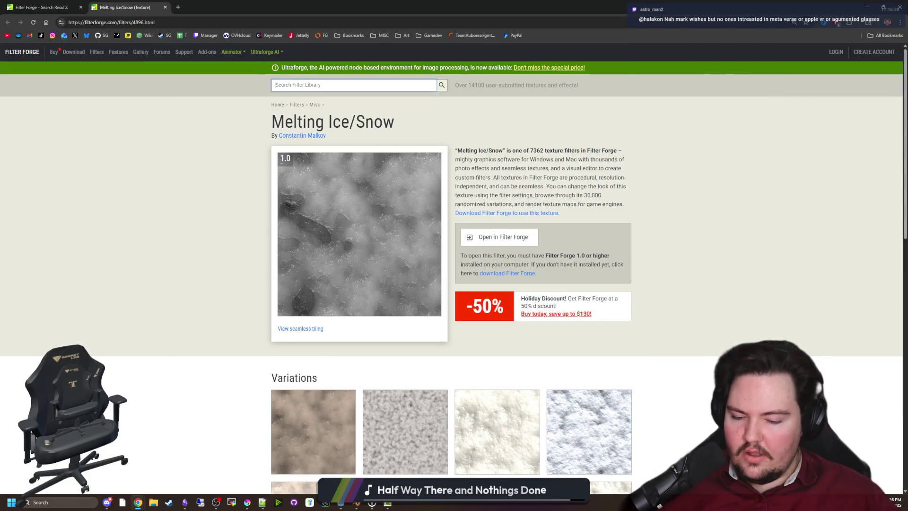
Step: Open Snow_02 in a background tab, then send Shattered Ice from its page to Filter Forge
{"action": "scroll", "coordinate": [343, 226], "scroll_direction": "down", "scroll_amount": 3}
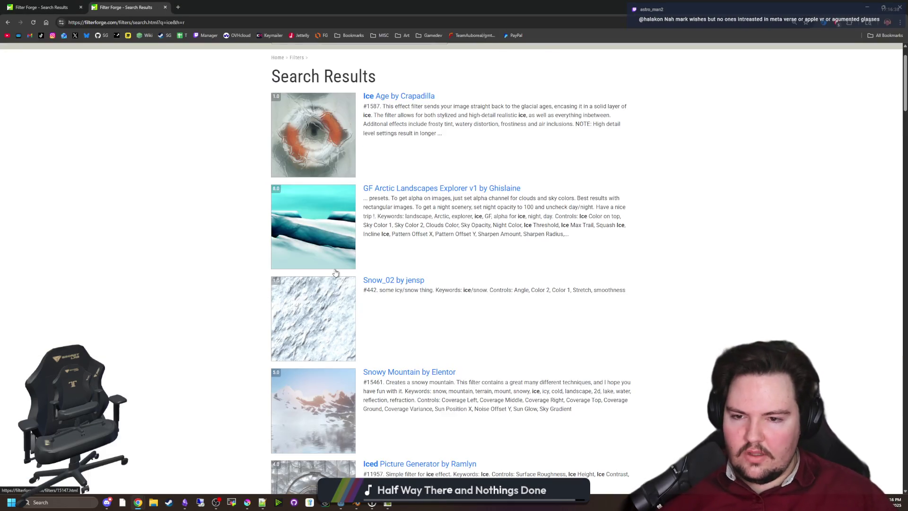
{"action": "middle_click", "coordinate": [336, 272]}
{"action": "scroll", "coordinate": [335, 272], "scroll_direction": "down", "scroll_amount": 15}
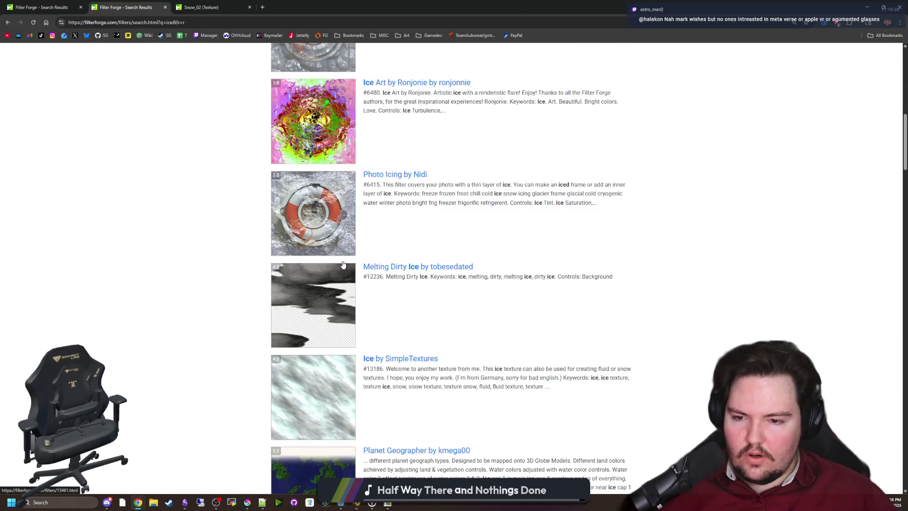
{"action": "scroll", "coordinate": [336, 293], "scroll_direction": "down", "scroll_amount": 20}
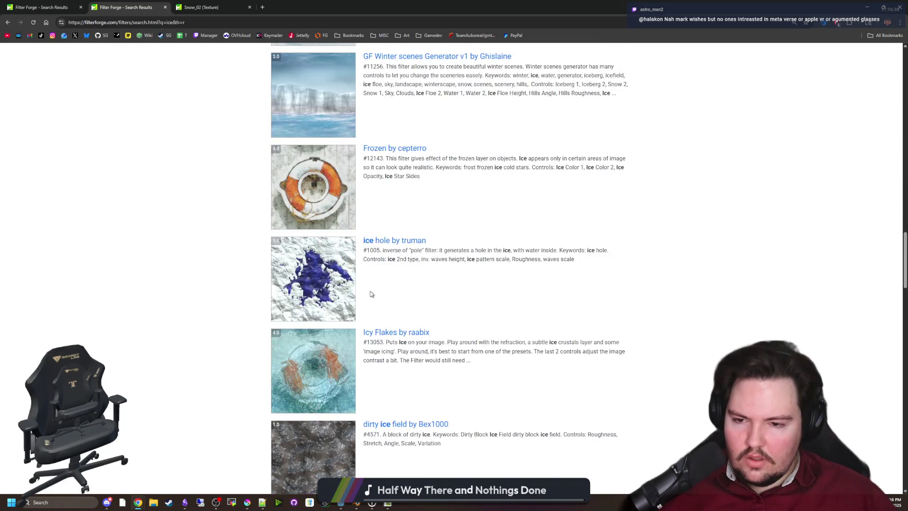
{"action": "scroll", "coordinate": [371, 294], "scroll_direction": "down", "scroll_amount": 10}
{"action": "scroll", "coordinate": [378, 303], "scroll_direction": "up", "scroll_amount": 6}
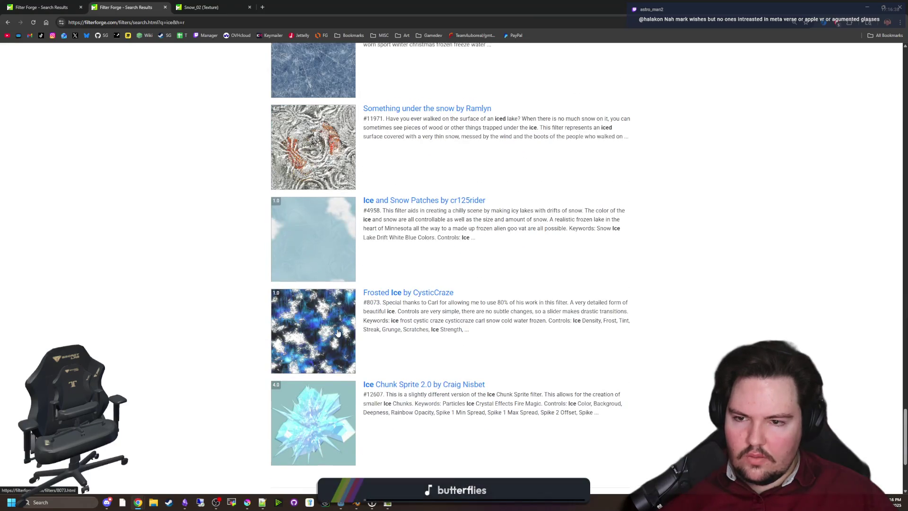
{"action": "scroll", "coordinate": [323, 313], "scroll_direction": "up", "scroll_amount": 4}
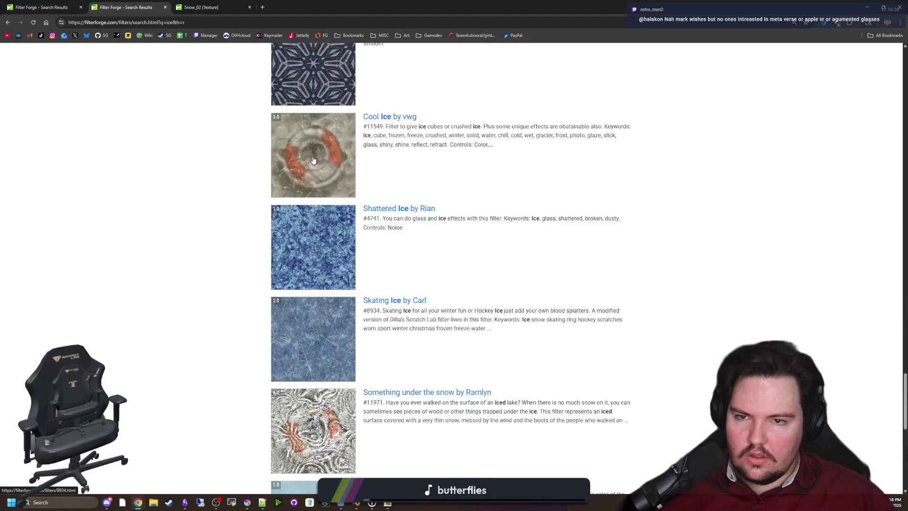
{"action": "left_click", "coordinate": [279, 7]}
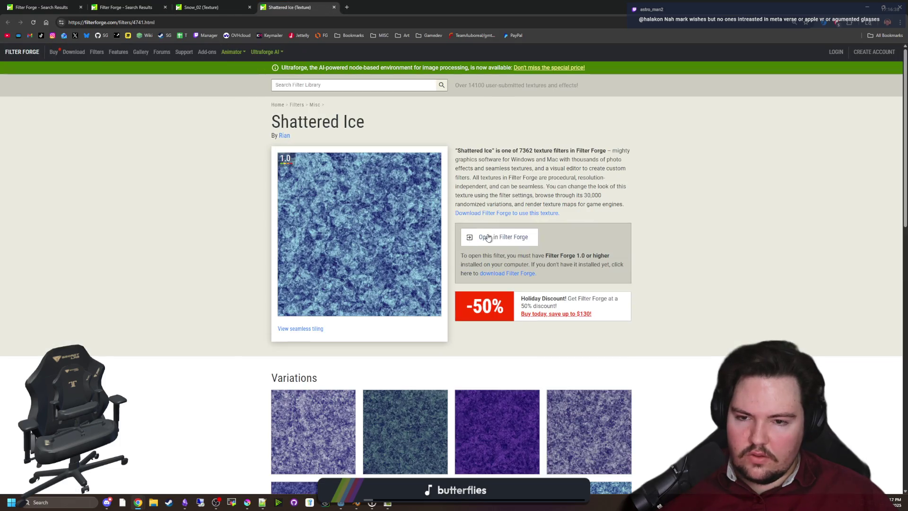
{"action": "left_click", "coordinate": [501, 237]}
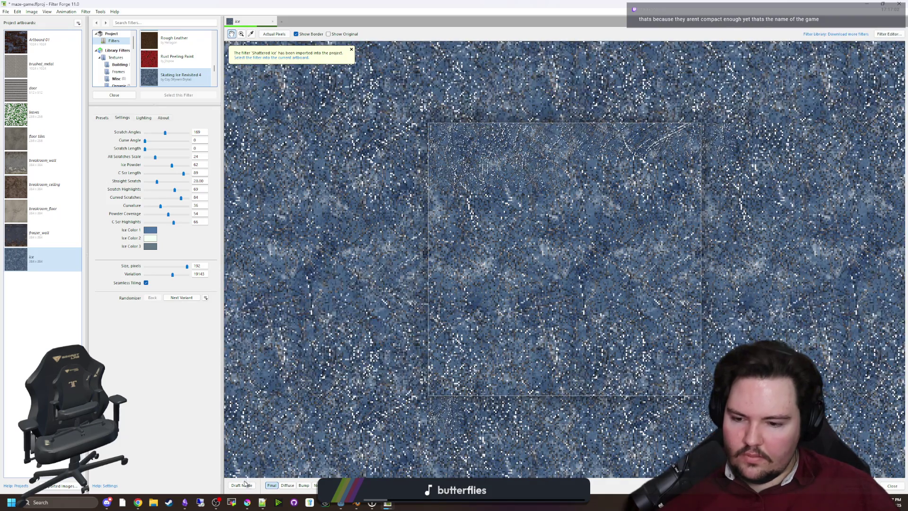
Step: Apply Shattered Ice to the ice artboard with Seamless Tiling and Variation 3935
{"action": "scroll", "coordinate": [399, 313], "scroll_direction": "down", "scroll_amount": 2}
{"action": "scroll", "coordinate": [179, 66], "scroll_direction": "down", "scroll_amount": 3}
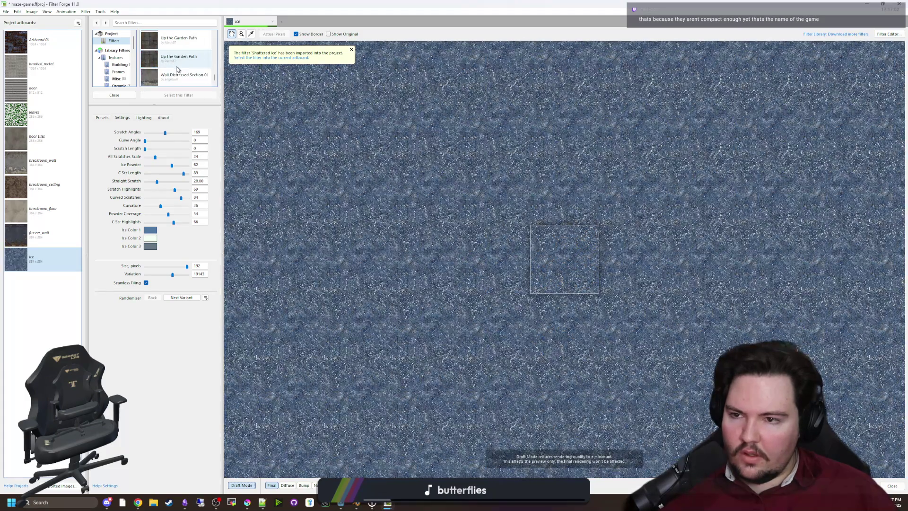
{"action": "left_click", "coordinate": [181, 78]}
{"action": "scroll", "coordinate": [563, 266], "scroll_direction": "up", "scroll_amount": 2}
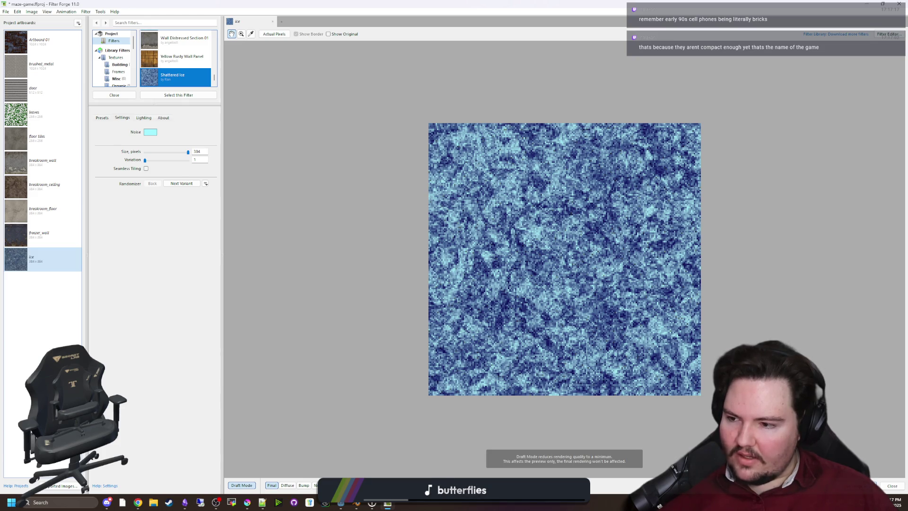
{"action": "left_click", "coordinate": [146, 169]}
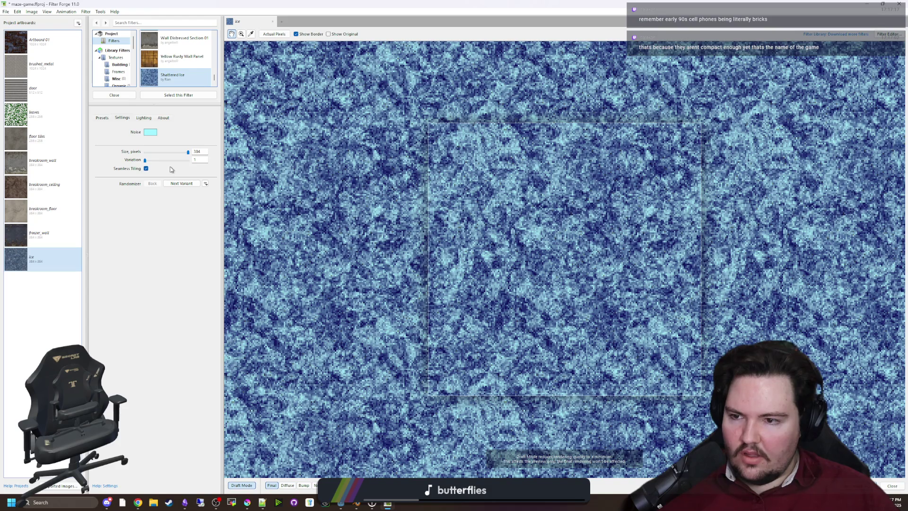
{"action": "left_click_drag", "start_coordinate": [145, 161], "coordinate": [151, 160]}
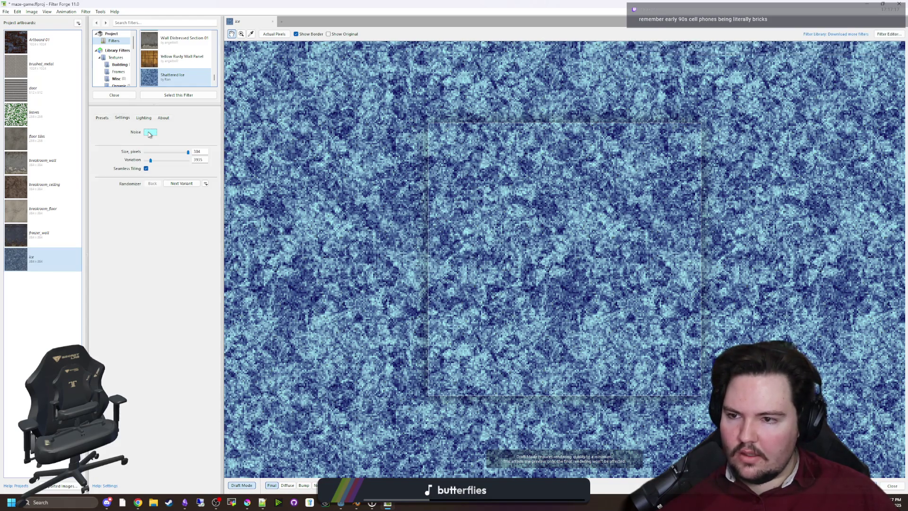
Step: Set the Noise colour to white in the Color Picker, then switch to the browser
{"action": "left_click", "coordinate": [150, 132]}
{"action": "left_click_drag", "start_coordinate": [208, 358], "coordinate": [157, 345]}
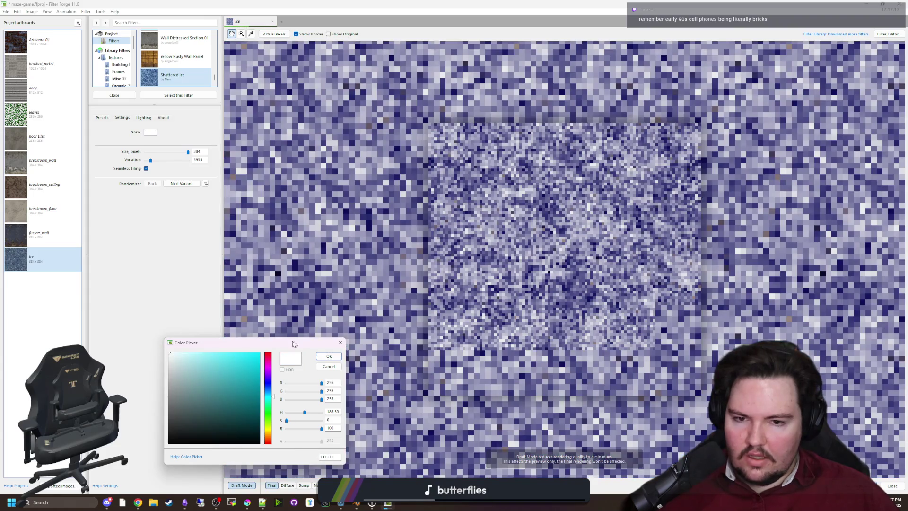
{"action": "left_click", "coordinate": [323, 355]}
{"action": "key", "text": "alt+Tab"}
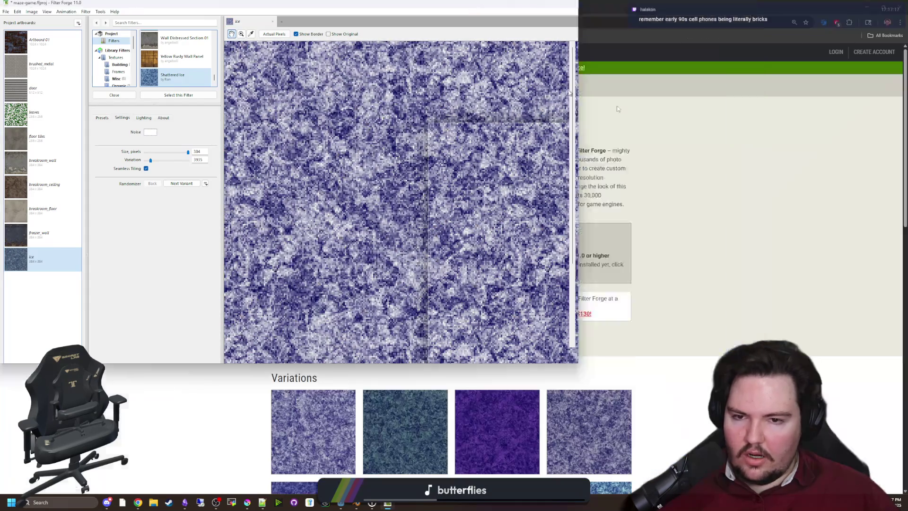
Step: Switch to the Snow_02 tab in Chrome and send Snow_02 to Filter Forge
{"action": "left_click", "coordinate": [209, 5]}
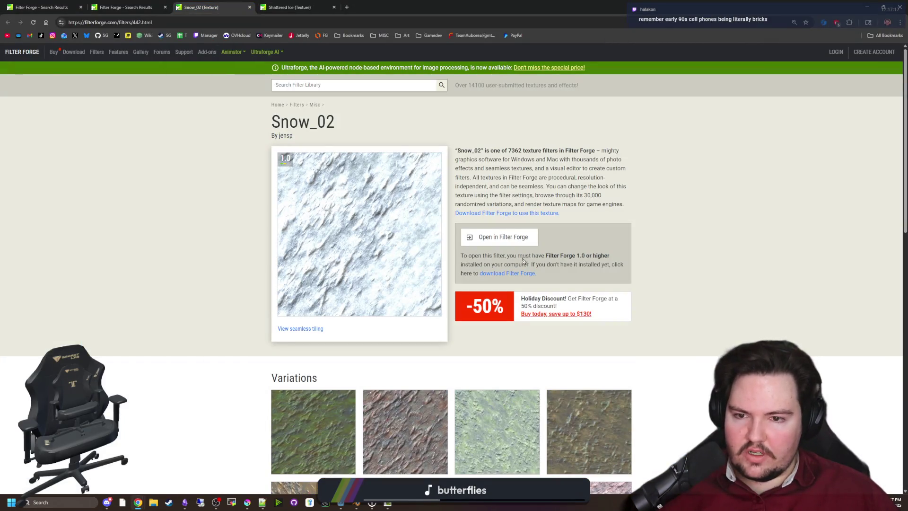
{"action": "key", "text": "ctrl+shift+Tab"}
{"action": "key", "text": "ctrl+Tab"}
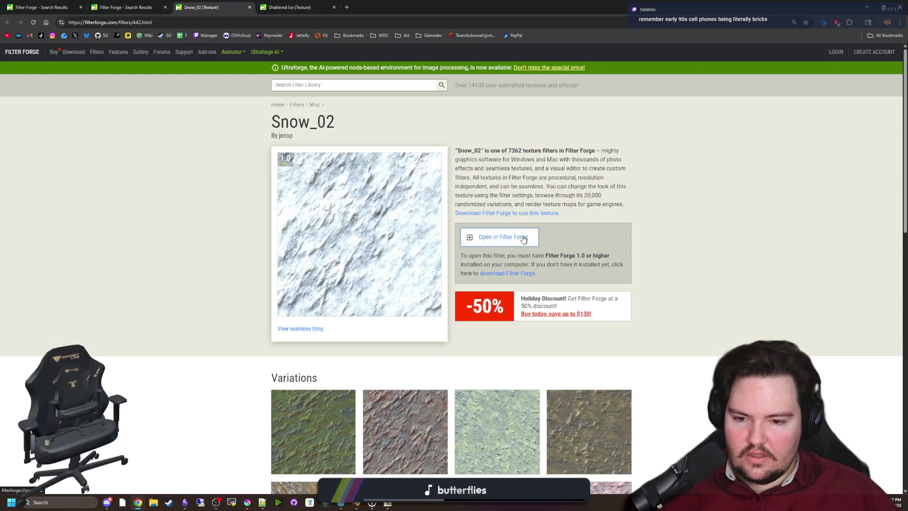
{"action": "left_click", "coordinate": [523, 238]}
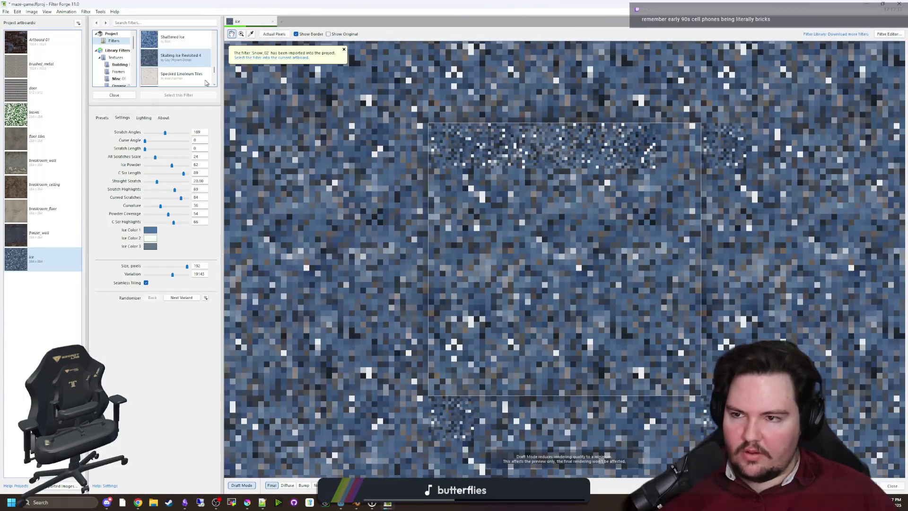
Step: Apply Snow_02 to the ice artboard with Seamless Tiling, glancing at its presets
{"action": "left_click", "coordinate": [182, 76]}
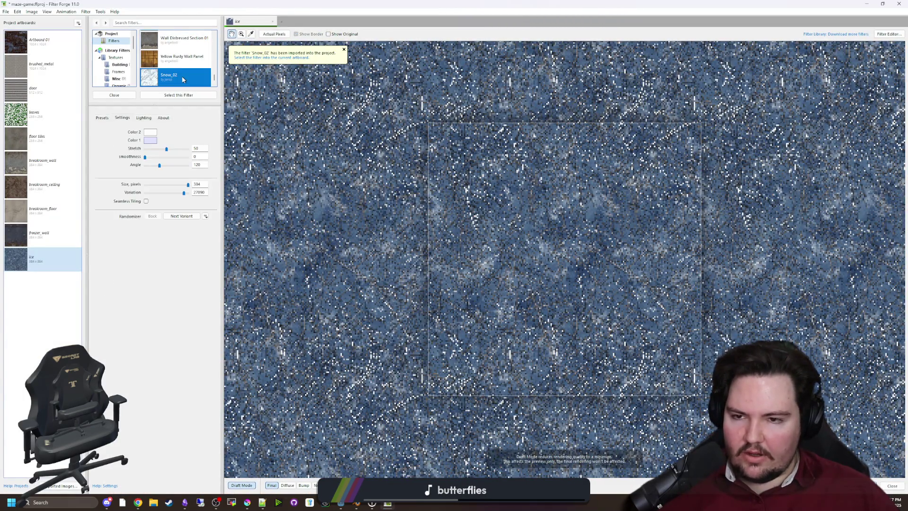
{"action": "scroll", "coordinate": [561, 248], "scroll_direction": "up", "scroll_amount": 1}
{"action": "scroll", "coordinate": [561, 248], "scroll_direction": "down", "scroll_amount": 1}
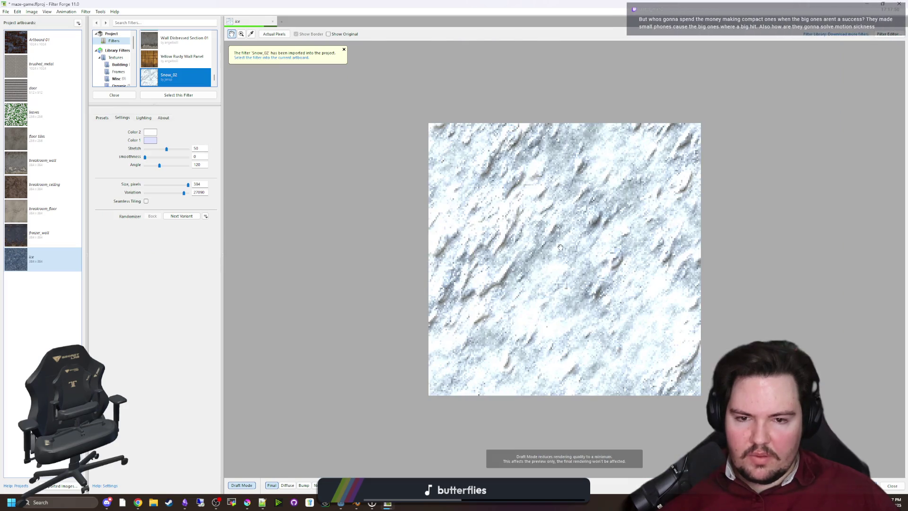
{"action": "scroll", "coordinate": [561, 247], "scroll_direction": "up", "scroll_amount": 1}
{"action": "scroll", "coordinate": [560, 248], "scroll_direction": "down", "scroll_amount": 1}
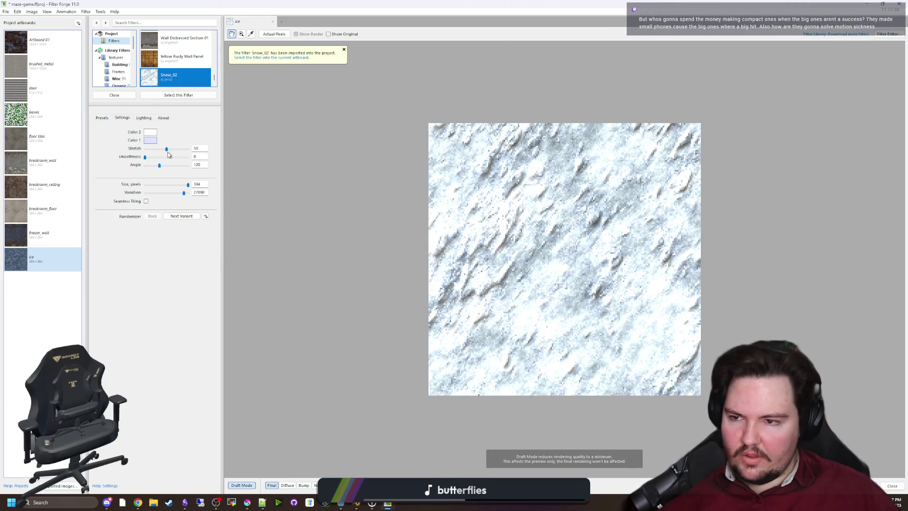
{"action": "left_click", "coordinate": [146, 201]}
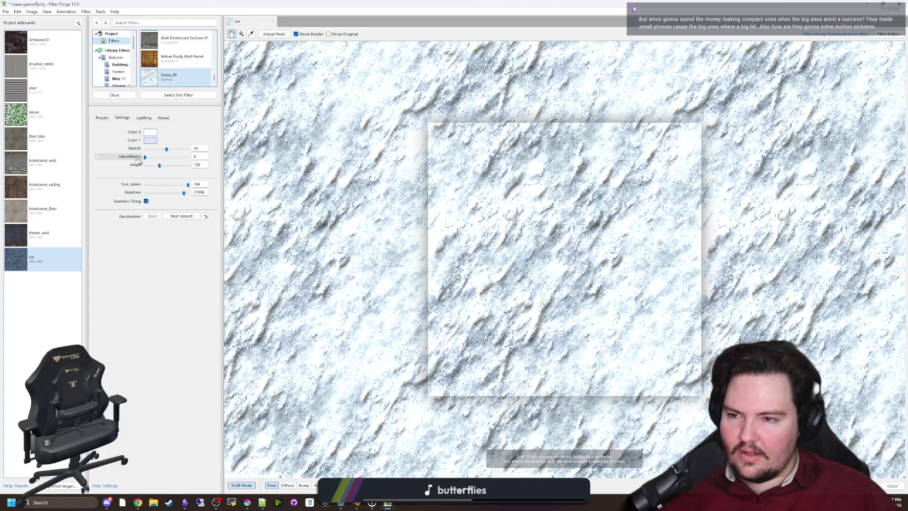
{"action": "left_click", "coordinate": [108, 118]}
{"action": "left_click", "coordinate": [122, 118]}
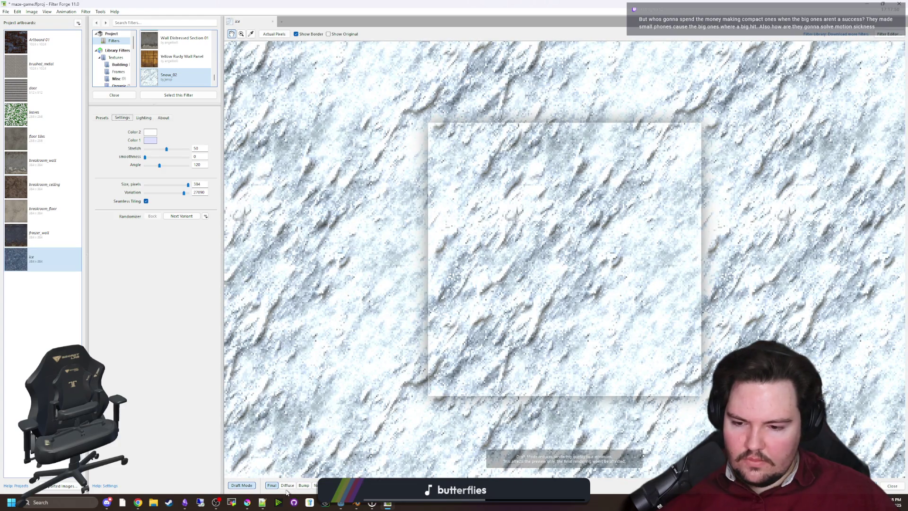
Step: Preview the Diffuse, Bump and Normal channels, return to Final, then choose File > Export
{"action": "left_click", "coordinate": [287, 485]}
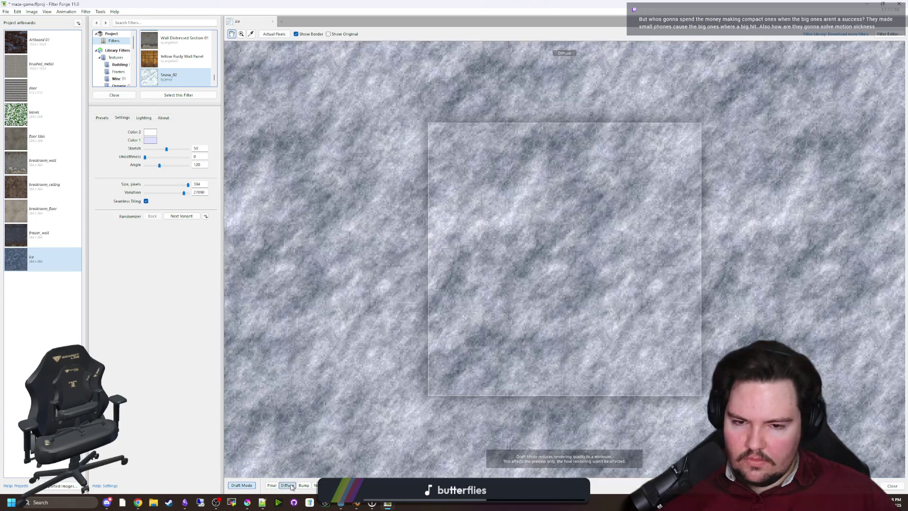
{"action": "left_click", "coordinate": [304, 485]}
{"action": "left_click", "coordinate": [315, 485]}
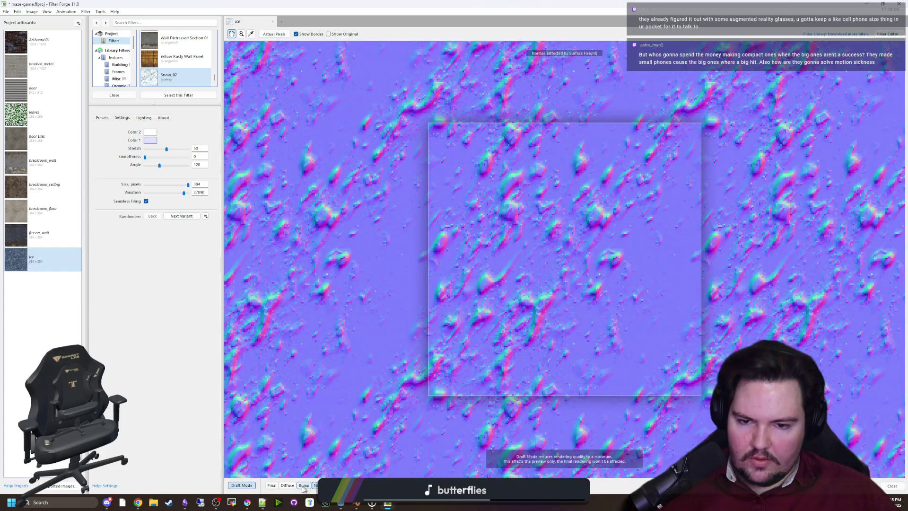
{"action": "left_click", "coordinate": [272, 485]}
{"action": "scroll", "coordinate": [554, 268], "scroll_direction": "down", "scroll_amount": 3}
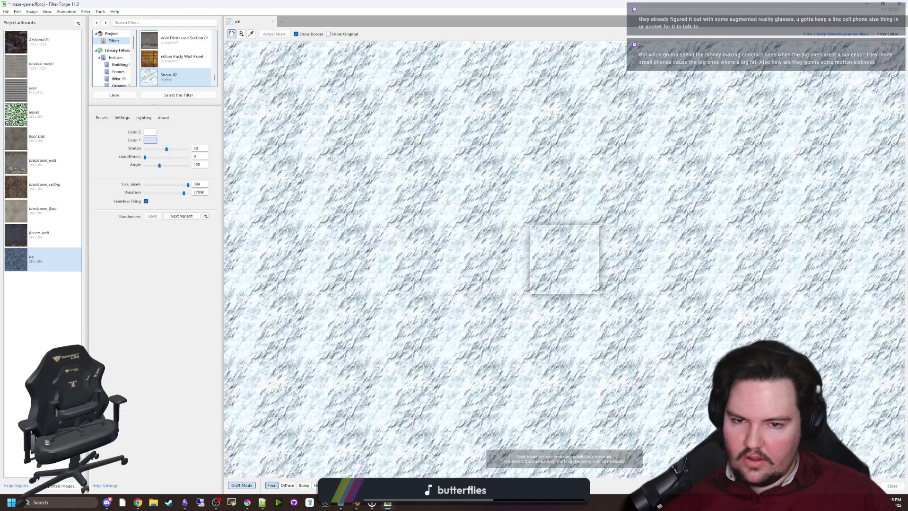
{"action": "scroll", "coordinate": [553, 267], "scroll_direction": "up", "scroll_amount": 3}
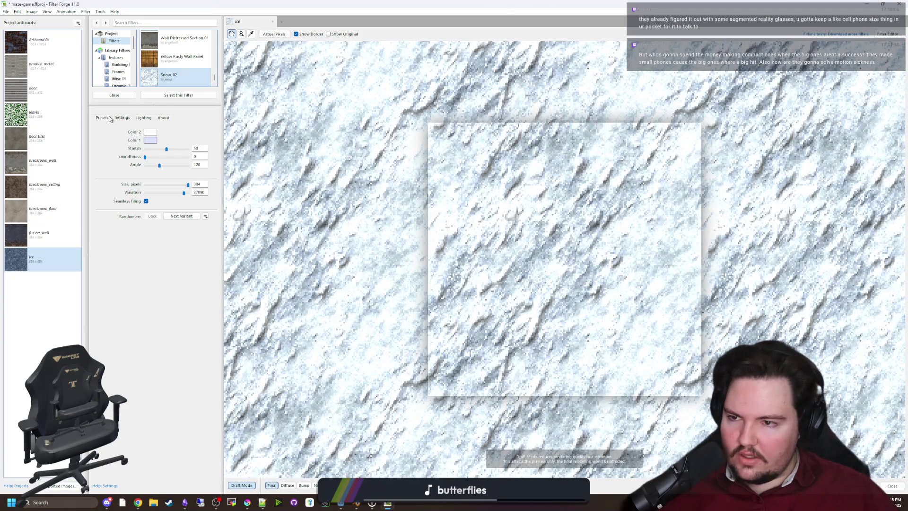
{"action": "left_click", "coordinate": [270, 486]}
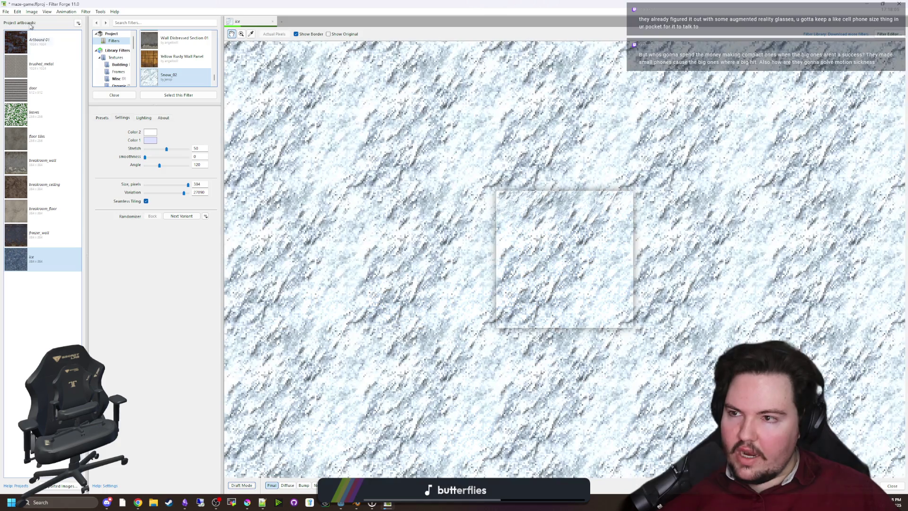
{"action": "left_click", "coordinate": [6, 12]}
{"action": "left_click", "coordinate": [45, 75]}
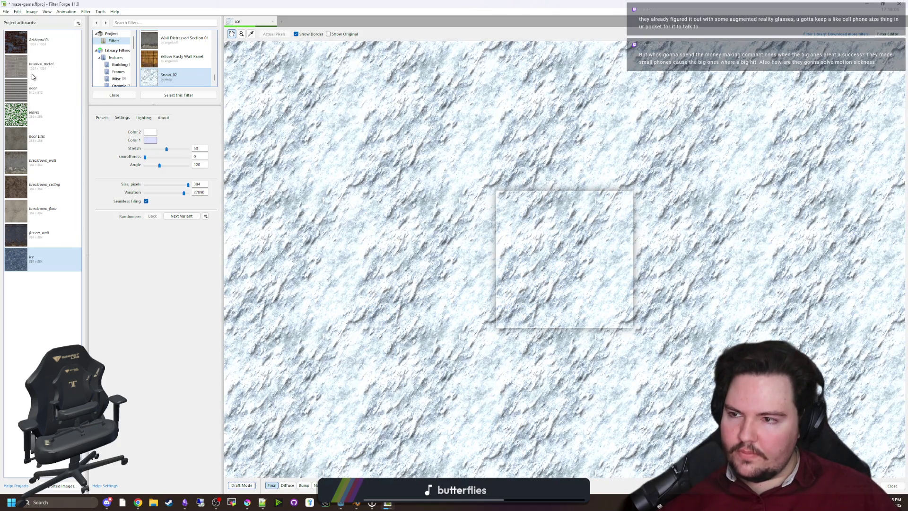
Step: Export the ice diffuse, bump and normal PNGs, leaving out ice.png, to maze-game/Textures
{"action": "left_click", "coordinate": [369, 305]}
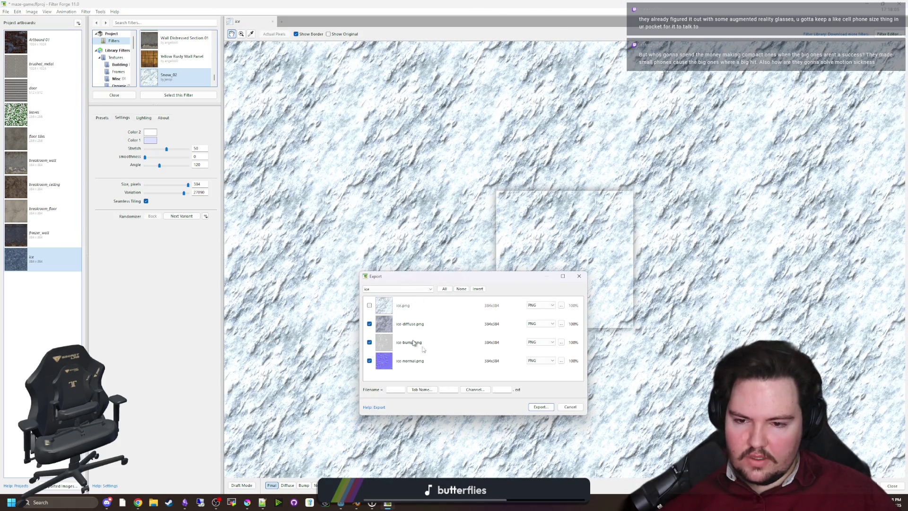
{"action": "left_click", "coordinate": [542, 407]}
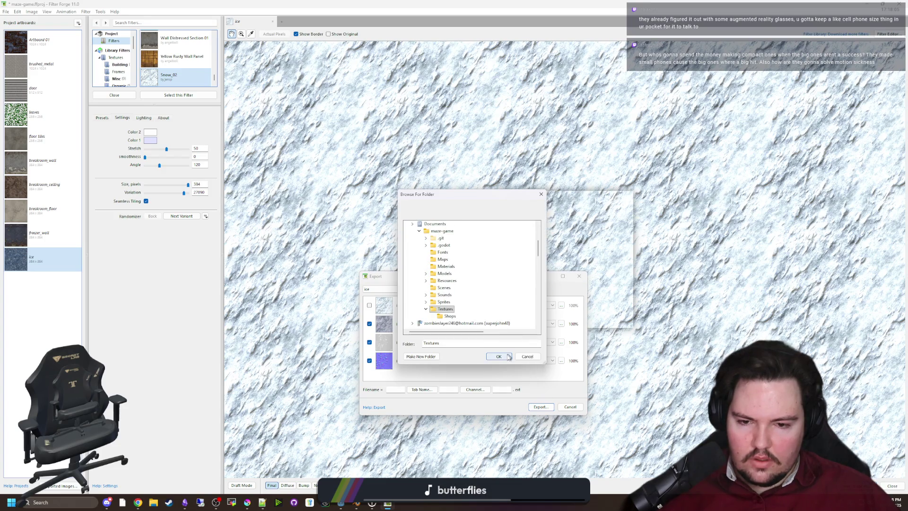
{"action": "left_click", "coordinate": [502, 357]}
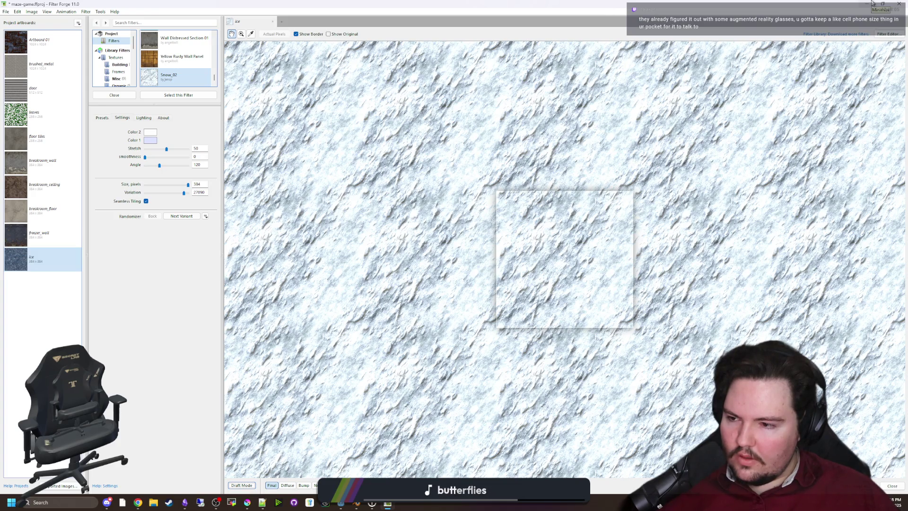
{"action": "left_click", "coordinate": [872, 2]}
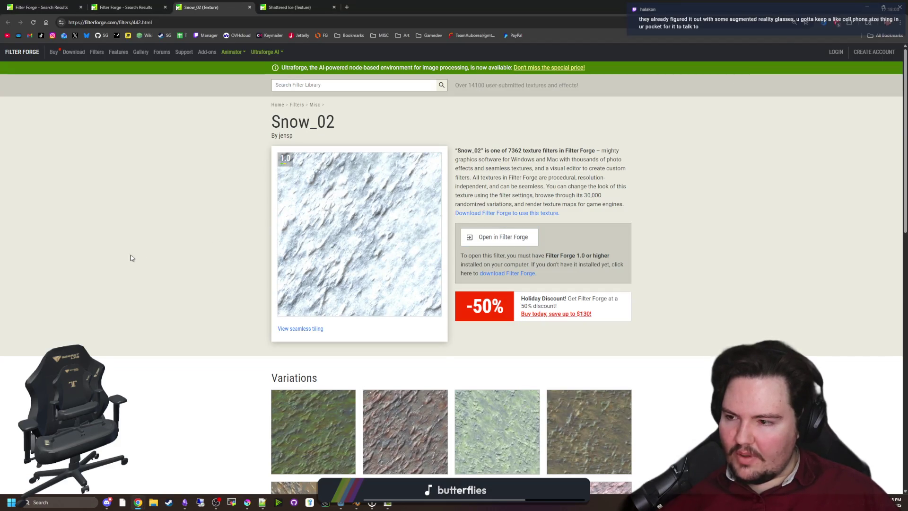
Step: Fly through the freezer corridor and set ice-diffuse.png as the overlay's Texture Albedo
{"action": "left_click", "coordinate": [867, 5]}
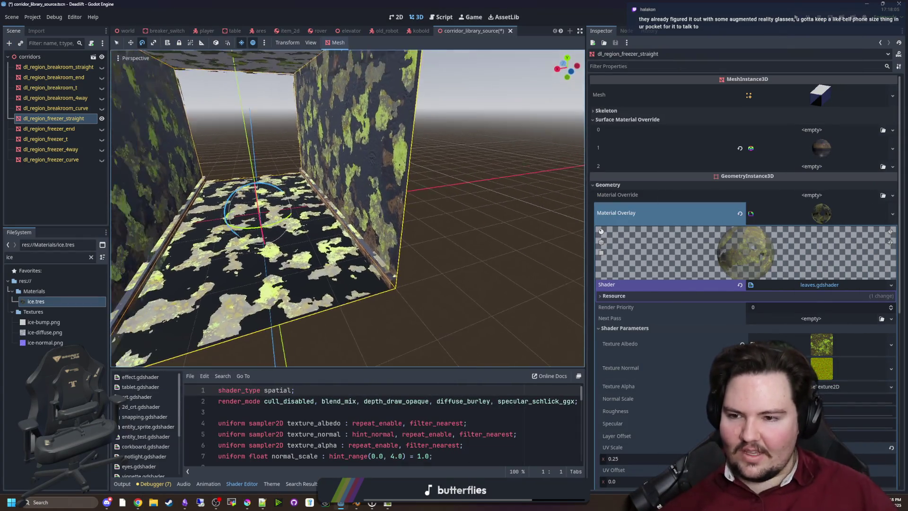
{"action": "key", "text": "w"}
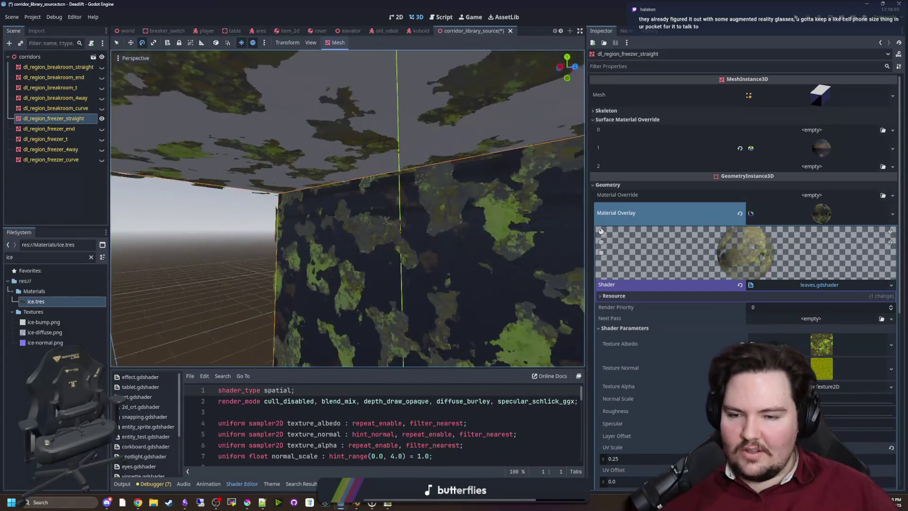
{"action": "key", "text": "s"}
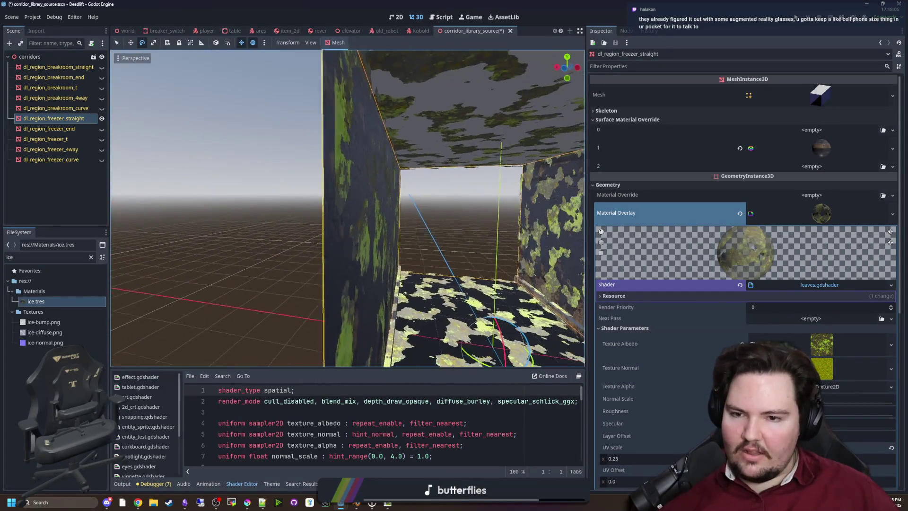
{"action": "key", "text": "w"}
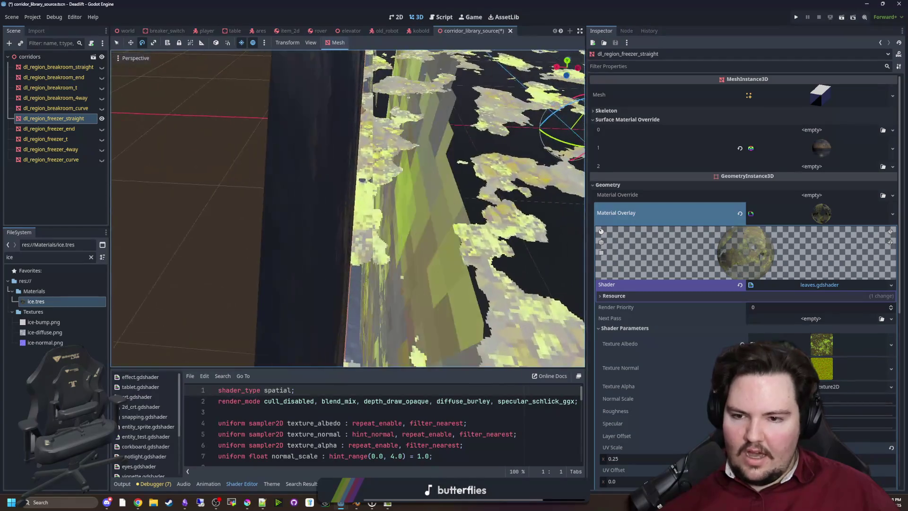
{"action": "key", "text": "s"}
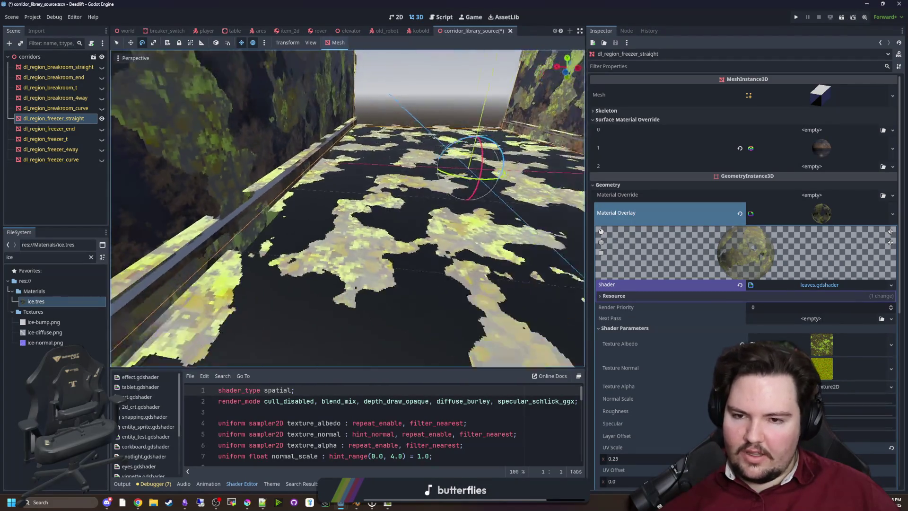
{"action": "key", "text": "s"}
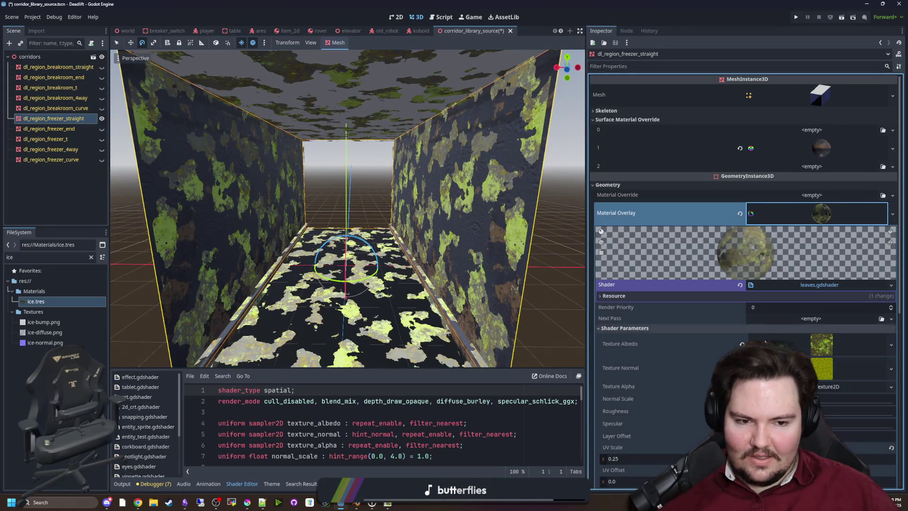
{"action": "scroll", "coordinate": [836, 225], "scroll_direction": "down", "scroll_amount": 2}
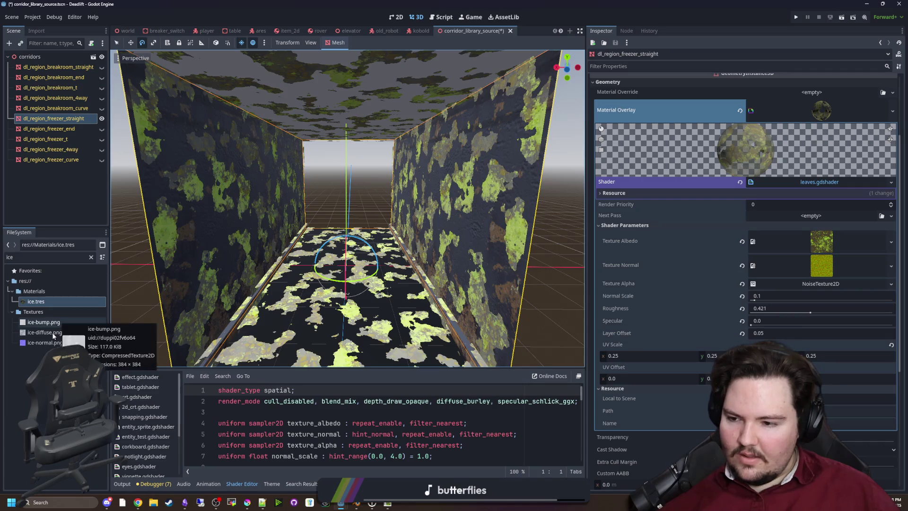
{"action": "mouse_move", "coordinate": [44, 332]}
{"action": "left_mouse_down"}
{"action": "mouse_move", "coordinate": [785, 232]}
{"action": "mouse_move", "coordinate": [815, 237]}
{"action": "left_mouse_up"}
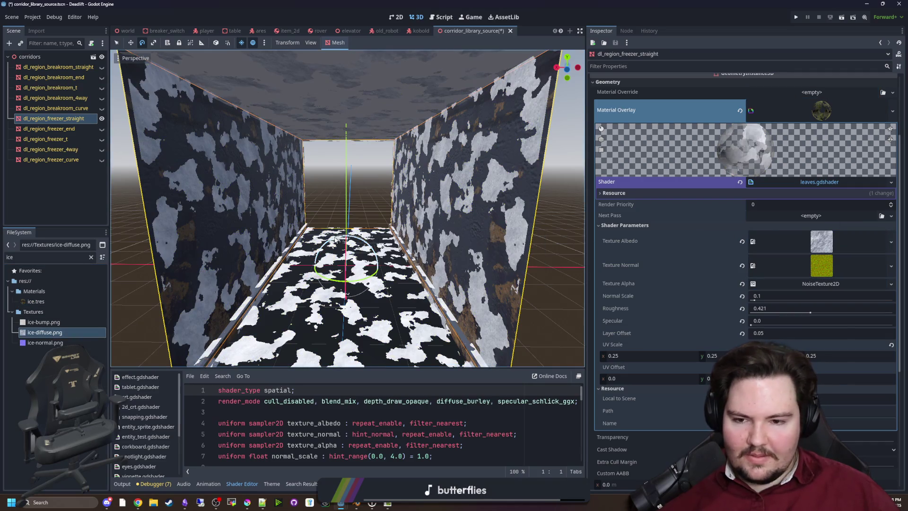
Step: Set ice-normal.png as the overlay's Texture Normal and check the ice along the corridor
{"action": "key", "text": "w"}
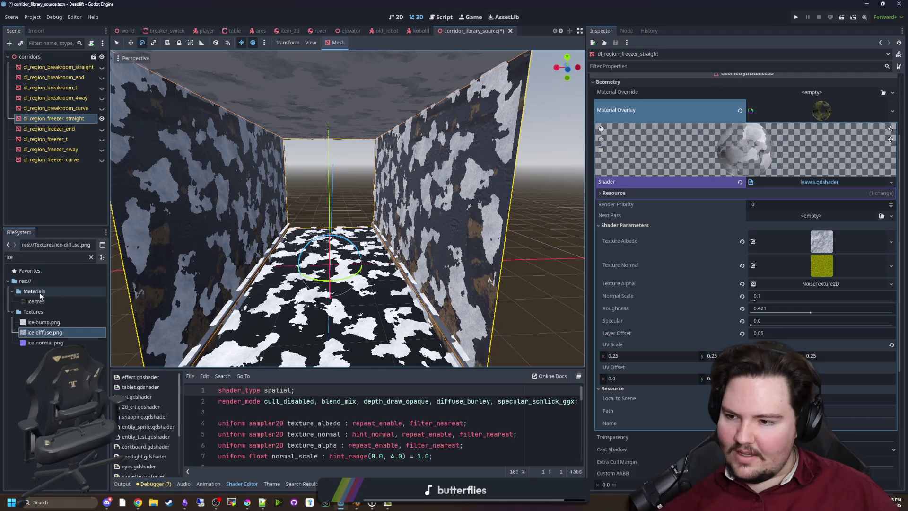
{"action": "left_click", "coordinate": [45, 343]}
{"action": "mouse_move", "coordinate": [666, 274]}
{"action": "left_mouse_down"}
{"action": "mouse_move", "coordinate": [834, 263]}
{"action": "mouse_move", "coordinate": [823, 266]}
{"action": "left_mouse_up"}
{"action": "key", "text": "w"}
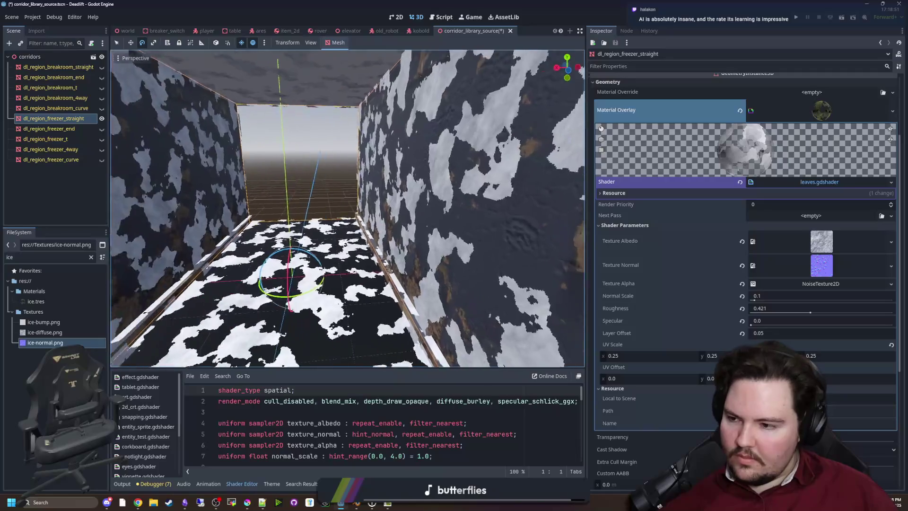
{"action": "key", "text": "w"}
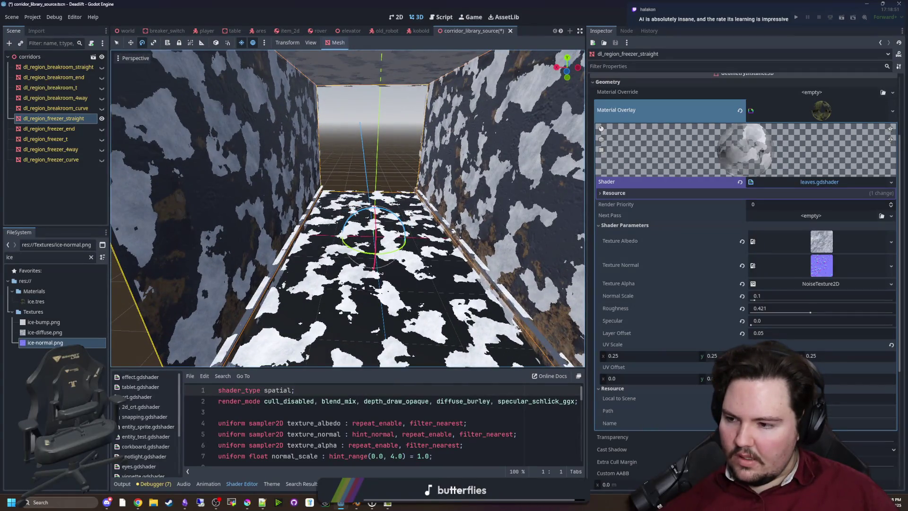
{"action": "key", "text": "s"}
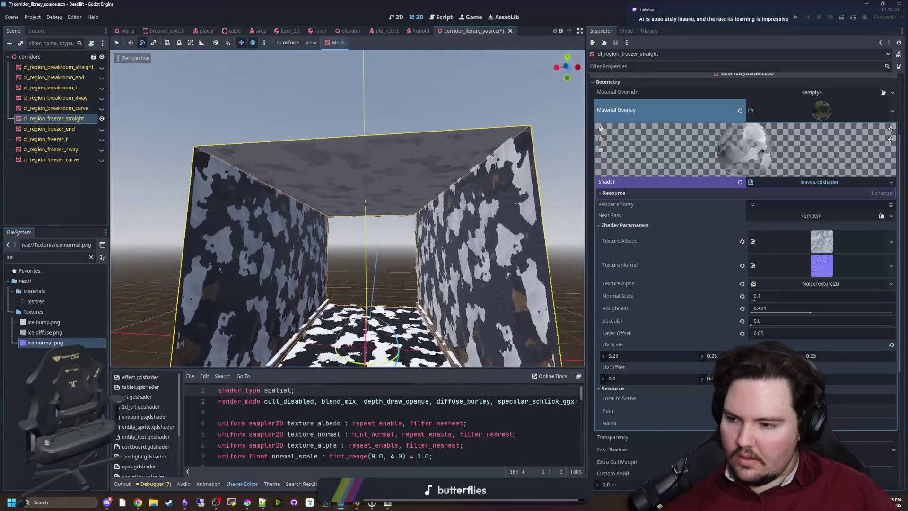
{"action": "key", "text": "w"}
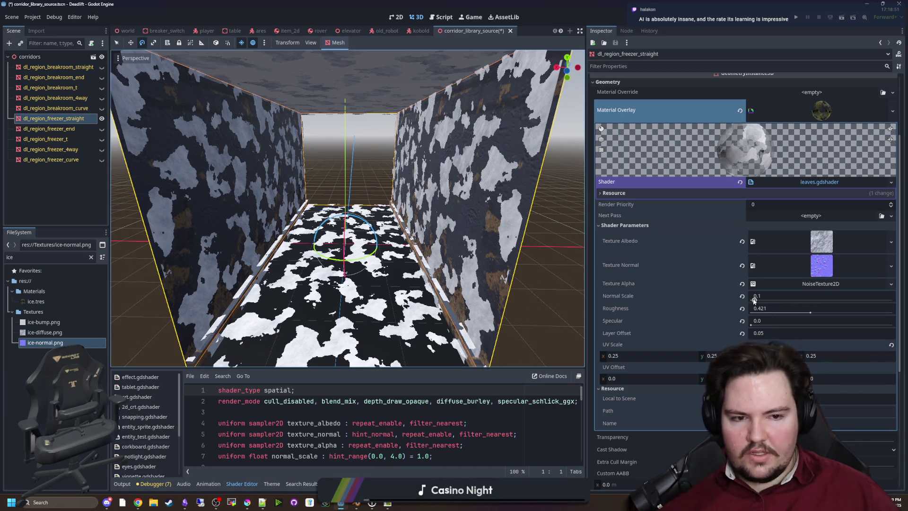
Step: Preview the overlay's noise Texture Alpha and expand its settings
{"action": "left_click", "coordinate": [820, 284]}
{"action": "left_click", "coordinate": [817, 226]}
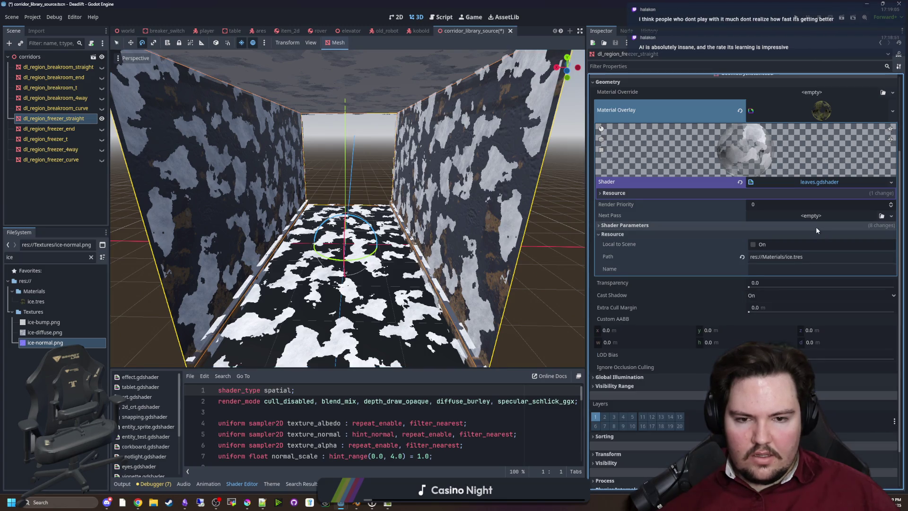
{"action": "left_click", "coordinate": [817, 228]}
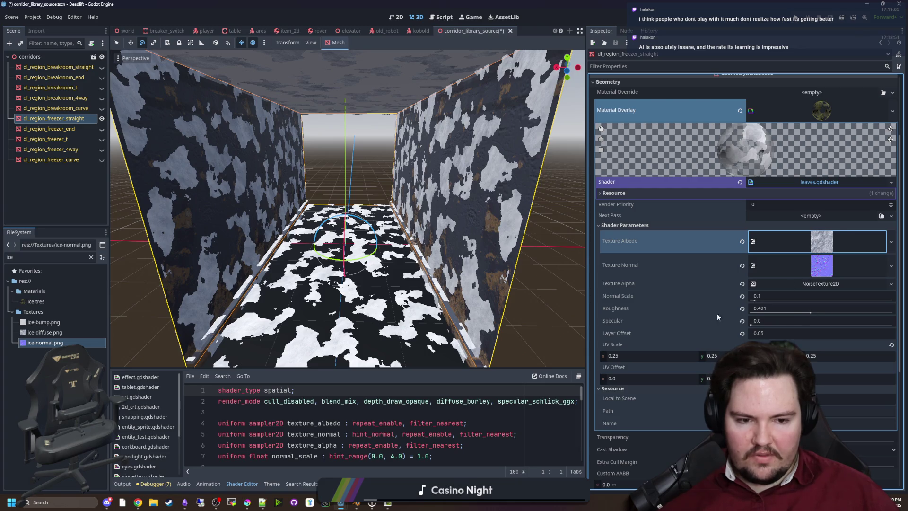
{"action": "scroll", "coordinate": [717, 317], "scroll_direction": "down", "scroll_amount": 2}
{"action": "left_click", "coordinate": [820, 232]}
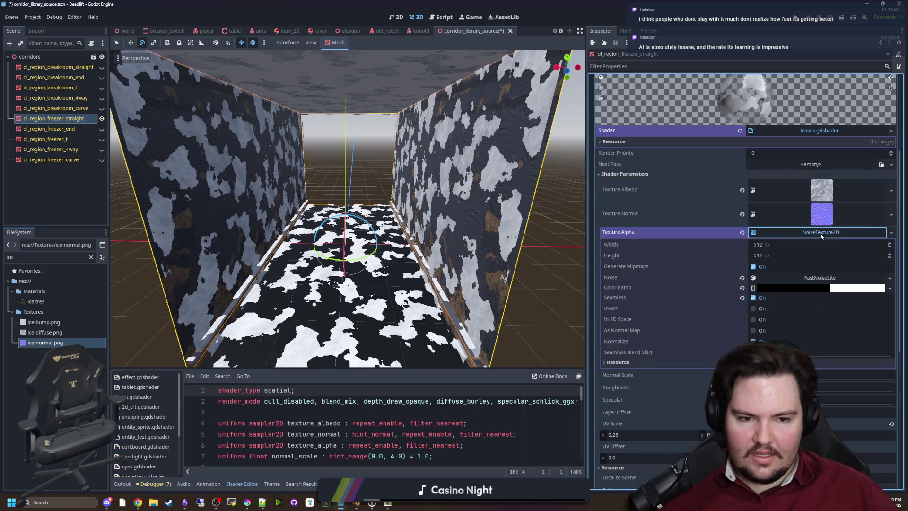
Step: Expand the FastNoiseLite settings and drag Noise Frequency down to 0.0008 for large ice sheets
{"action": "scroll", "coordinate": [708, 265], "scroll_direction": "down", "scroll_amount": 2}
{"action": "left_click", "coordinate": [809, 227]}
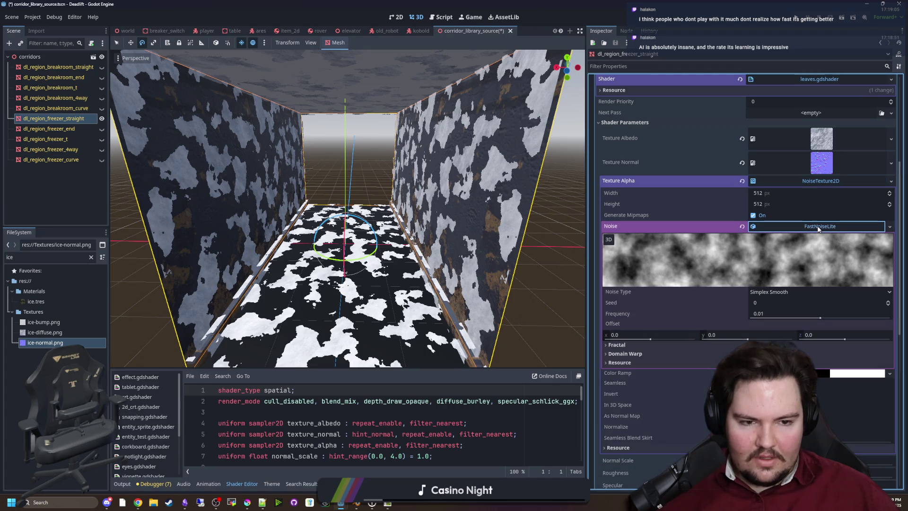
{"action": "scroll", "coordinate": [810, 227], "scroll_direction": "down", "scroll_amount": 2}
{"action": "key", "text": "s"}
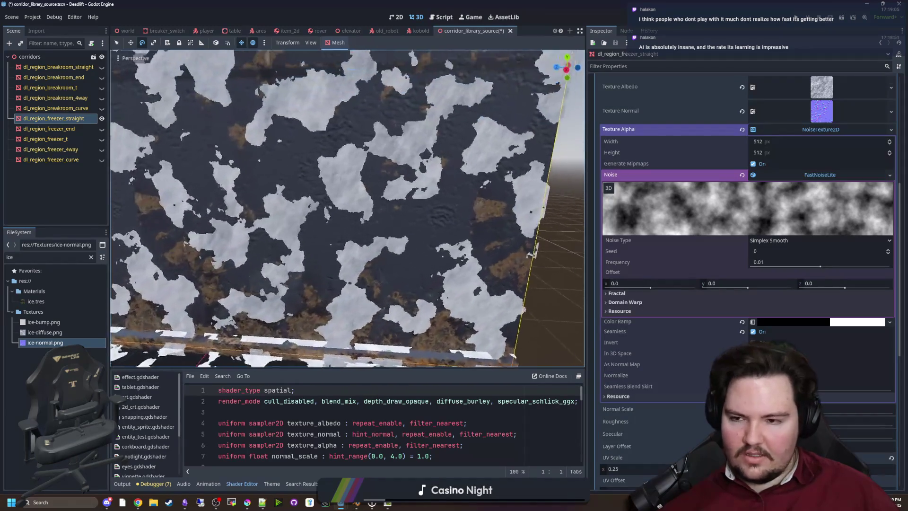
{"action": "key", "text": "d"}
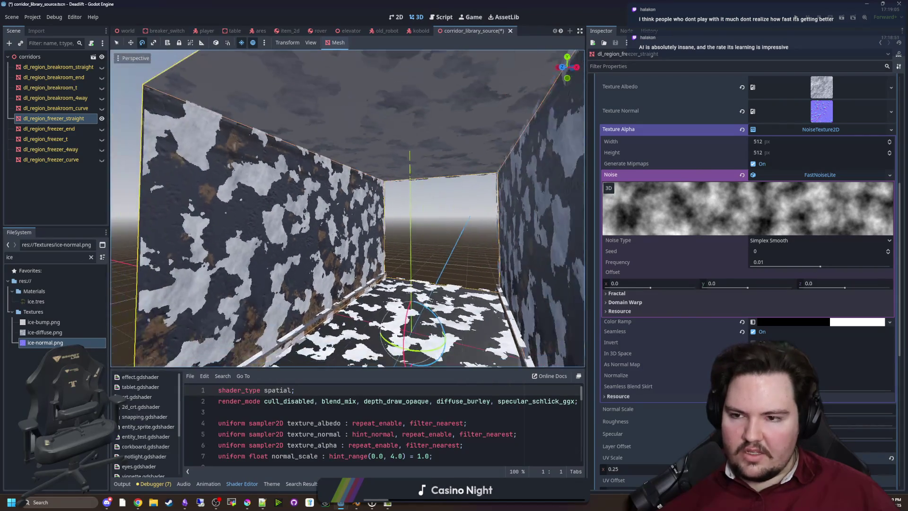
{"action": "key", "text": "s"}
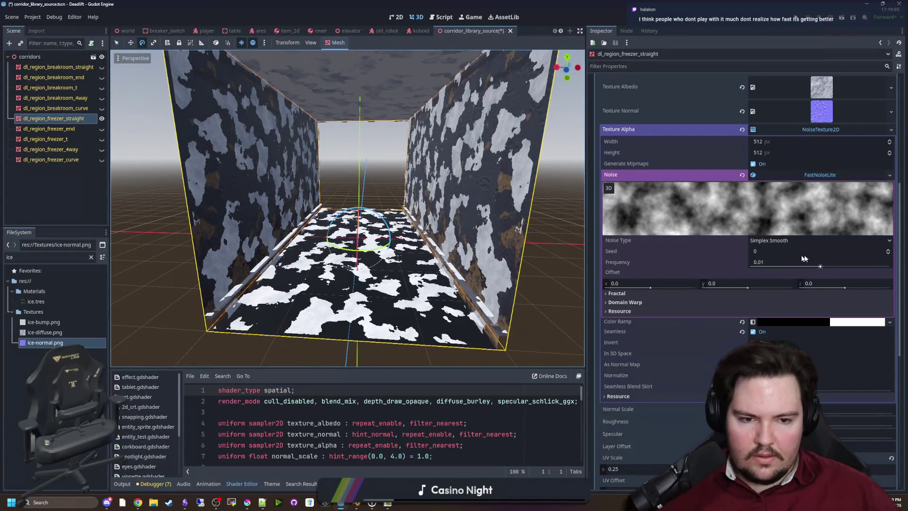
{"action": "key", "text": "w"}
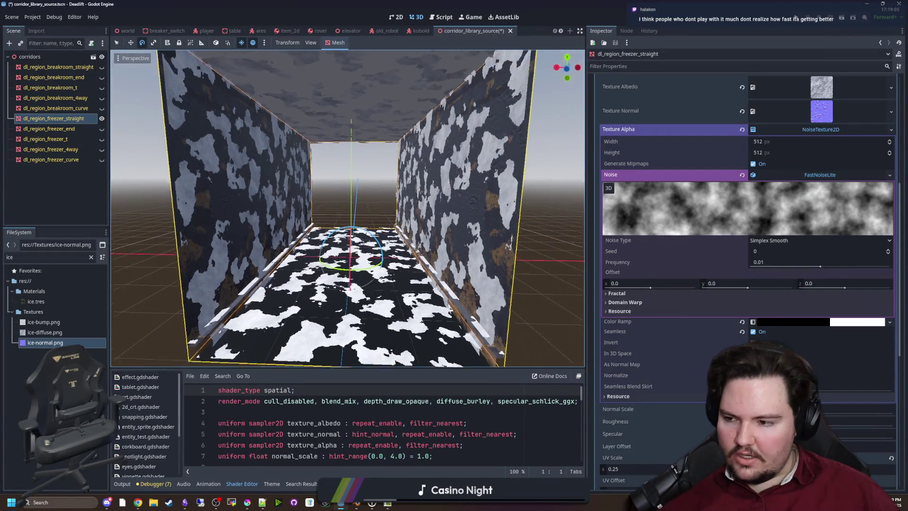
{"action": "key", "text": "d"}
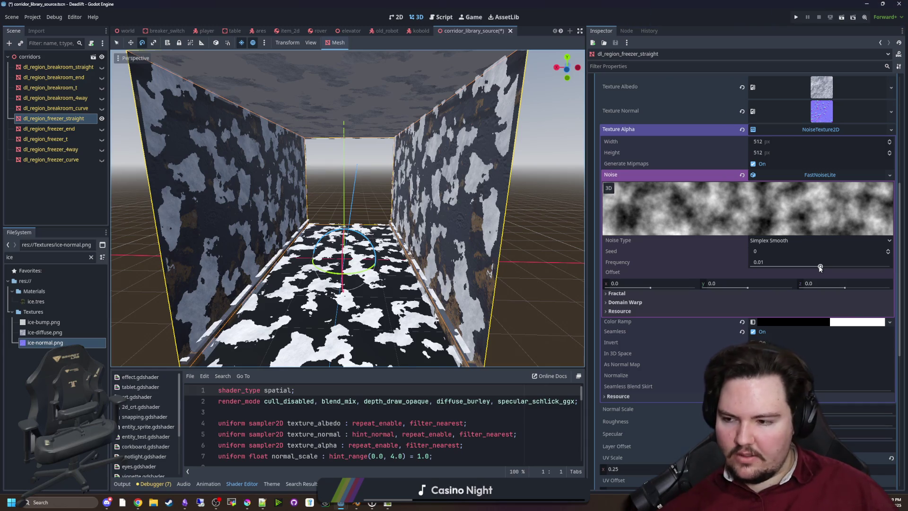
{"action": "mouse_move", "coordinate": [490, 273]}
{"action": "left_mouse_down"}
{"action": "mouse_move", "coordinate": [533, 334]}
{"action": "mouse_move", "coordinate": [496, 261]}
{"action": "left_mouse_up"}
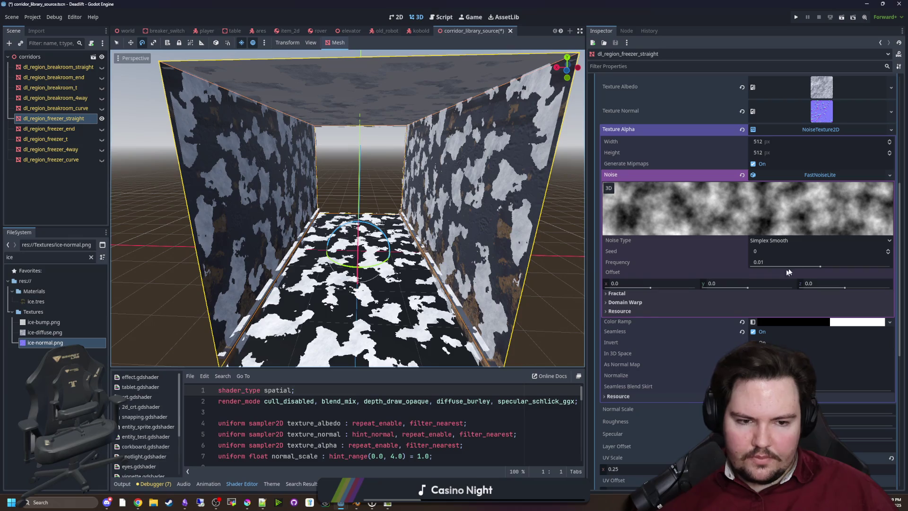
{"action": "mouse_move", "coordinate": [820, 268]}
{"action": "left_mouse_down"}
{"action": "mouse_move", "coordinate": [772, 266]}
{"action": "mouse_move", "coordinate": [782, 266]}
{"action": "left_mouse_up"}
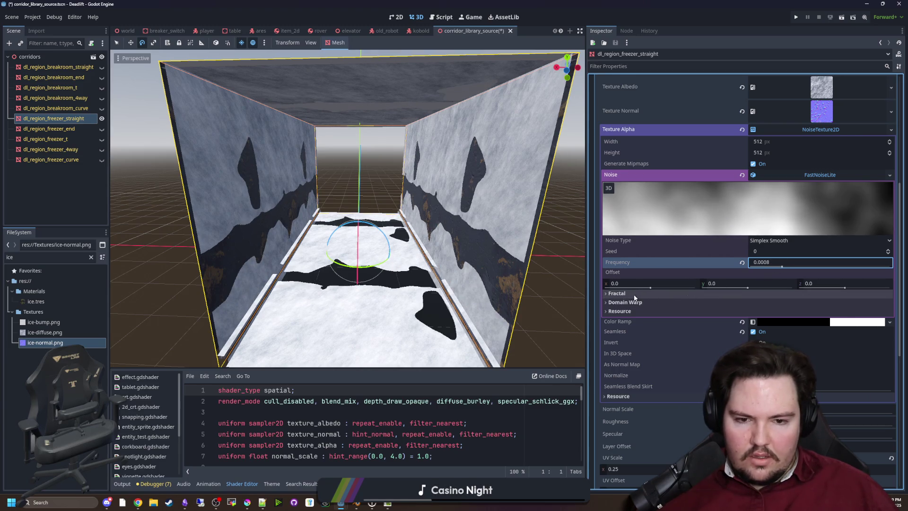
{"action": "left_click", "coordinate": [778, 153]}
{"action": "type", "text": "12"}
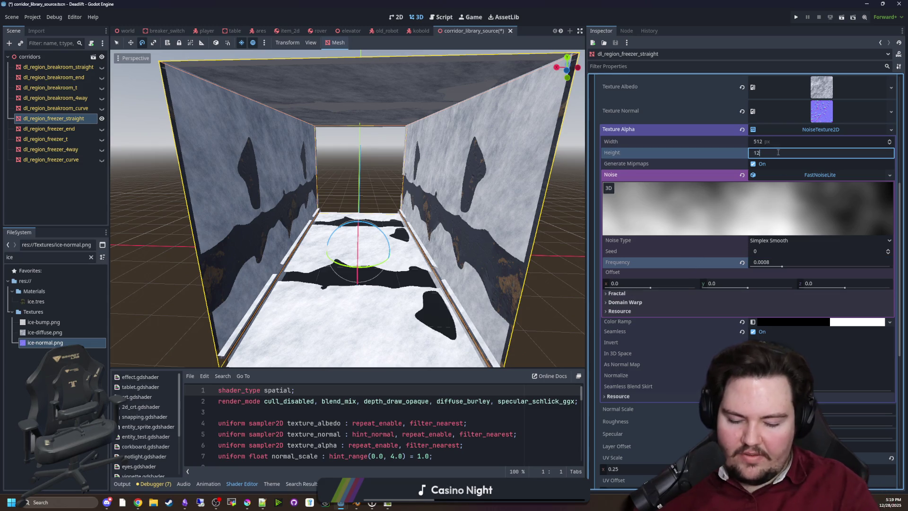
Step: Set the ice NoiseTexture2D height to 1024
{"action": "key", "text": "BackSpace"}
{"action": "type", "text": "024"}
{"action": "key", "text": "Return"}
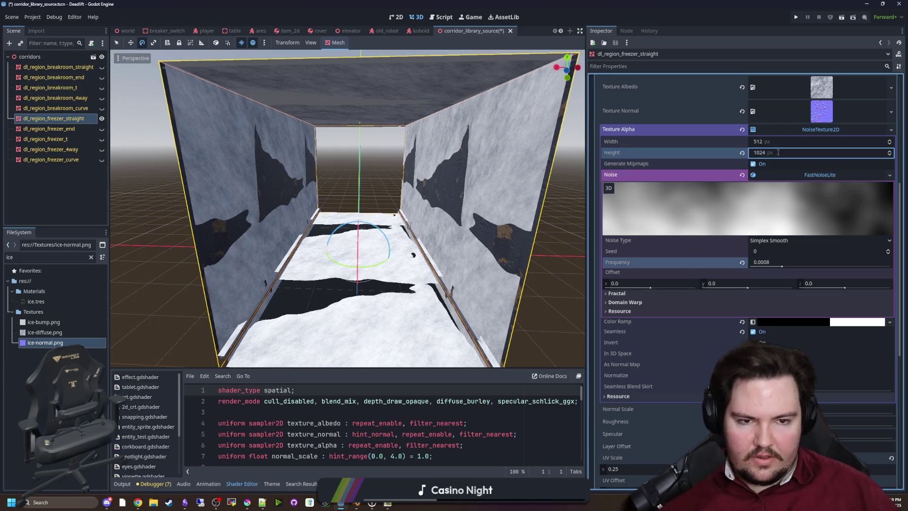
{"action": "left_click", "coordinate": [769, 138]}
{"action": "left_click", "coordinate": [769, 138]}
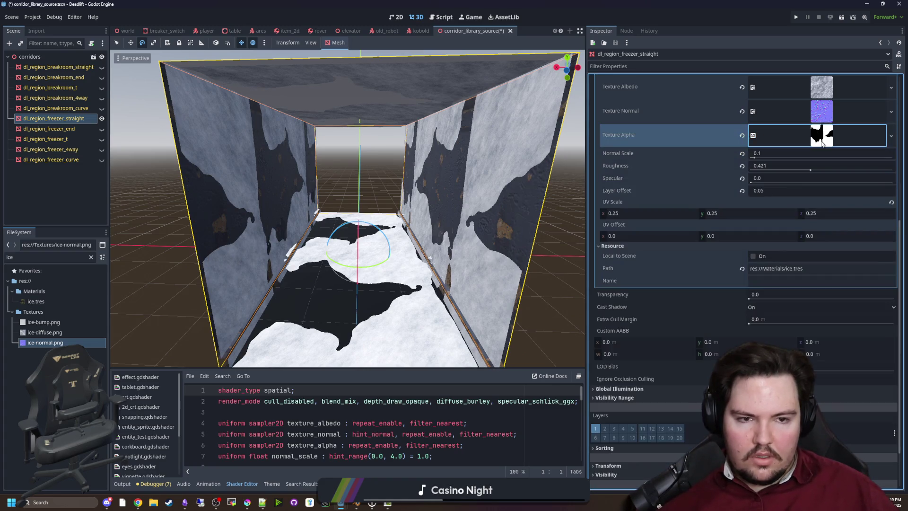
{"action": "type", "text": "1024"}
Step: Resize the noise texture to 2048 × 2048 and raise its frequency to 0.0011
{"action": "left_click", "coordinate": [780, 164]}
{"action": "type", "text": "2048"}
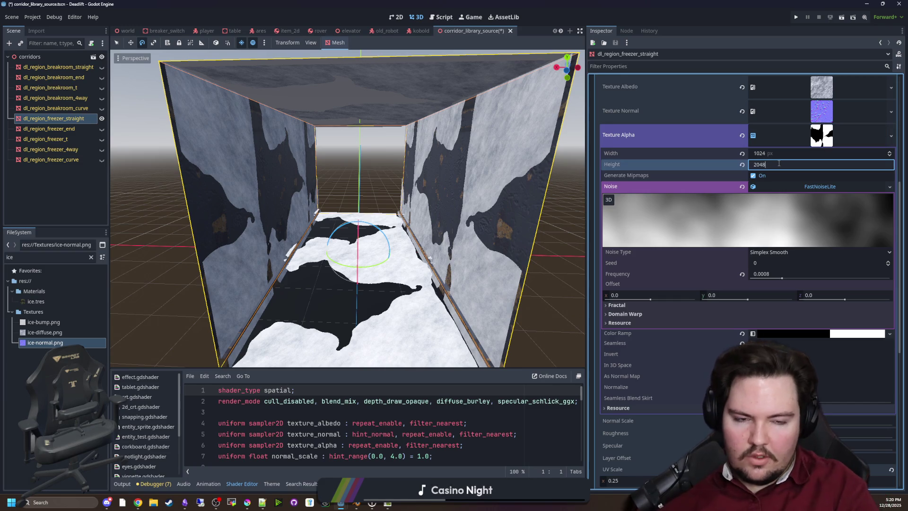
{"action": "key", "text": "Return"}
{"action": "left_click", "coordinate": [773, 153]}
{"action": "type", "text": "2048"}
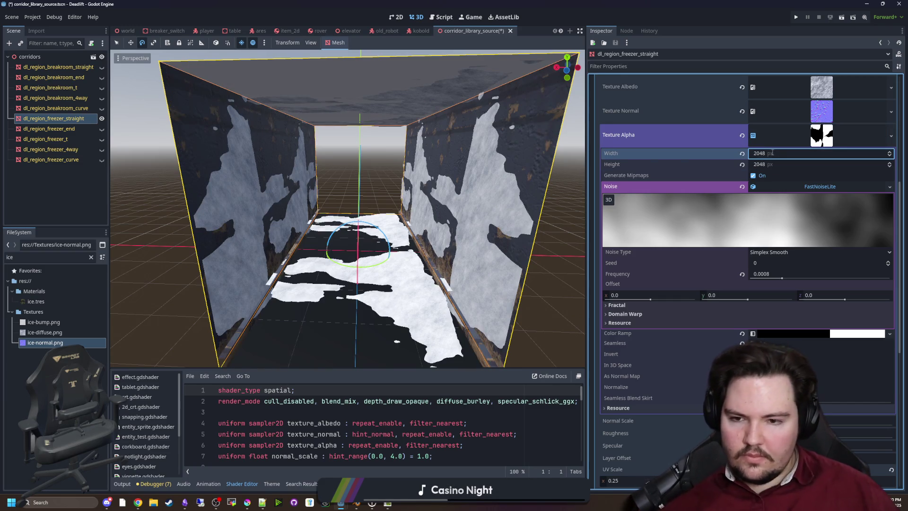
{"action": "key", "text": "Return"}
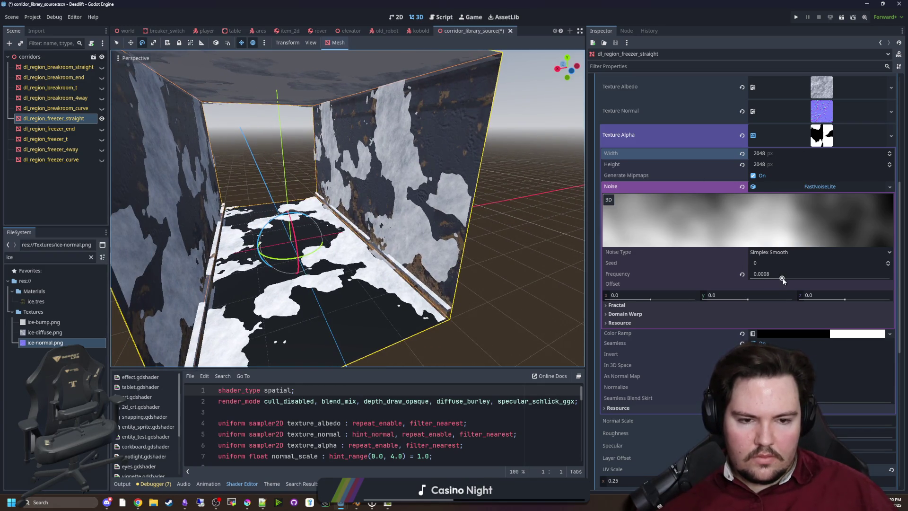
{"action": "left_click_drag", "start_coordinate": [783, 279], "coordinate": [788, 281]}
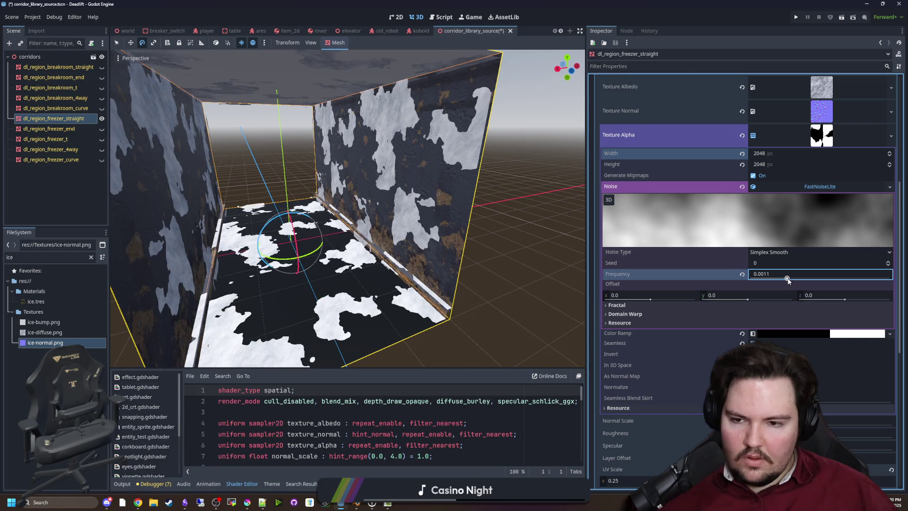
Step: Set the ice alpha Color Ramp's interpolation mode to Linear
{"action": "left_click", "coordinate": [789, 333]}
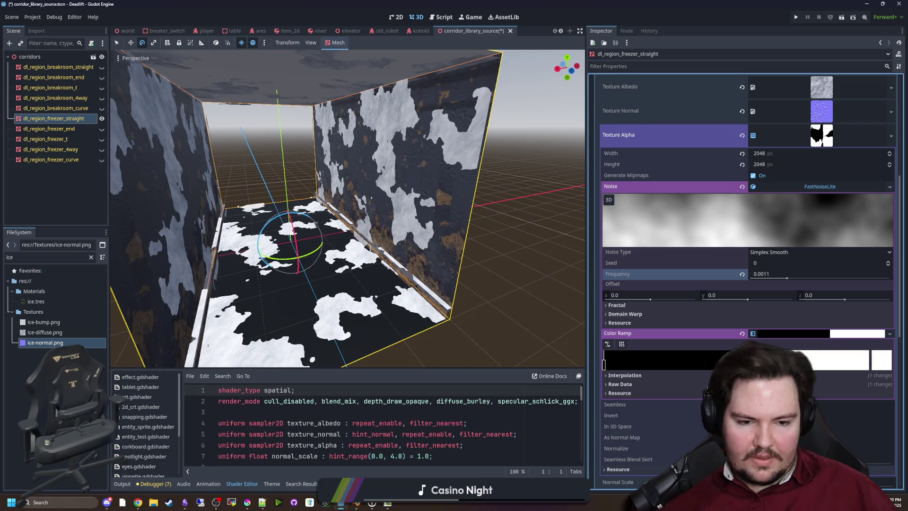
{"action": "left_click", "coordinate": [624, 375]}
{"action": "left_click", "coordinate": [804, 385]}
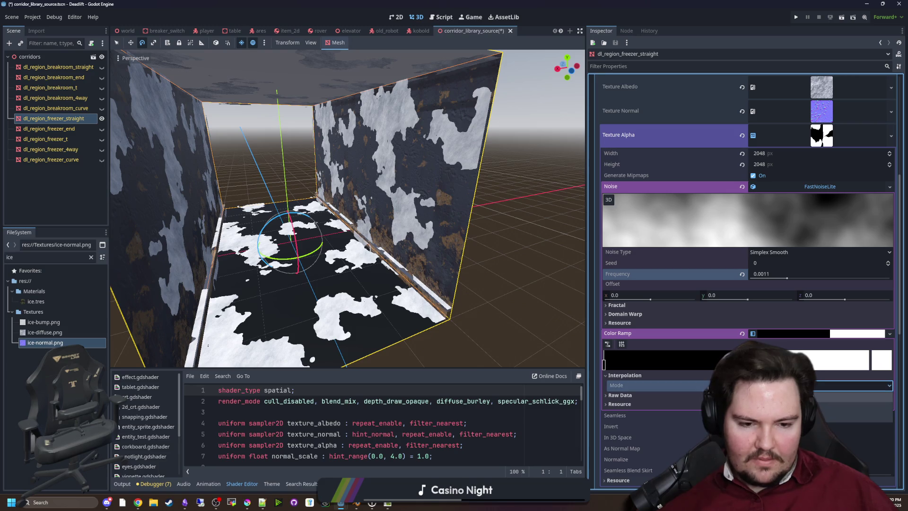
{"action": "left_click", "coordinate": [803, 397]}
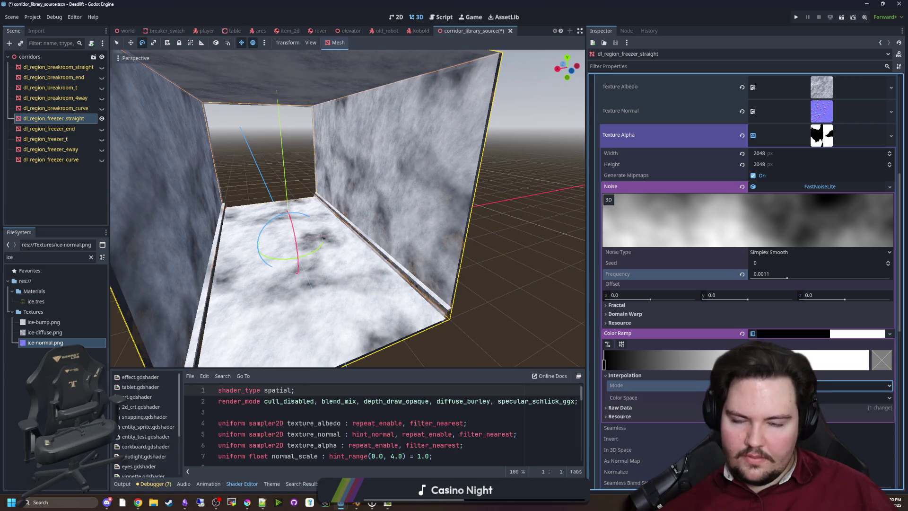
Step: Move the gradient stops and set the end stop to dark grey #4c4c4c
{"action": "mouse_move", "coordinate": [780, 364]}
{"action": "left_mouse_down"}
{"action": "mouse_move", "coordinate": [675, 367]}
{"action": "mouse_move", "coordinate": [868, 364]}
{"action": "left_mouse_up"}
{"action": "left_click_drag", "start_coordinate": [604, 362], "coordinate": [756, 362]}
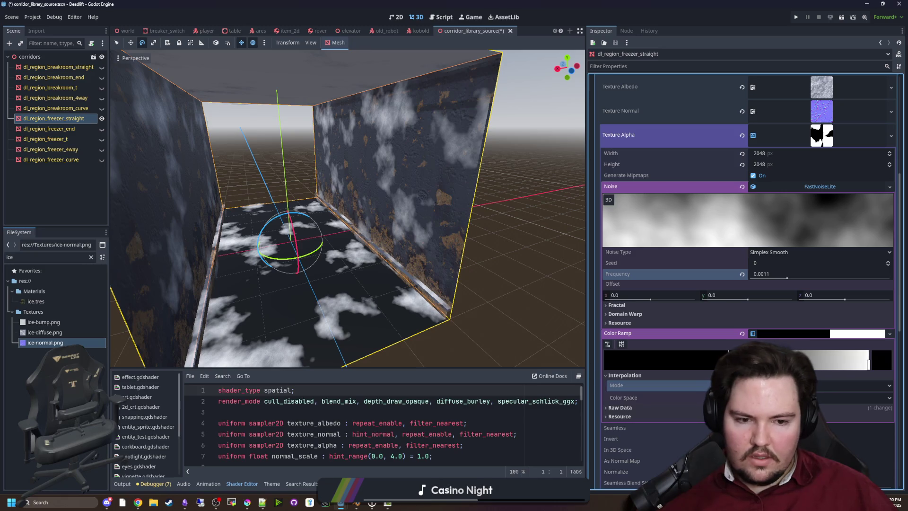
{"action": "left_click", "coordinate": [868, 364]}
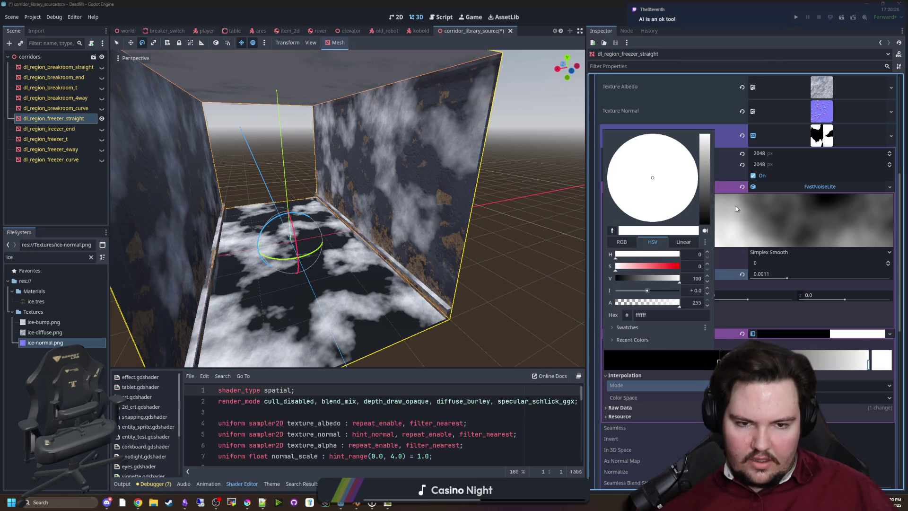
{"action": "mouse_move", "coordinate": [704, 140]}
{"action": "left_mouse_down"}
{"action": "mouse_move", "coordinate": [705, 207]}
{"action": "mouse_move", "coordinate": [707, 198]}
{"action": "left_mouse_up"}
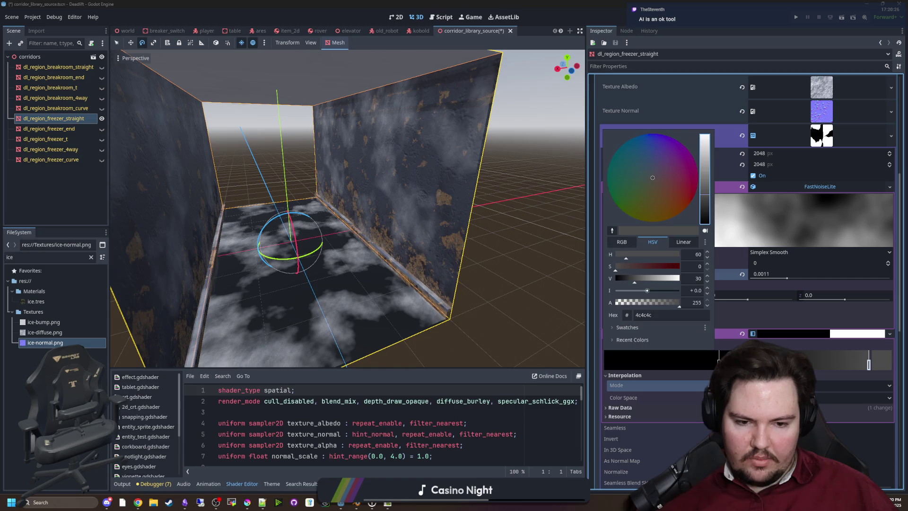
{"action": "left_click", "coordinate": [636, 363]}
{"action": "left_click", "coordinate": [636, 363]}
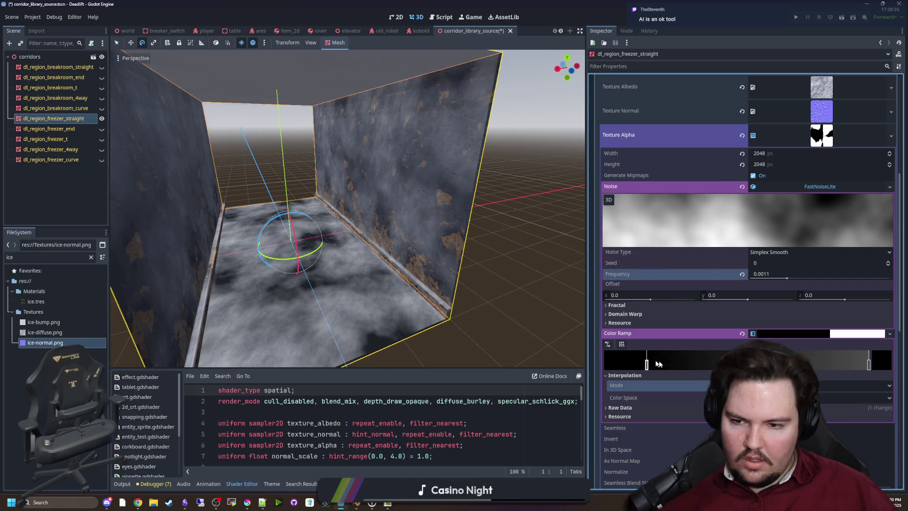
{"action": "left_click_drag", "start_coordinate": [670, 364], "coordinate": [691, 364]}
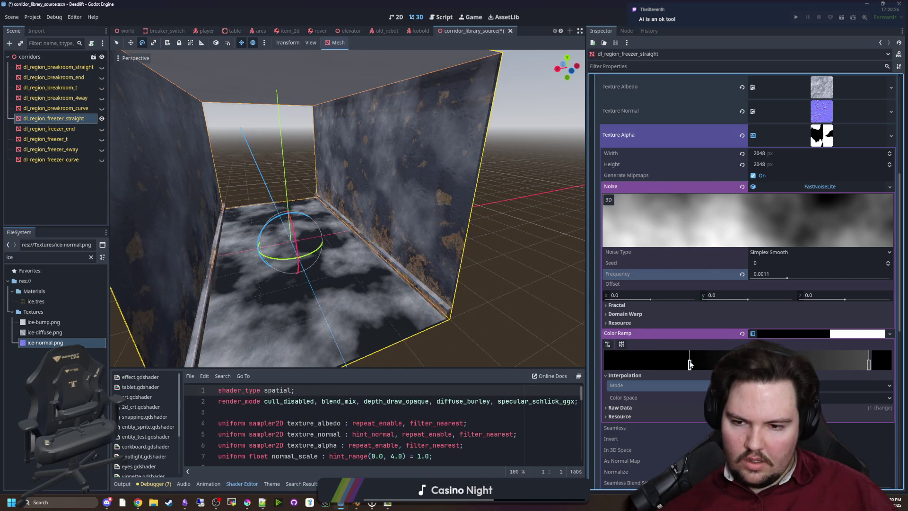
Step: Fly around the corridor and inspect dl_region_freezer_straight's ice overlay settings
{"action": "key", "text": "d"}
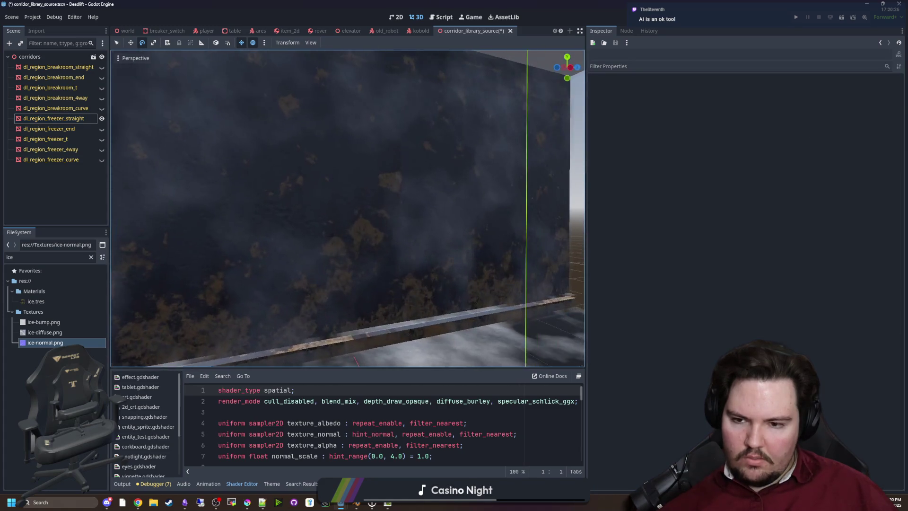
{"action": "key", "text": "s"}
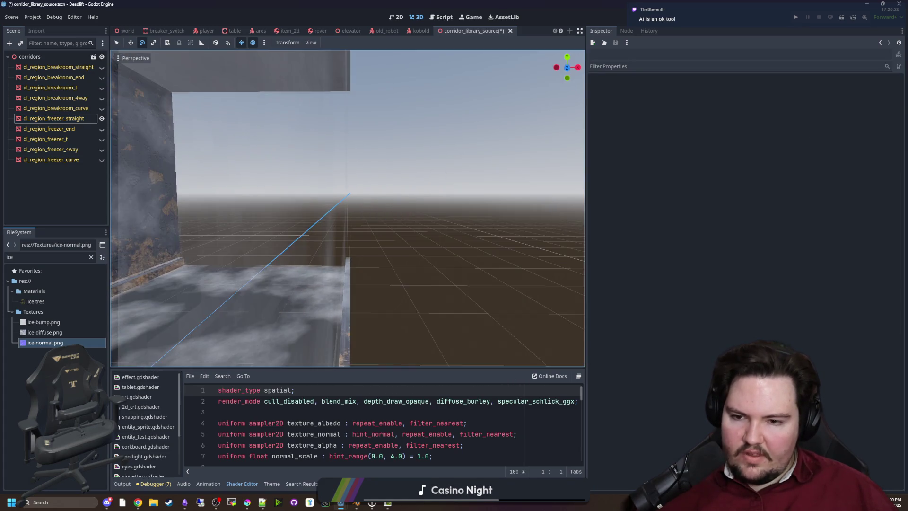
{"action": "scroll", "coordinate": [348, 208], "scroll_direction": "up", "scroll_amount": 1}
{"action": "key", "text": "s"}
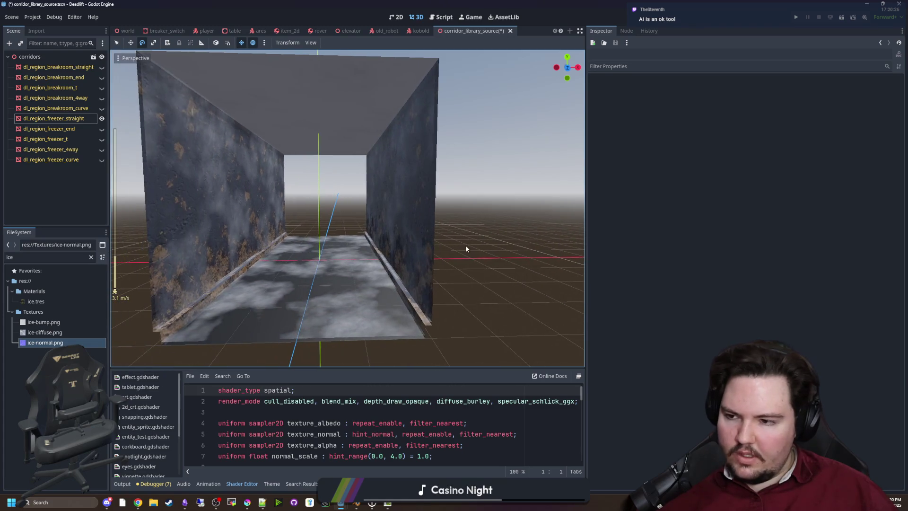
{"action": "left_click", "coordinate": [64, 119]}
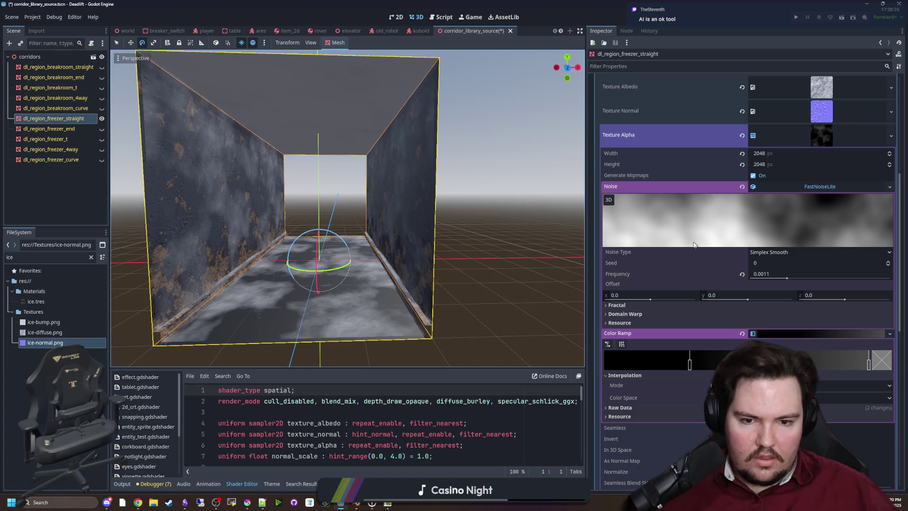
{"action": "scroll", "coordinate": [673, 307], "scroll_direction": "down", "scroll_amount": 3}
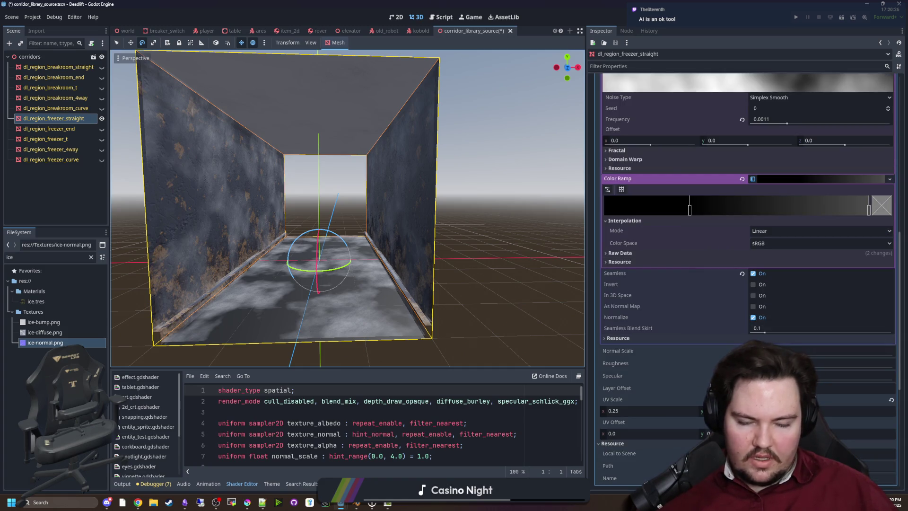
{"action": "left_click", "coordinate": [856, 388]}
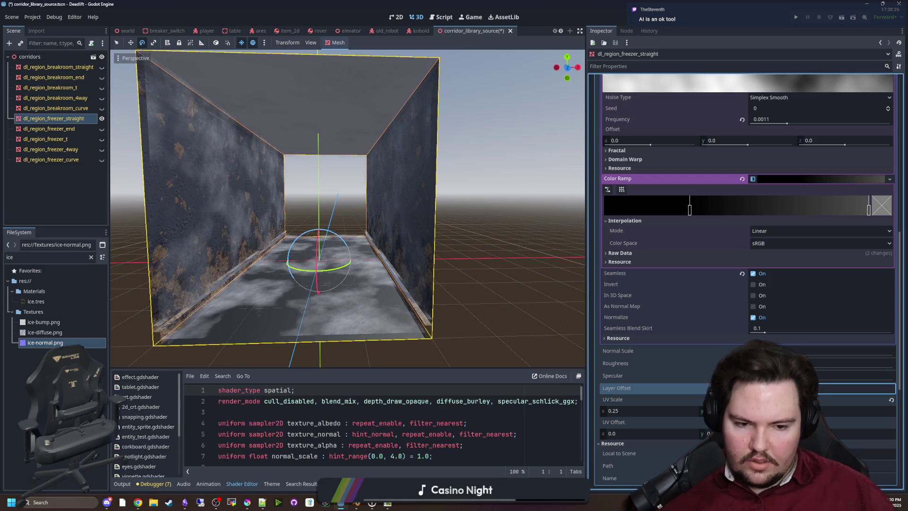
Step: Fly through the corridor to check the cloudy frost, then save the scene
{"action": "left_click", "coordinate": [369, 234]}
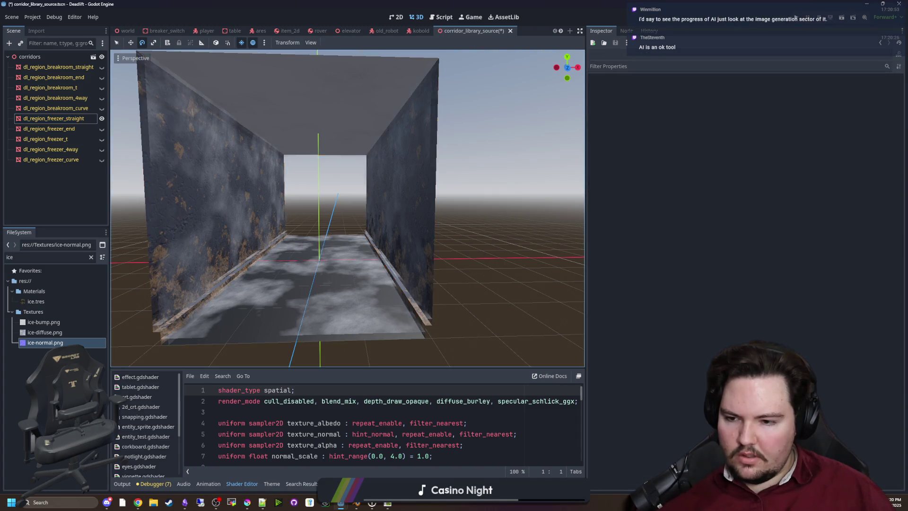
{"action": "key", "text": "w"}
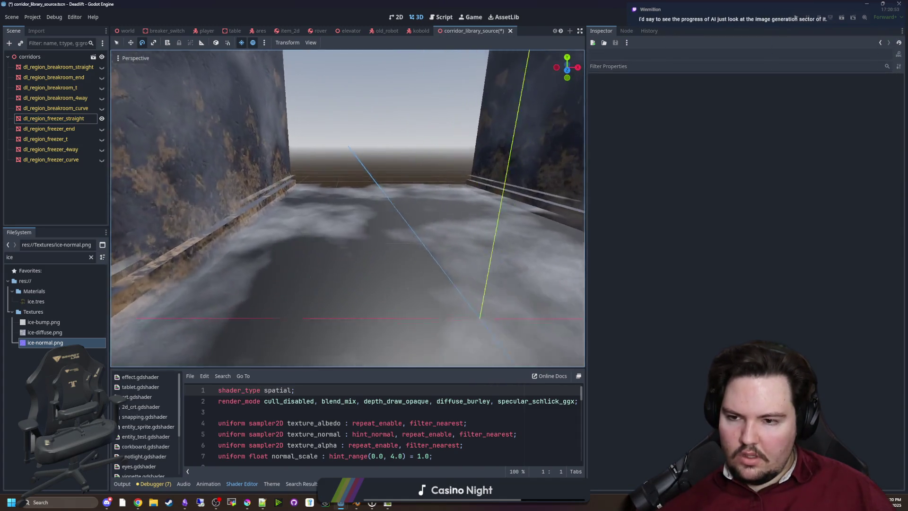
{"action": "key", "text": "a"}
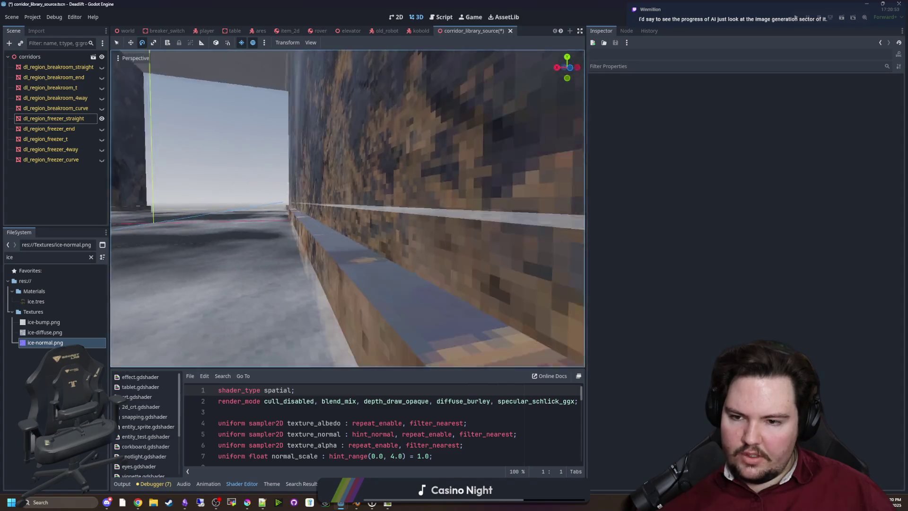
{"action": "key", "text": "s"}
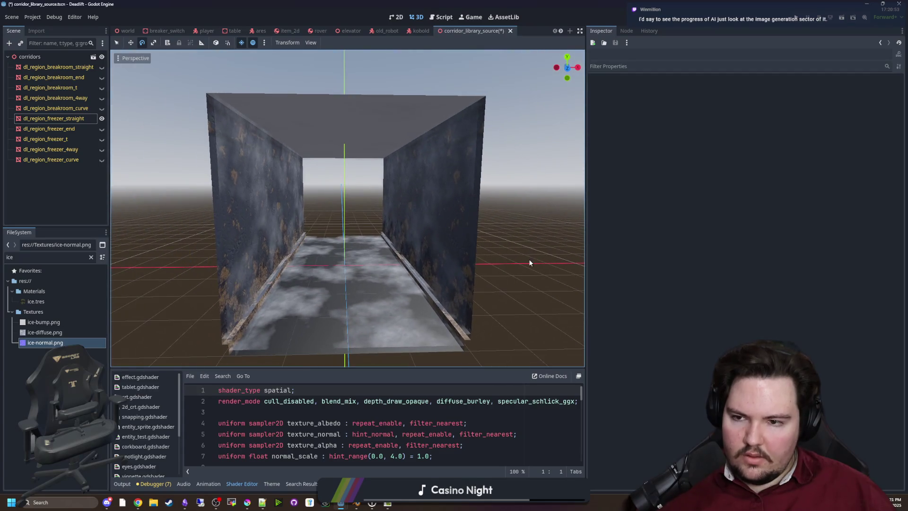
{"action": "key", "text": "ctrl+s"}
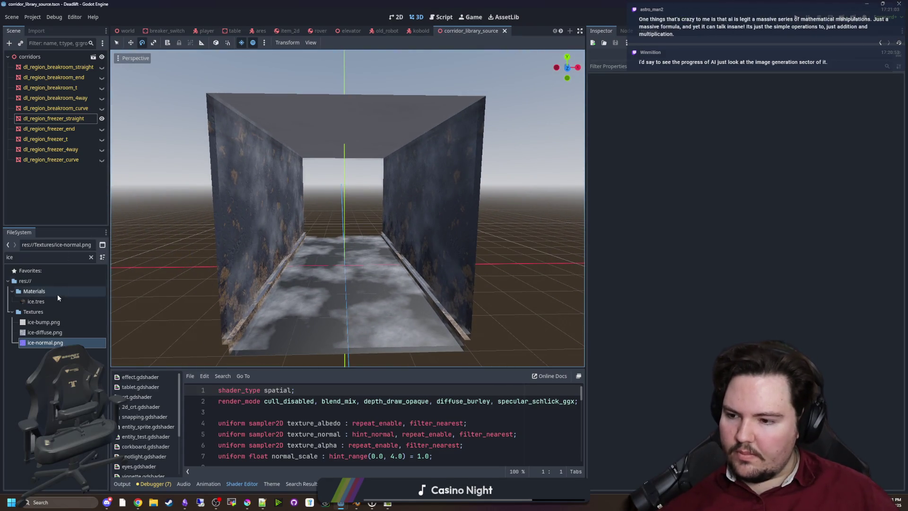
{"action": "left_click", "coordinate": [54, 118]}
Step: Put breakroom_floor.tres into the straight piece's Surface Material Override slot 0
{"action": "scroll", "coordinate": [756, 189], "scroll_direction": "up", "scroll_amount": 10}
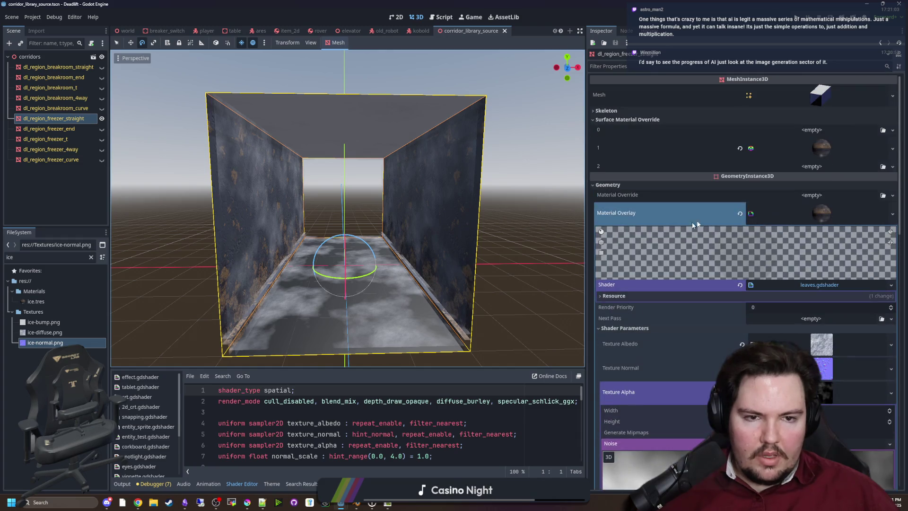
{"action": "left_click", "coordinate": [843, 203]}
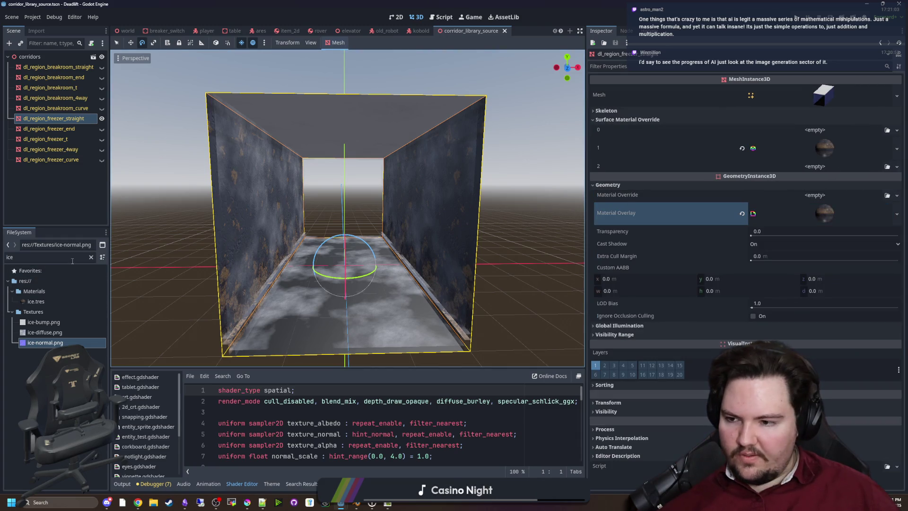
{"action": "left_click", "coordinate": [91, 256]}
{"action": "type", "text": "floor"}
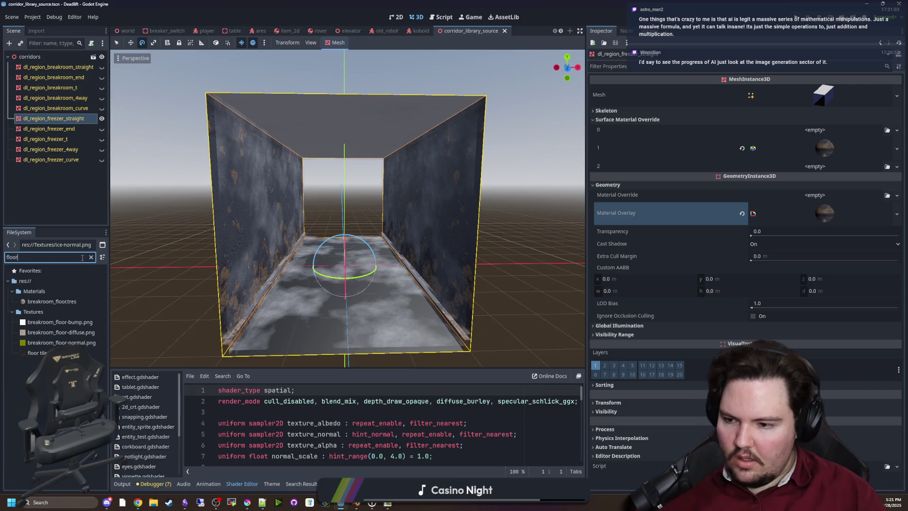
{"action": "mouse_move", "coordinate": [52, 301]}
{"action": "left_mouse_down"}
{"action": "mouse_move", "coordinate": [823, 124]}
{"action": "mouse_move", "coordinate": [828, 135]}
{"action": "left_mouse_up"}
{"action": "left_click", "coordinate": [91, 257]}
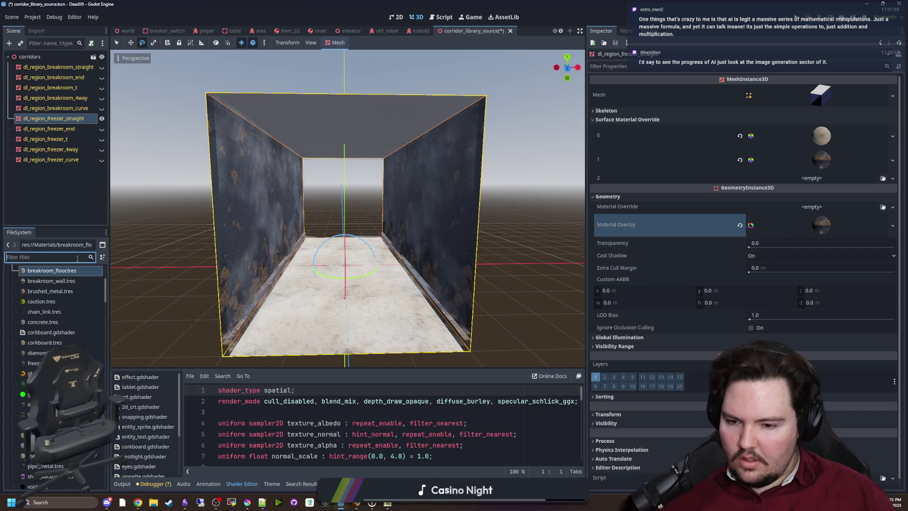
Step: Put breakroom_ceiling.tres into slot 2 and save the corridor scene
{"action": "type", "text": "ceil"}
{"action": "left_click_drag", "start_coordinate": [55, 301], "coordinate": [812, 179]}
{"action": "scroll", "coordinate": [441, 233], "scroll_direction": "up", "scroll_amount": 3}
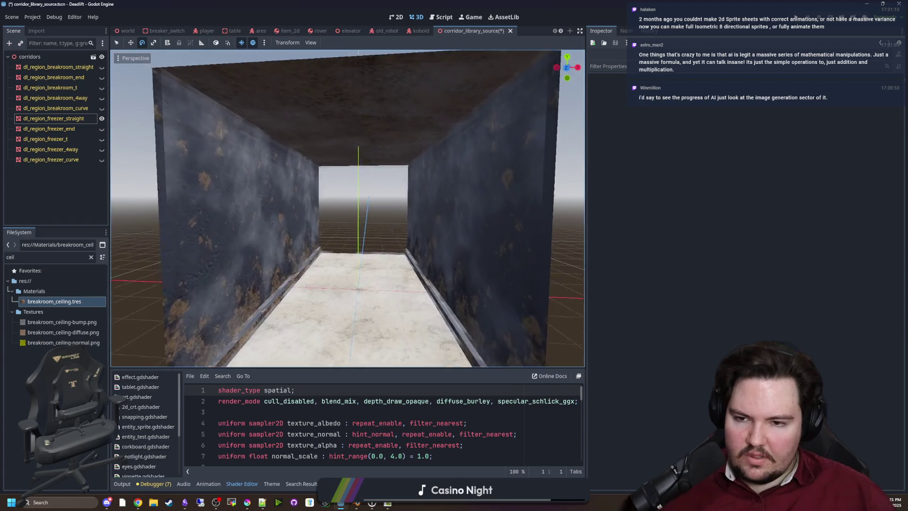
{"action": "scroll", "coordinate": [348, 208], "scroll_direction": "down", "scroll_amount": 5}
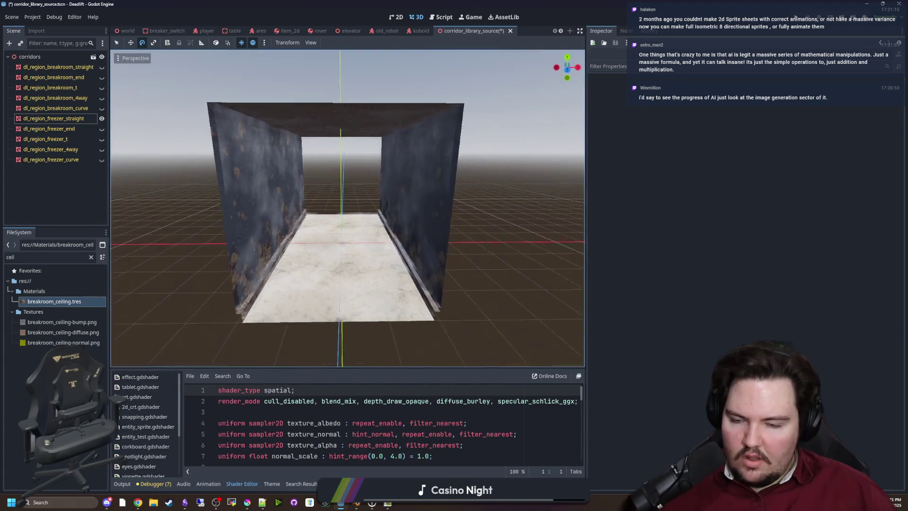
{"action": "scroll", "coordinate": [430, 233], "scroll_direction": "down", "scroll_amount": 2}
{"action": "key", "text": "ctrl+s"}
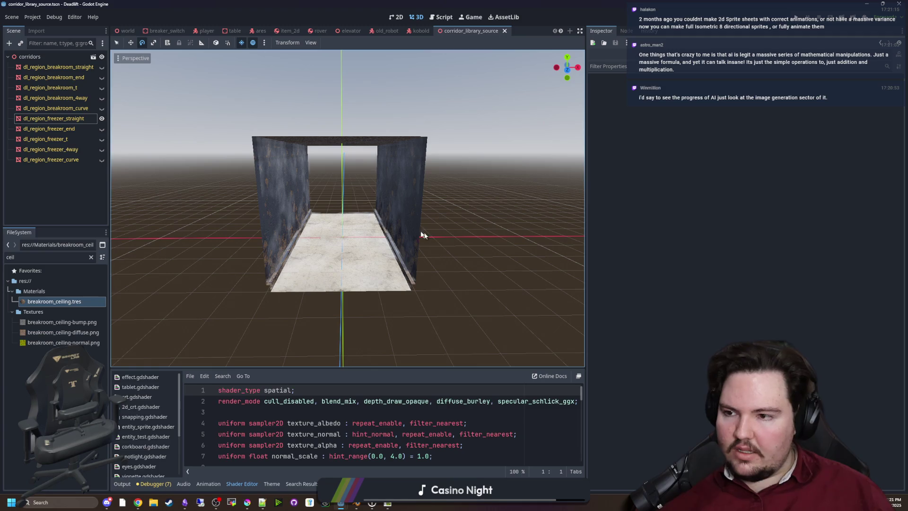
{"action": "left_click", "coordinate": [52, 129]}
{"action": "left_click", "coordinate": [60, 161], "text": "shift"}
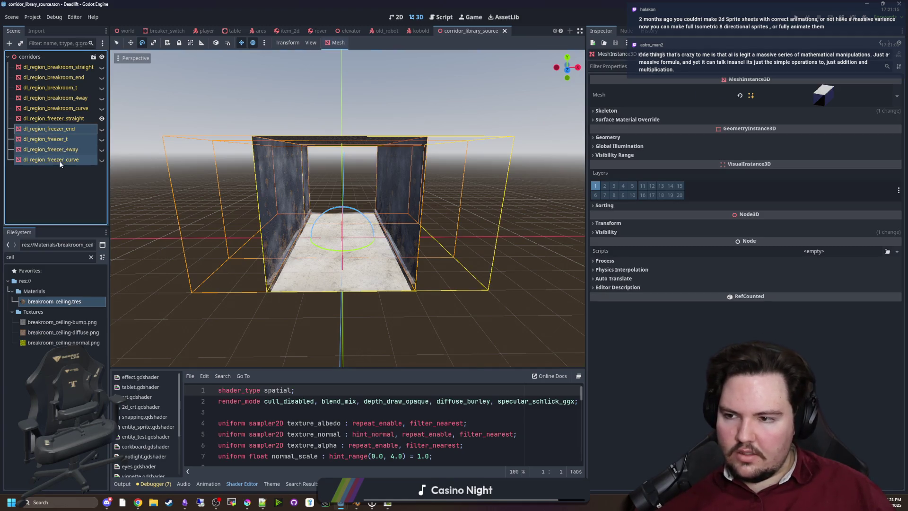
{"action": "left_click", "coordinate": [91, 257]}
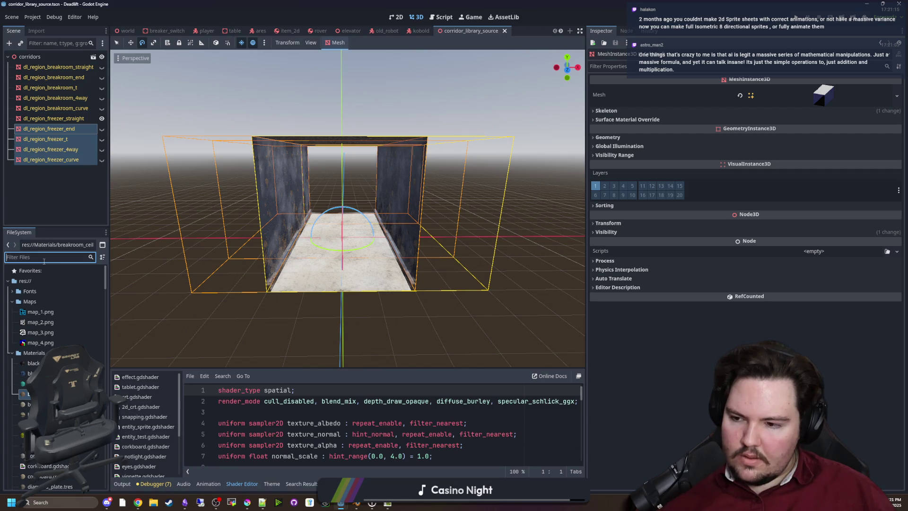
Step: Apply ice.tres as the Material Overlay on the four other freezer pieces
{"action": "type", "text": "ice"}
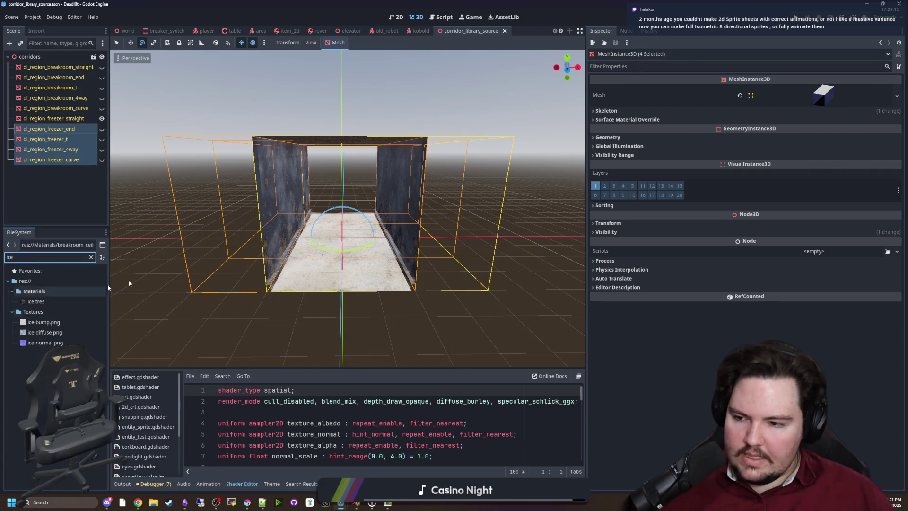
{"action": "left_click", "coordinate": [607, 137]}
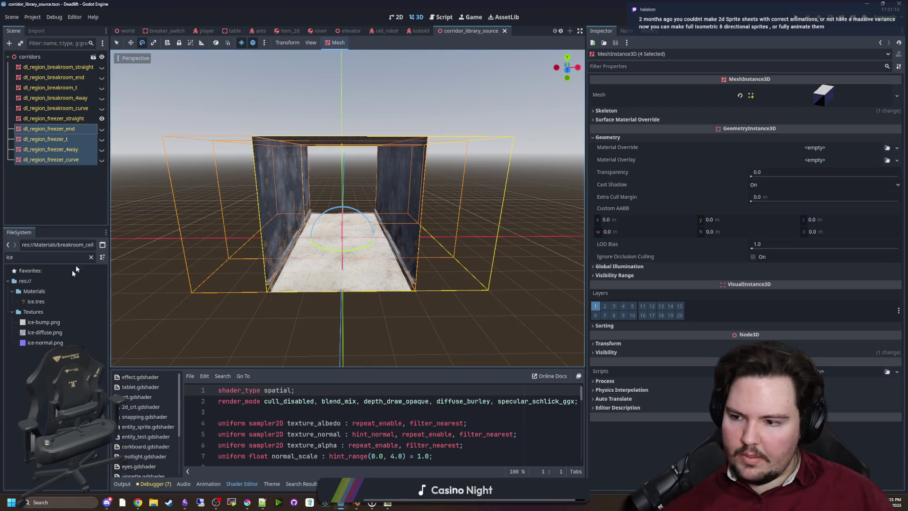
{"action": "mouse_move", "coordinate": [36, 301]}
{"action": "left_mouse_down"}
{"action": "mouse_move", "coordinate": [700, 168]}
{"action": "mouse_move", "coordinate": [817, 160]}
{"action": "left_mouse_up"}
{"action": "scroll", "coordinate": [113, 164], "scroll_direction": "up", "scroll_amount": 5}
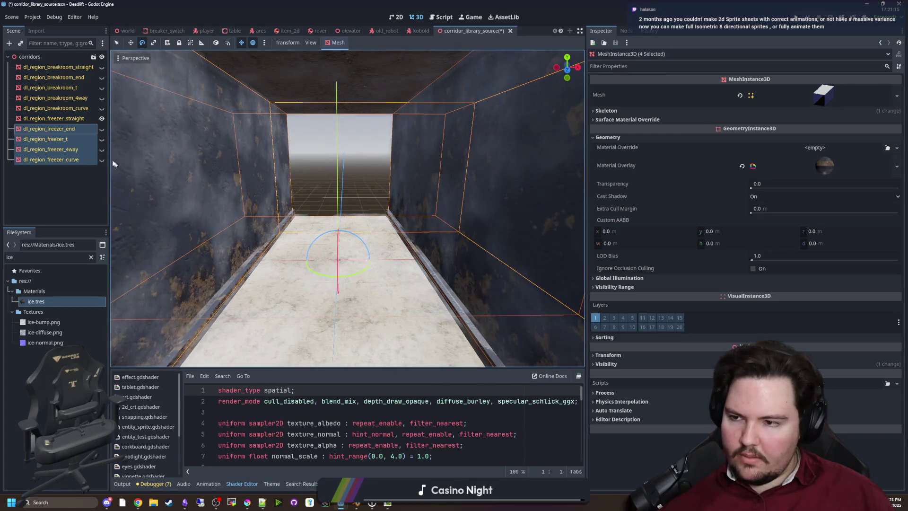
Step: Give dl_region_freezer_curve freezer_wall.tres in Surface Material Override slot 1
{"action": "left_click", "coordinate": [60, 133]}
{"action": "left_click", "coordinate": [67, 140]}
{"action": "left_click", "coordinate": [65, 149]}
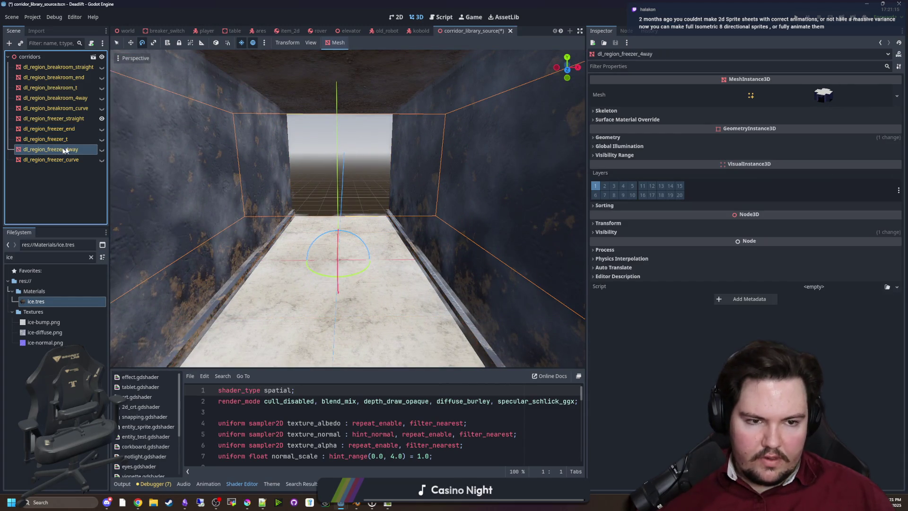
{"action": "left_click", "coordinate": [51, 159]}
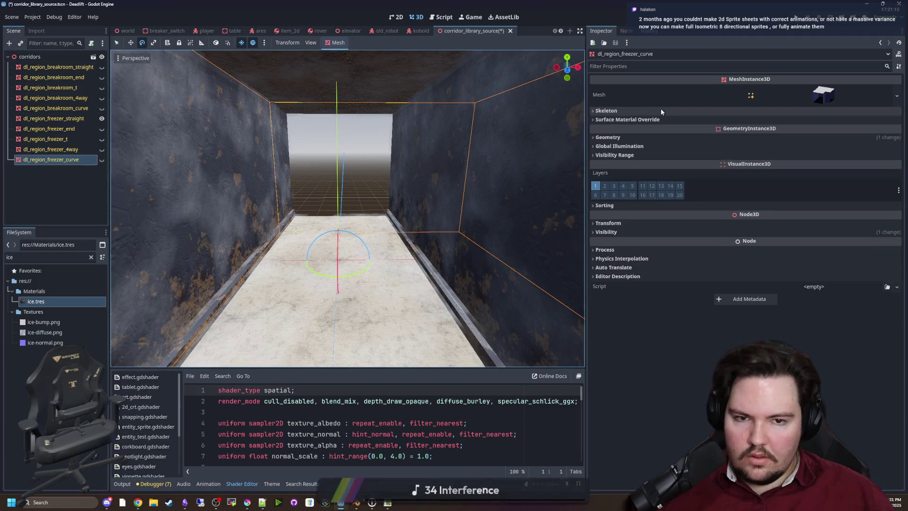
{"action": "left_click", "coordinate": [628, 120]}
{"action": "left_click", "coordinate": [91, 257]}
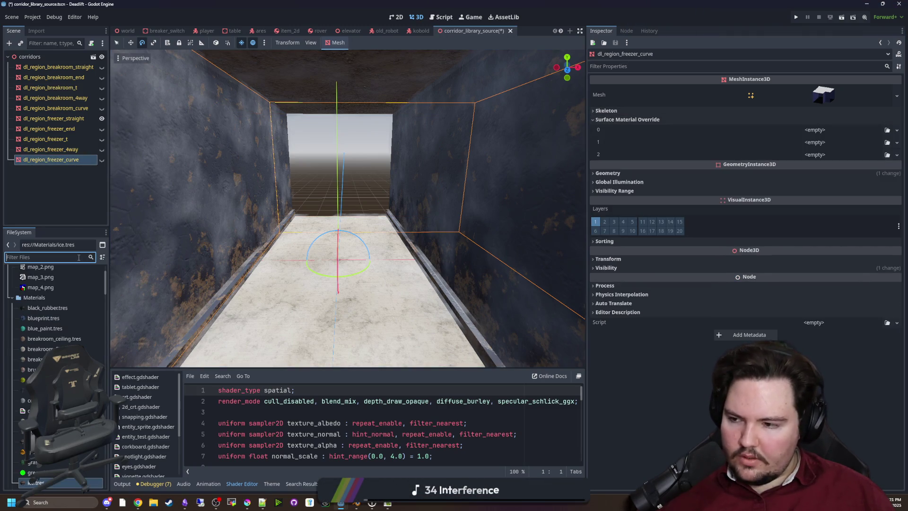
{"action": "type", "text": "freezer"}
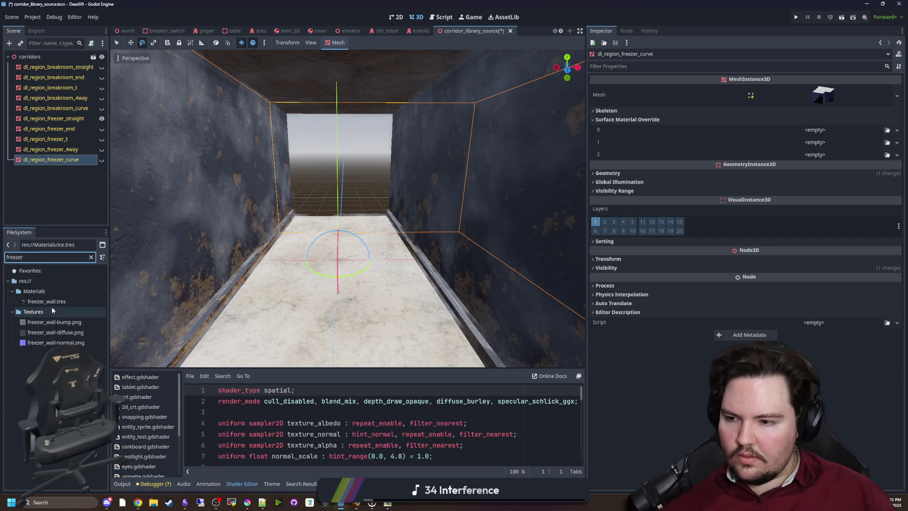
{"action": "left_click_drag", "start_coordinate": [52, 304], "coordinate": [806, 143]}
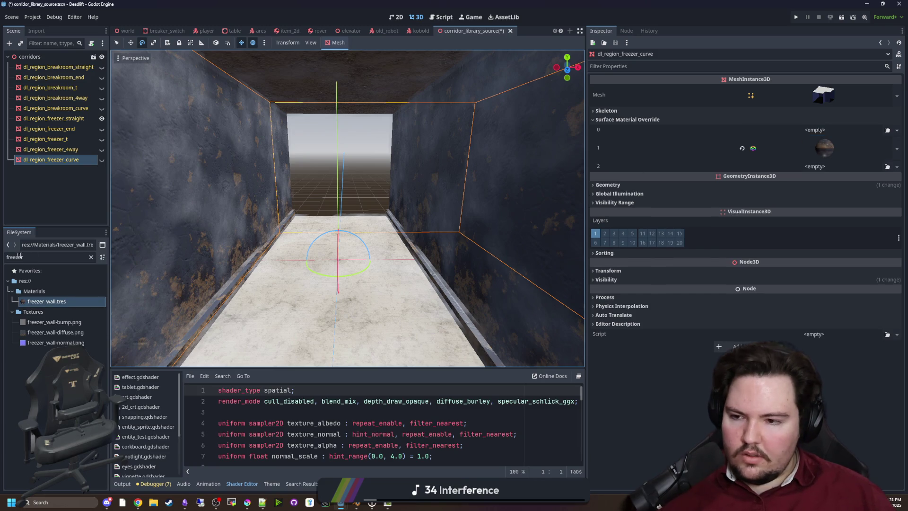
Step: Give the 4-way, T and end freezer pieces freezer_wall.tres in slot 1
{"action": "left_click", "coordinate": [52, 149]}
{"action": "mouse_move", "coordinate": [46, 301]}
{"action": "left_mouse_down"}
{"action": "mouse_move", "coordinate": [742, 150]}
{"action": "mouse_move", "coordinate": [785, 159]}
{"action": "mouse_move", "coordinate": [800, 145]}
{"action": "left_mouse_up"}
{"action": "left_click", "coordinate": [45, 138]}
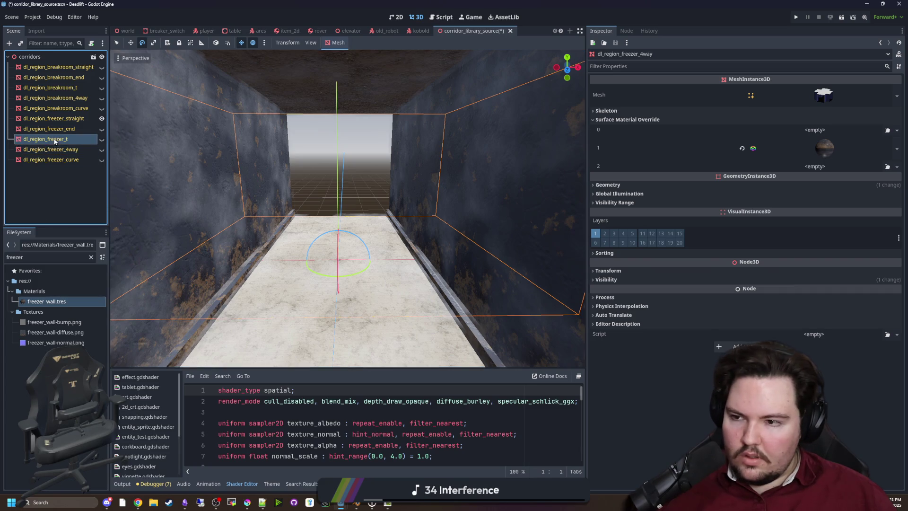
{"action": "mouse_move", "coordinate": [46, 301]}
{"action": "left_mouse_down"}
{"action": "mouse_move", "coordinate": [747, 137]}
{"action": "mouse_move", "coordinate": [629, 122]}
{"action": "mouse_move", "coordinate": [756, 145]}
{"action": "left_mouse_up"}
{"action": "left_click", "coordinate": [49, 128]}
{"action": "left_click", "coordinate": [614, 119]}
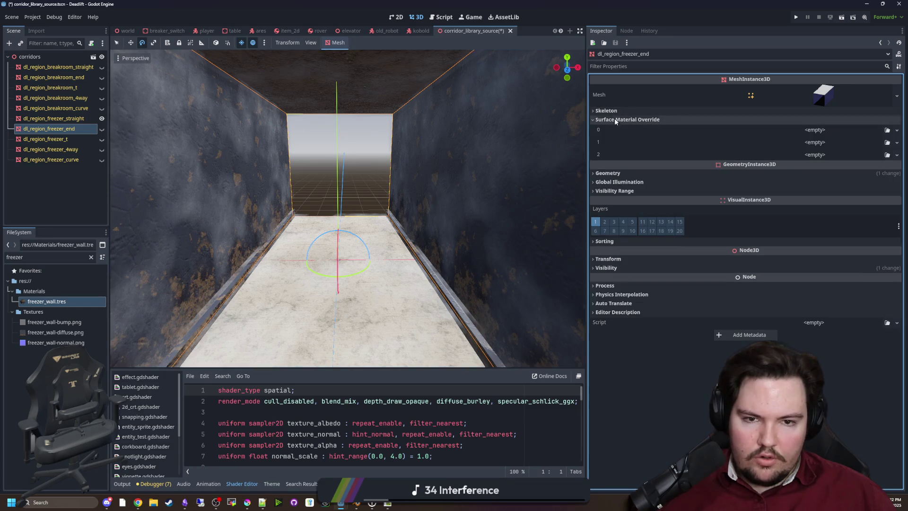
{"action": "mouse_move", "coordinate": [70, 305]}
{"action": "left_mouse_down"}
{"action": "mouse_move", "coordinate": [845, 131]}
{"action": "mouse_move", "coordinate": [821, 144]}
{"action": "left_mouse_up"}
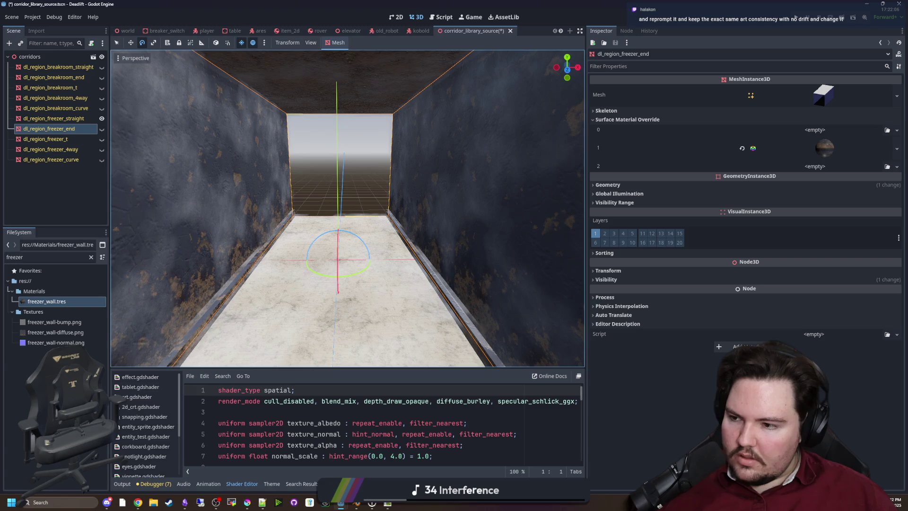
{"action": "scroll", "coordinate": [258, 179], "scroll_direction": "down", "scroll_amount": 8}
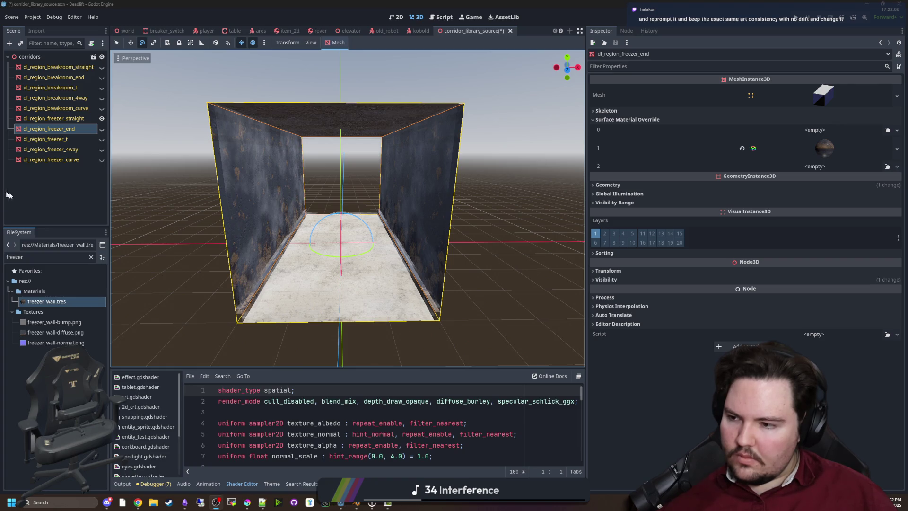
Step: Put breakroom_floor.tres in slot 0 of the end, T, 4-way and curve pieces
{"action": "left_click", "coordinate": [49, 205]}
{"action": "left_click", "coordinate": [49, 128]}
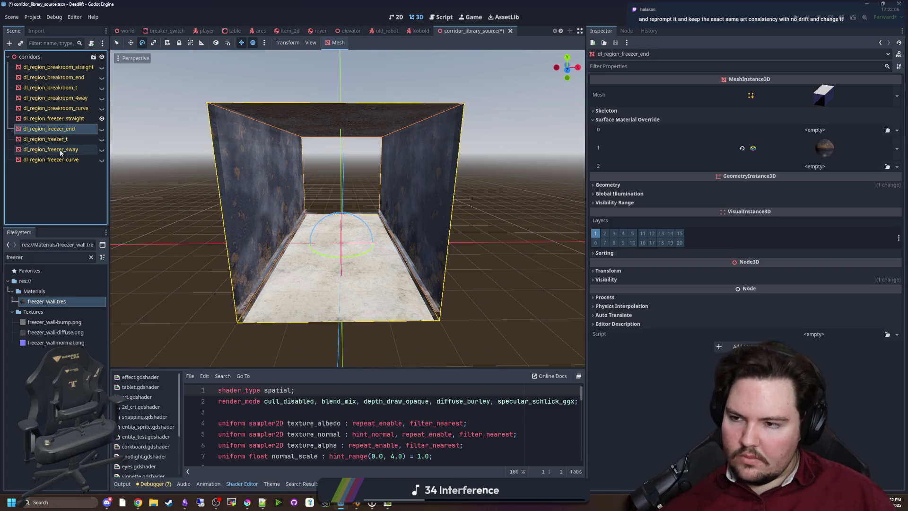
{"action": "left_click", "coordinate": [91, 256]}
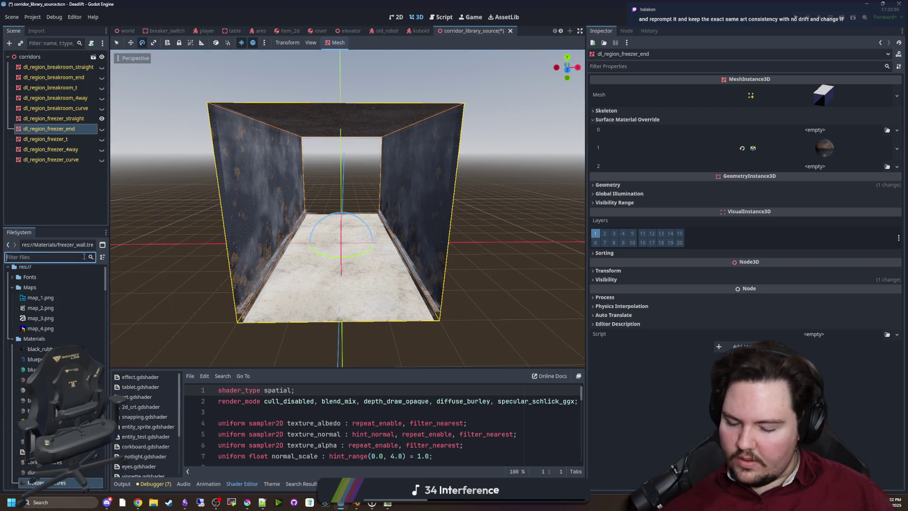
{"action": "type", "text": "floor"}
{"action": "left_click_drag", "start_coordinate": [48, 302], "coordinate": [815, 133]}
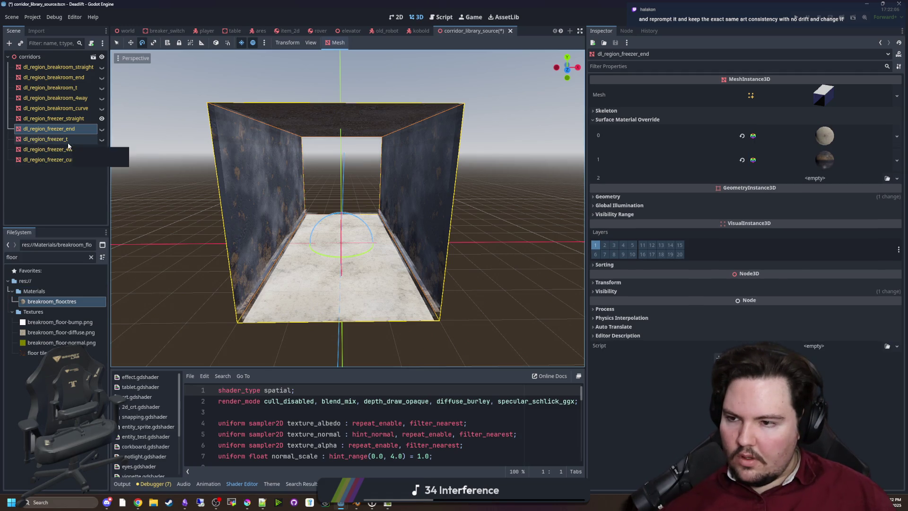
{"action": "left_click", "coordinate": [48, 139]}
{"action": "left_click", "coordinate": [51, 160], "text": "shift"}
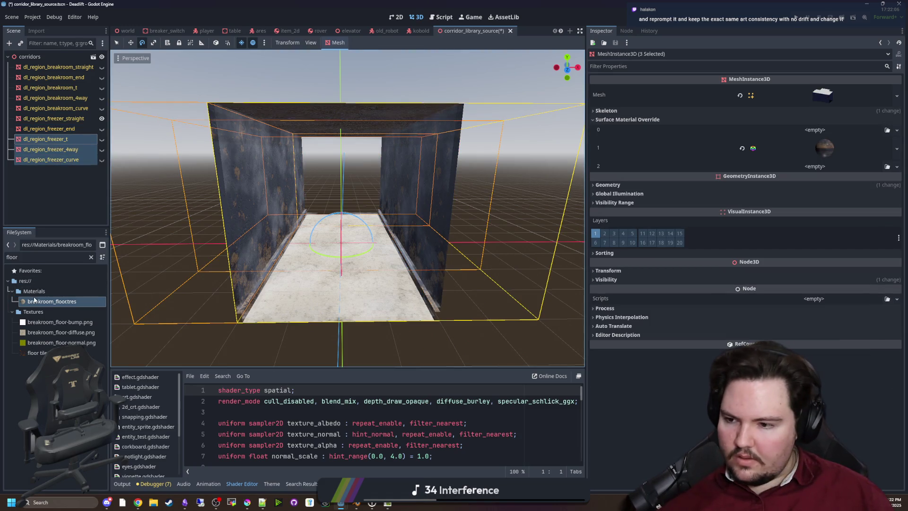
{"action": "left_click_drag", "start_coordinate": [34, 299], "coordinate": [754, 141]}
Step: Select all five freezer pieces and put breakroom_ceiling.tres in Surface Material Override slot 2
{"action": "left_click", "coordinate": [66, 151]}
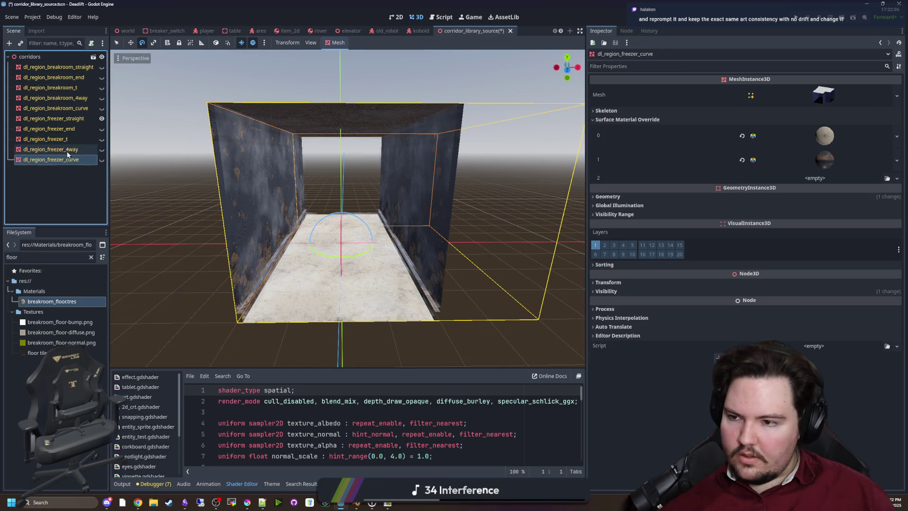
{"action": "left_click", "coordinate": [80, 140]}
{"action": "left_click", "coordinate": [81, 132]}
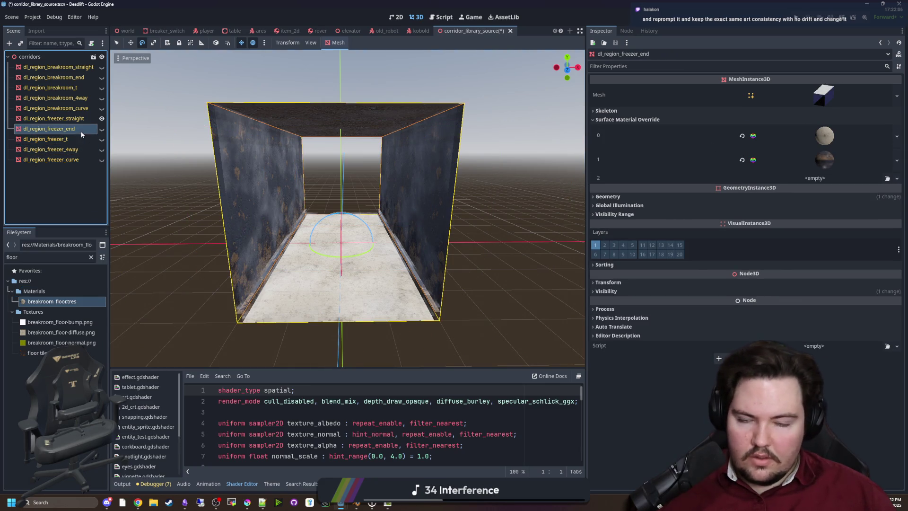
{"action": "left_click", "coordinate": [78, 119]}
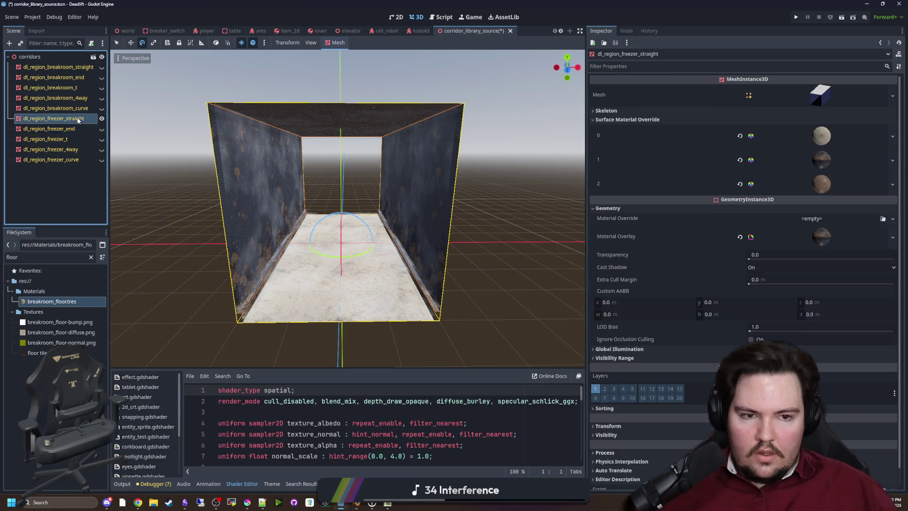
{"action": "left_click", "coordinate": [65, 160], "text": "shift"}
{"action": "double_click", "coordinate": [69, 258]}
{"action": "type", "text": "ceil"}
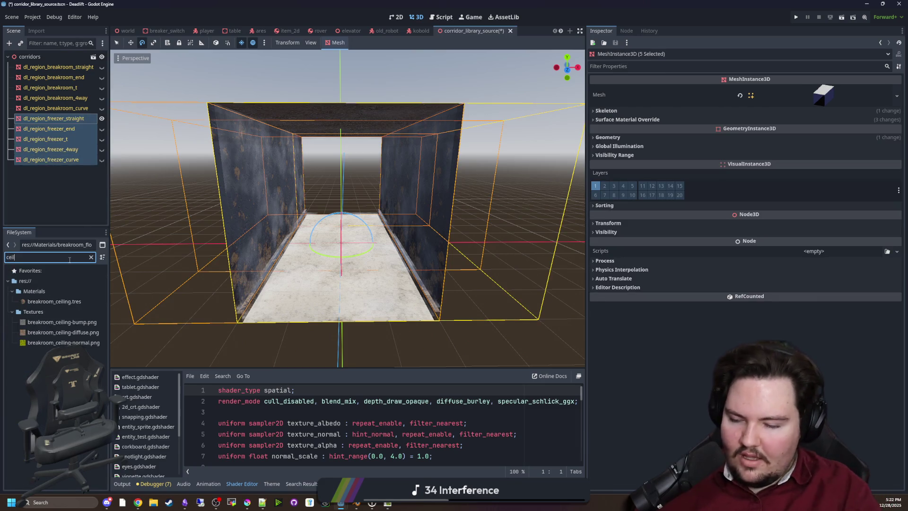
{"action": "left_click_drag", "start_coordinate": [83, 304], "coordinate": [724, 149]}
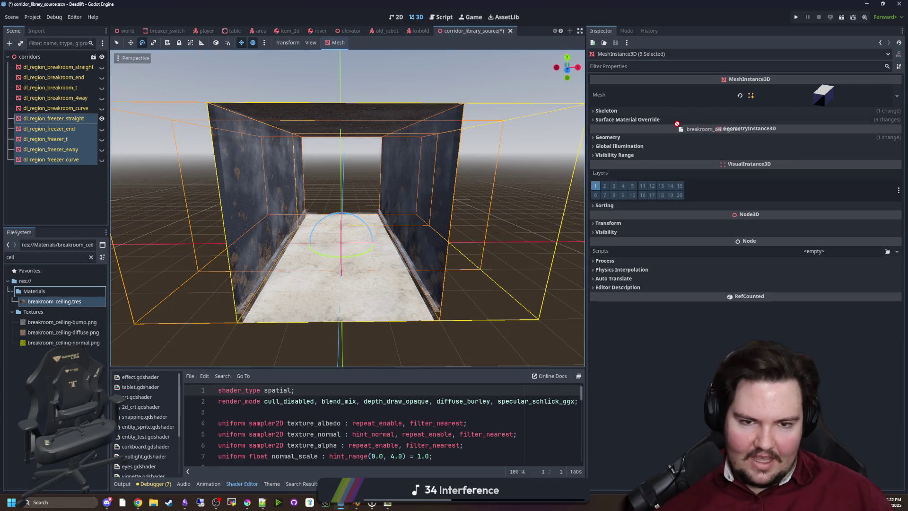
{"action": "left_click_drag", "start_coordinate": [674, 121], "coordinate": [821, 180]}
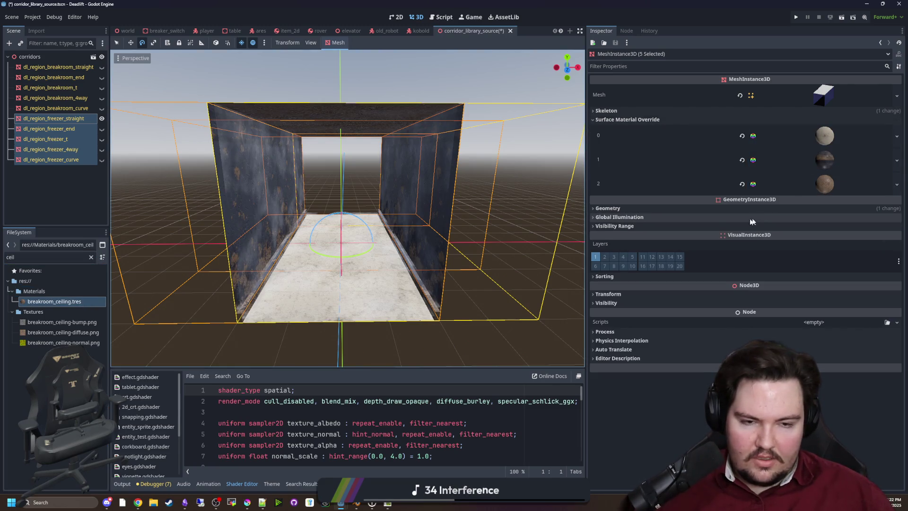
{"action": "left_click", "coordinate": [51, 159]}
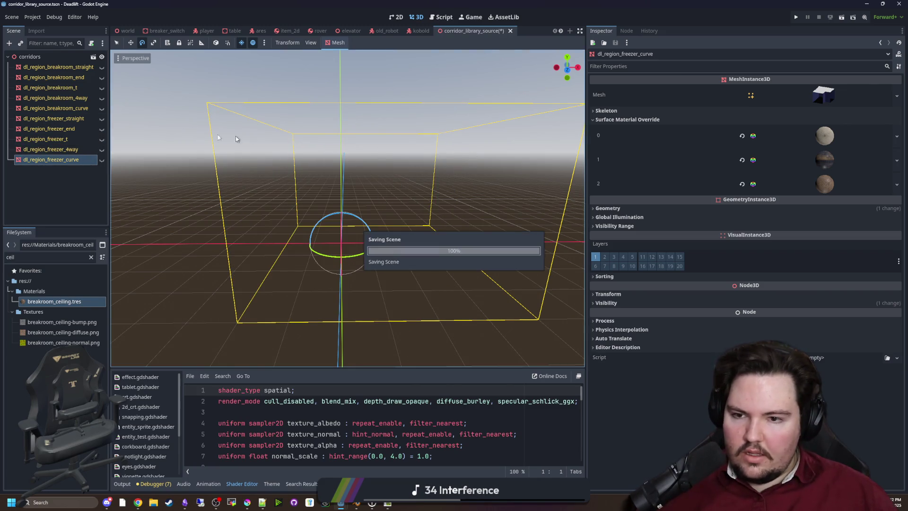
Step: Make all freezer pieces visible and save the corridor source scene
{"action": "left_click", "coordinate": [102, 118]}
{"action": "left_click", "coordinate": [101, 118]}
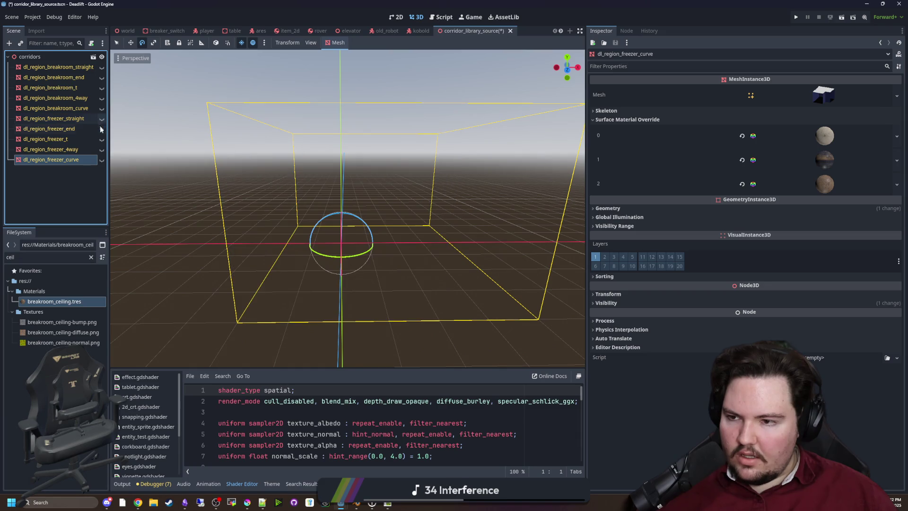
{"action": "left_click", "coordinate": [101, 119]}
{"action": "left_click", "coordinate": [101, 129]}
{"action": "left_click", "coordinate": [102, 139]}
{"action": "key", "text": "ctrl+s"}
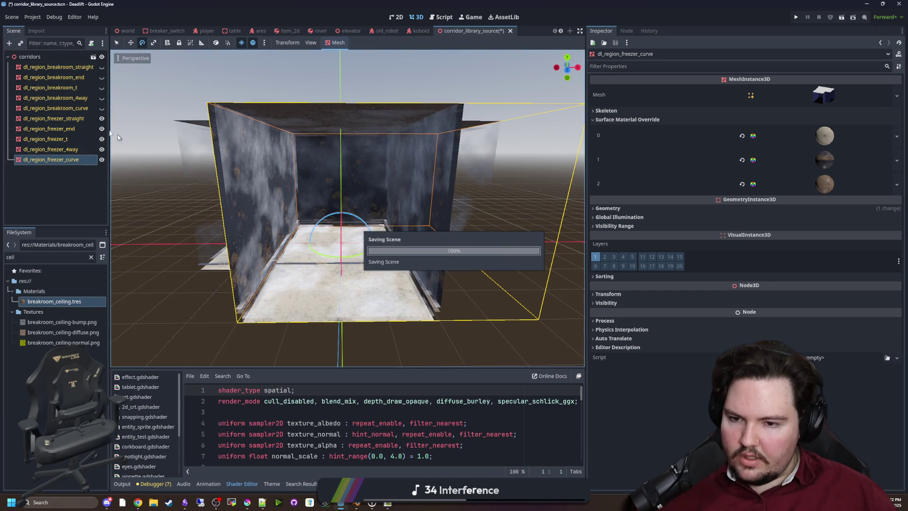
Step: Export the scene as a MeshLibrary, overwriting corridor_library.tres with Merge With Existing
{"action": "left_click", "coordinate": [12, 17]}
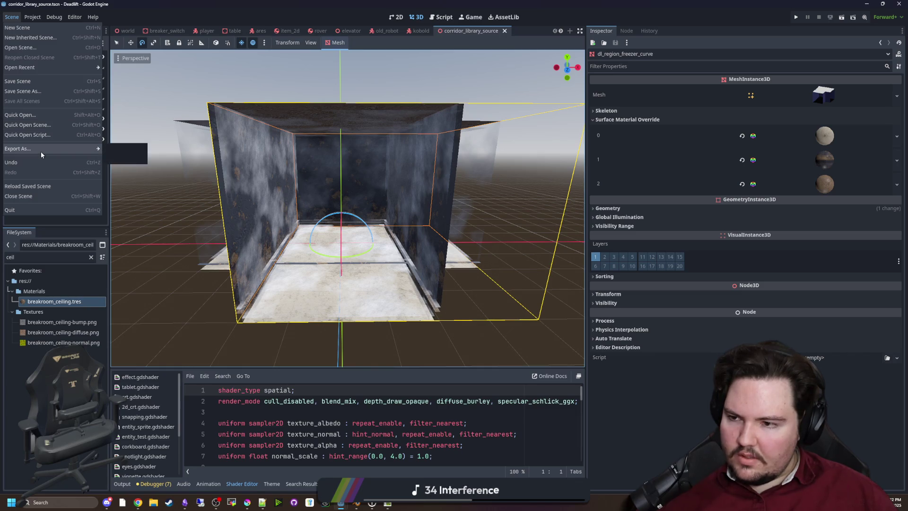
{"action": "left_click", "coordinate": [114, 150]}
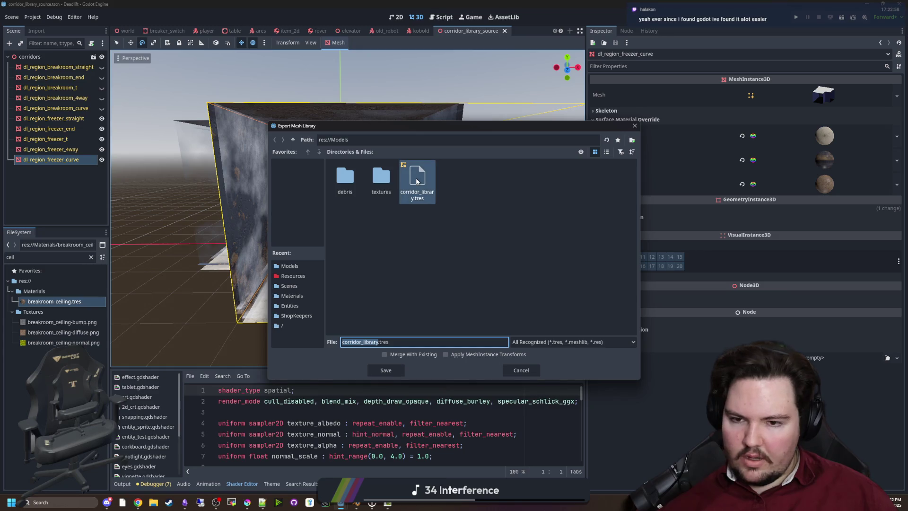
{"action": "left_click", "coordinate": [386, 370]}
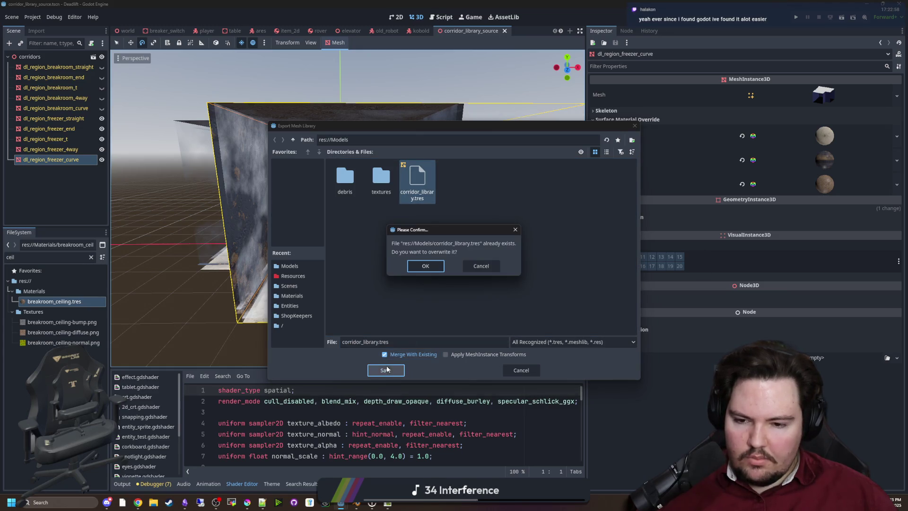
{"action": "left_click", "coordinate": [426, 266]}
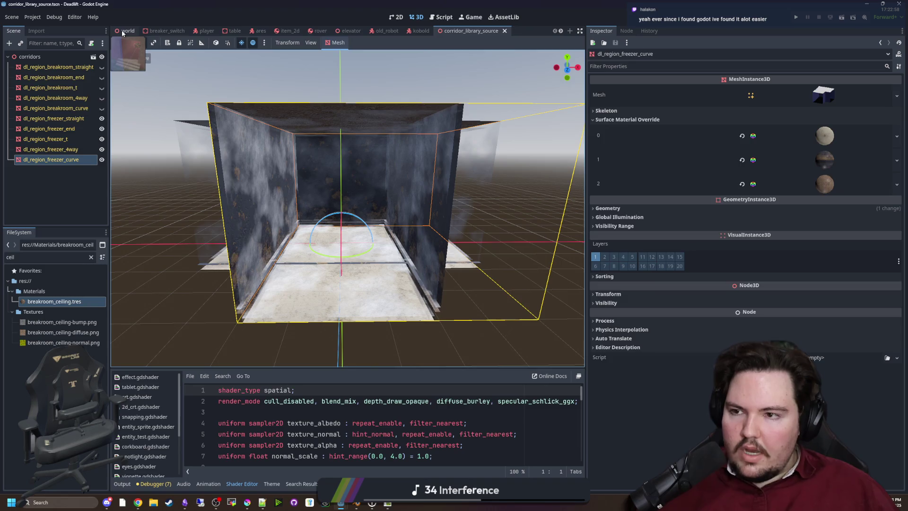
{"action": "left_click", "coordinate": [124, 32]}
Step: Select the GridMap using the corridor library in the world scene and run the project
{"action": "scroll", "coordinate": [21, 193], "scroll_direction": "down", "scroll_amount": 10}
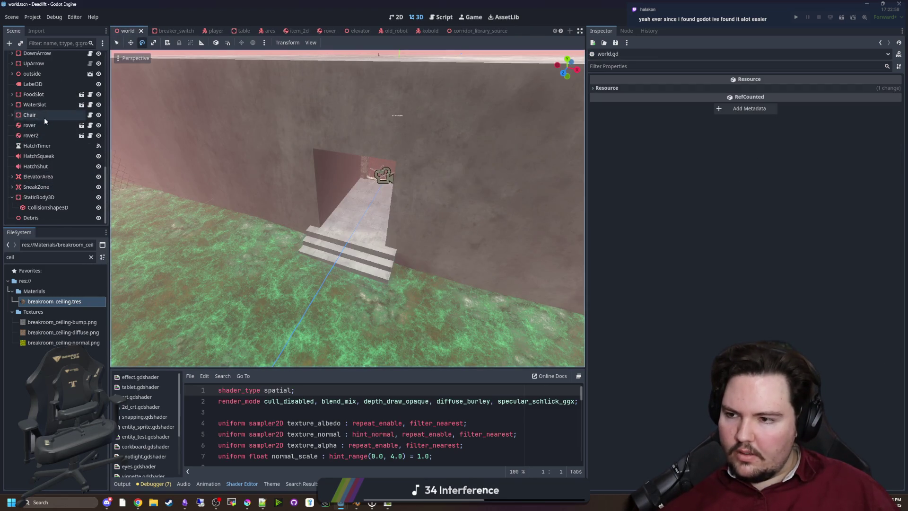
{"action": "scroll", "coordinate": [44, 209], "scroll_direction": "up", "scroll_amount": 5}
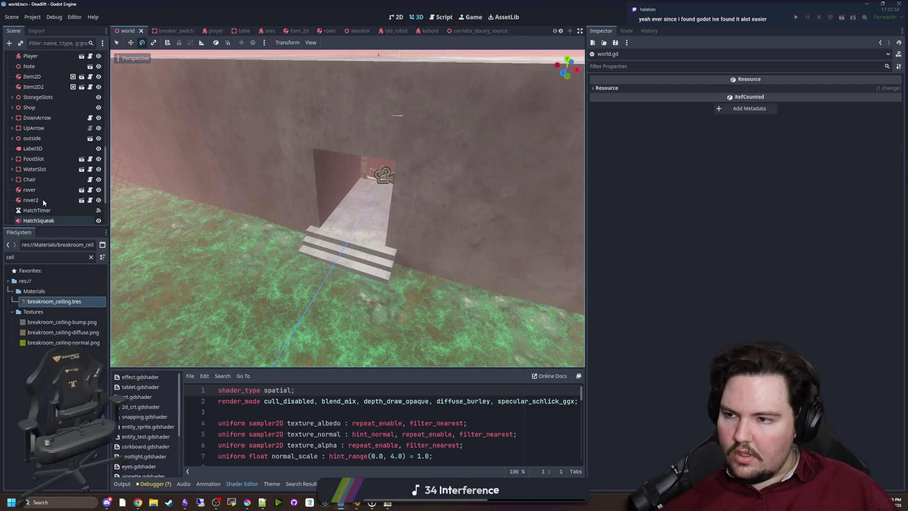
{"action": "left_click", "coordinate": [44, 109]}
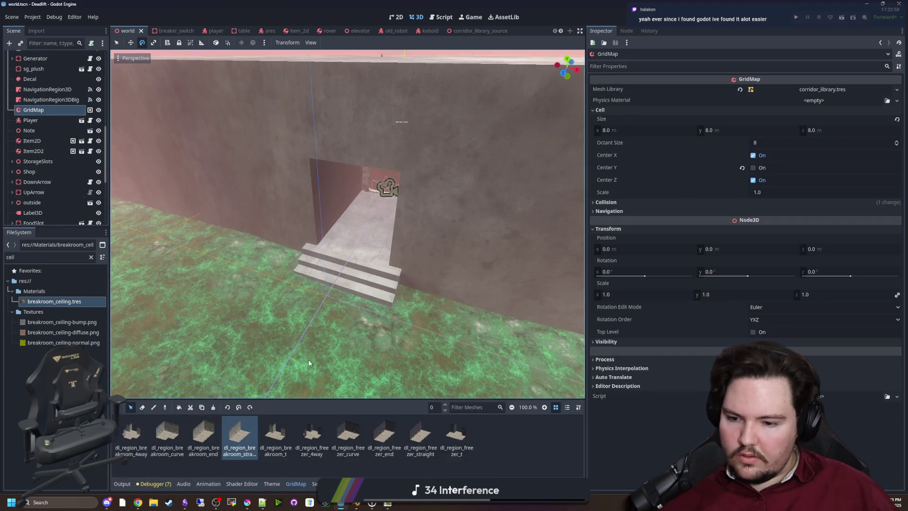
{"action": "left_click", "coordinate": [796, 18]}
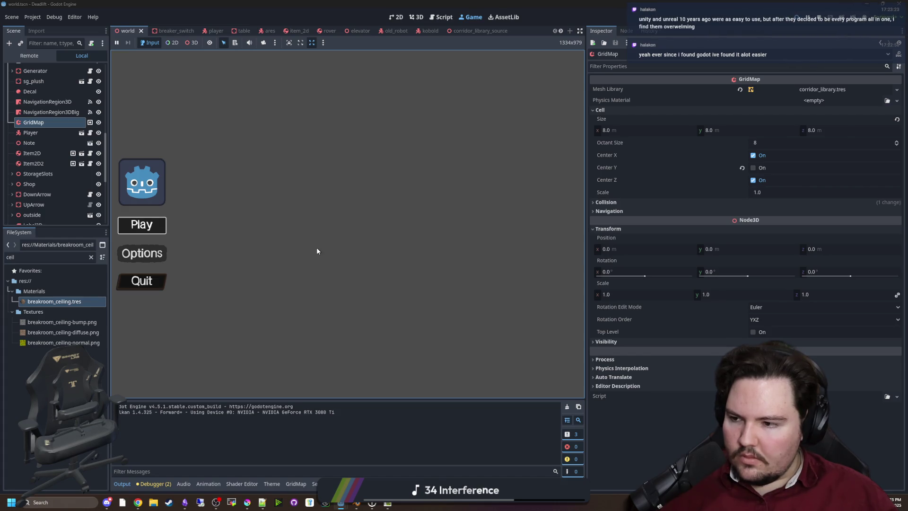
Step: Start a run from the main menu, pause it, widen the game view, then resume
{"action": "key", "text": "Return"}
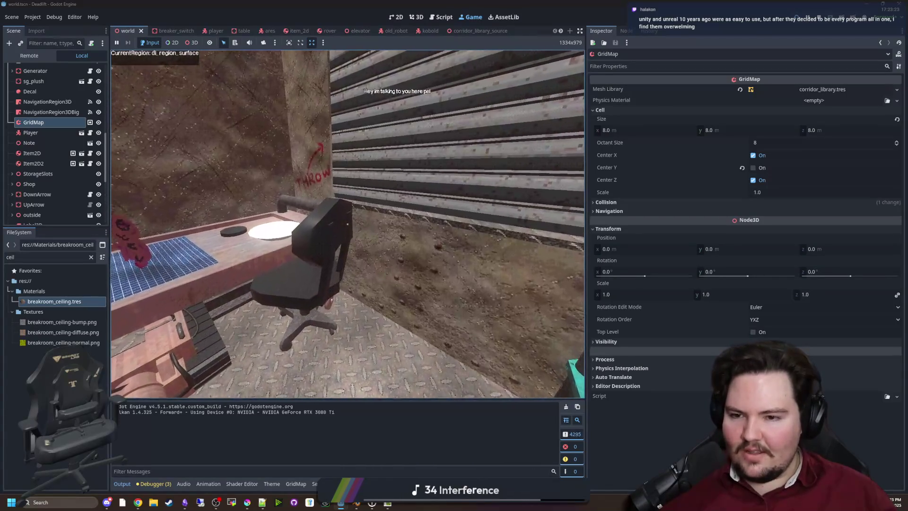
{"action": "key", "text": "super"}
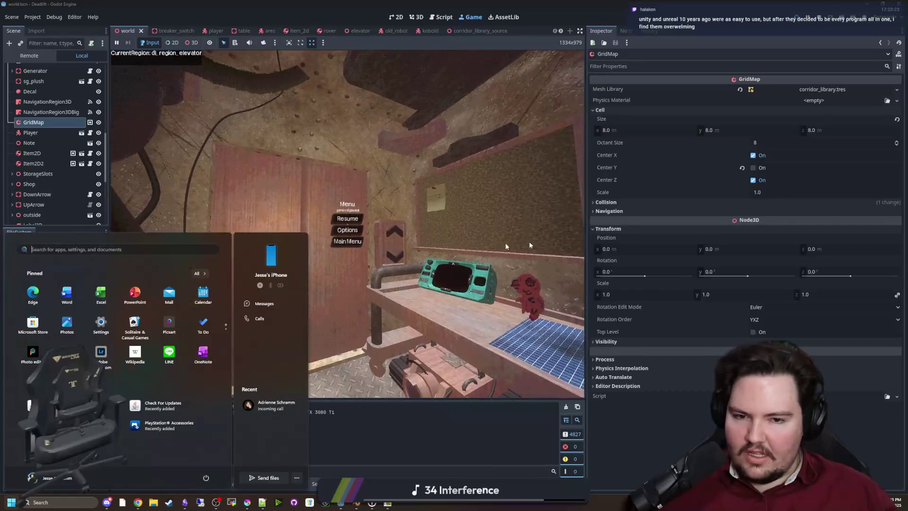
{"action": "key", "text": "Escape"}
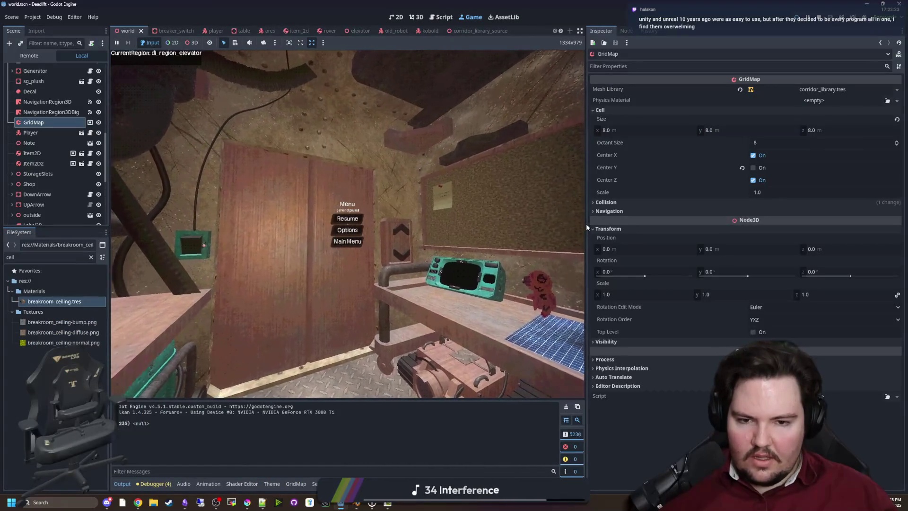
{"action": "left_click_drag", "start_coordinate": [584, 227], "coordinate": [812, 227]}
{"action": "left_click", "coordinate": [461, 218]}
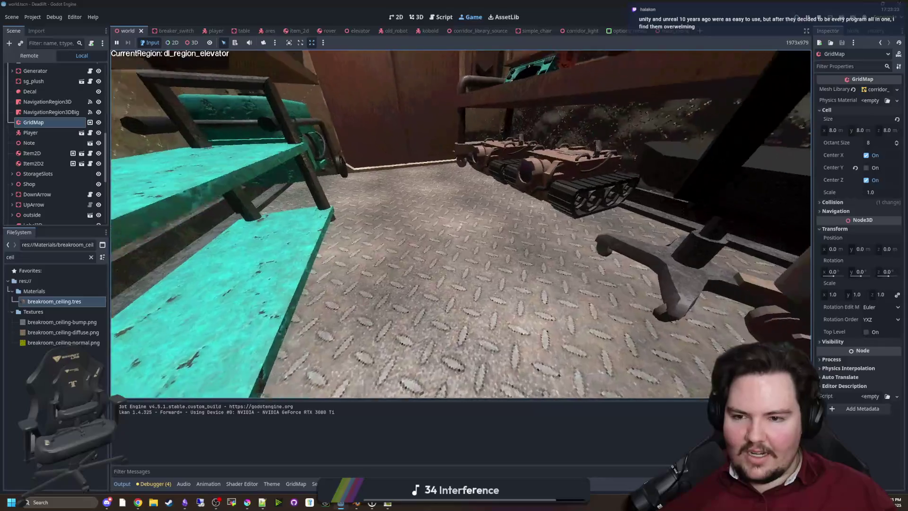
Step: Walk through the elevator into the dark region, pause, and enable the free 3D camera override
{"action": "key", "text": "w"}
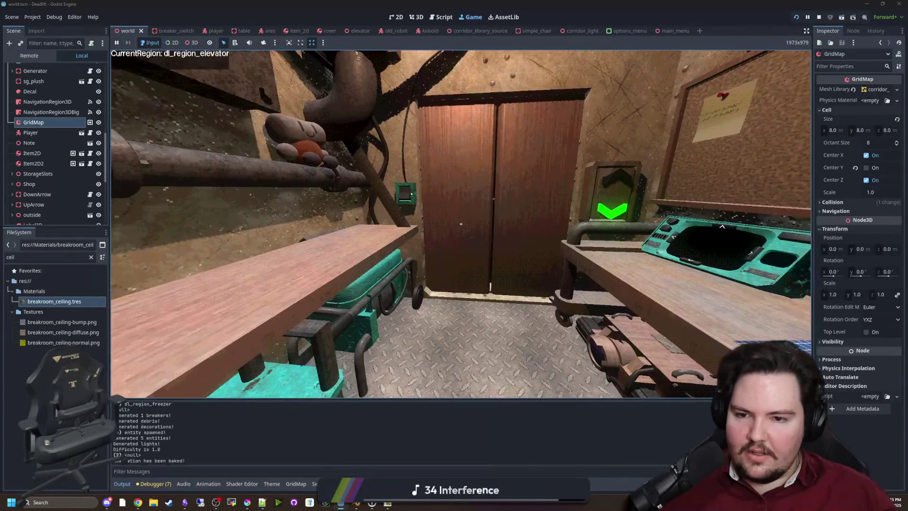
{"action": "key", "text": "w"}
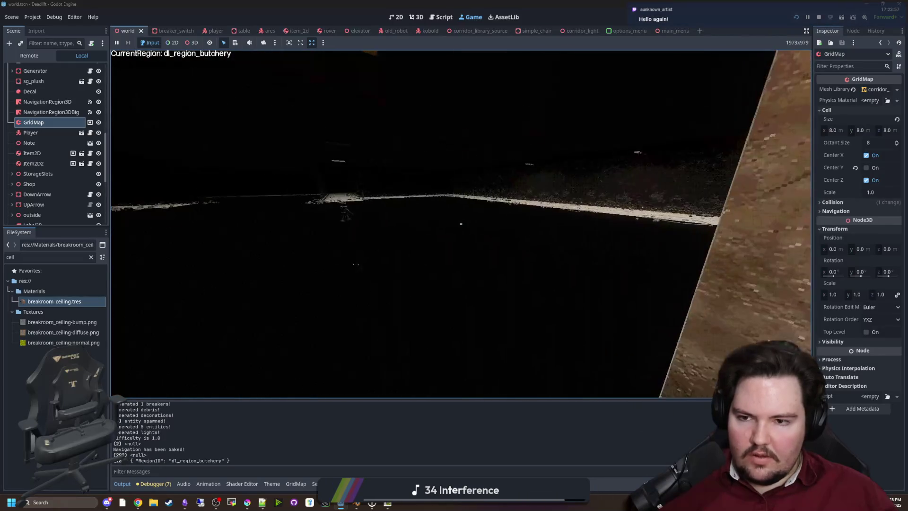
{"action": "key", "text": "s"}
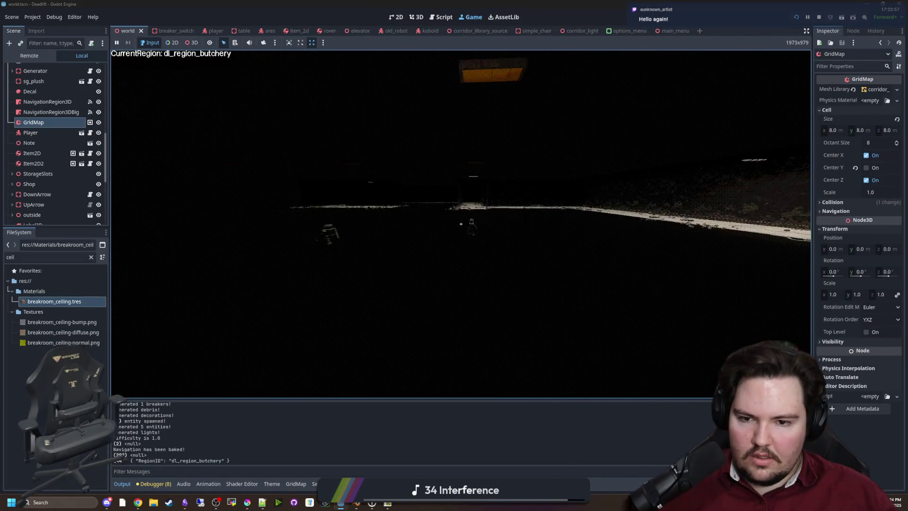
{"action": "key", "text": "w"}
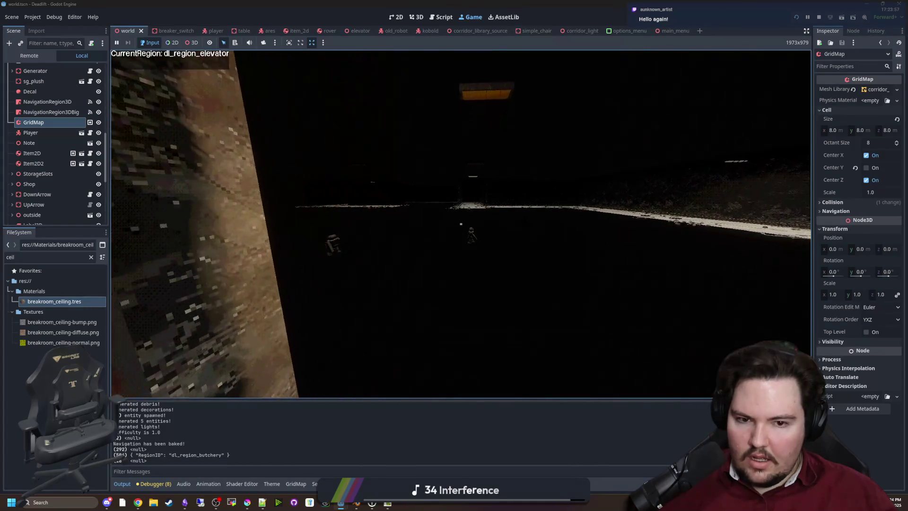
{"action": "key", "text": "Escape"}
{"action": "key", "text": "super"}
{"action": "left_click", "coordinate": [261, 48]}
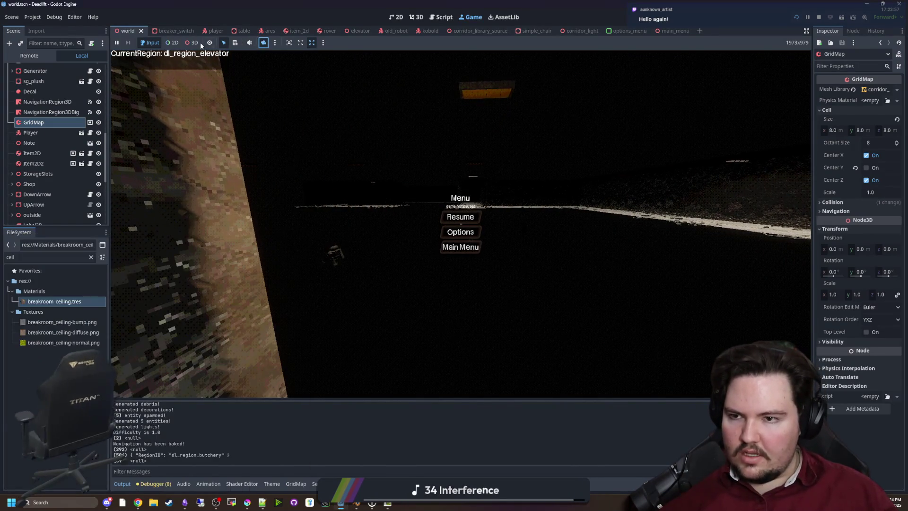
{"action": "left_click", "coordinate": [192, 42]}
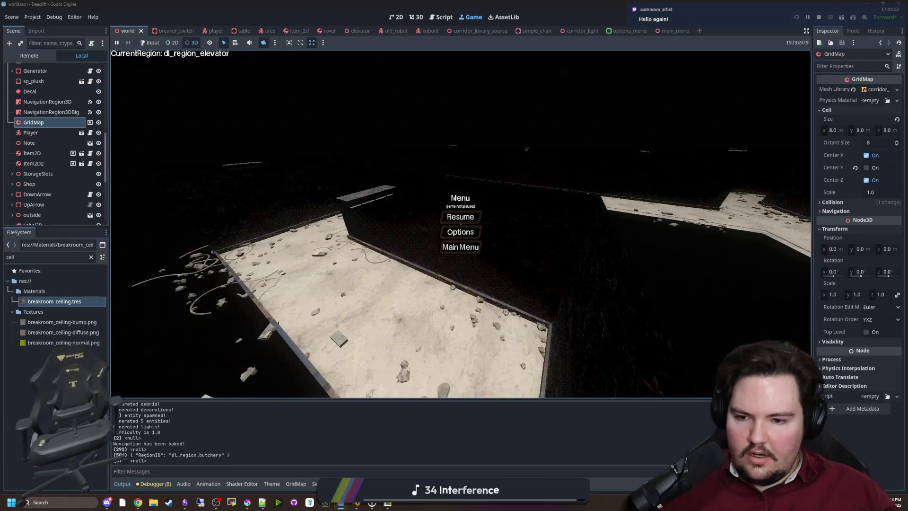
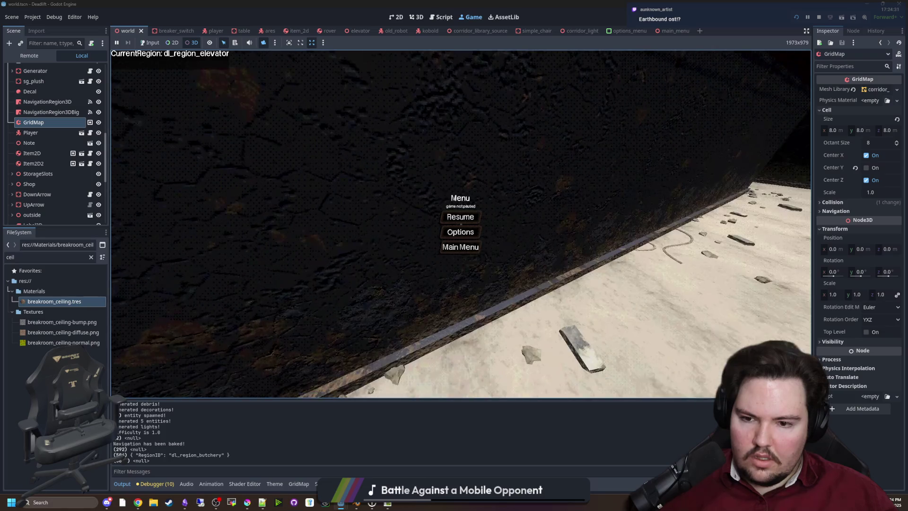
Step: Stop the running game with F8 and clear the FileSystem filter
{"action": "key", "text": "F8"}
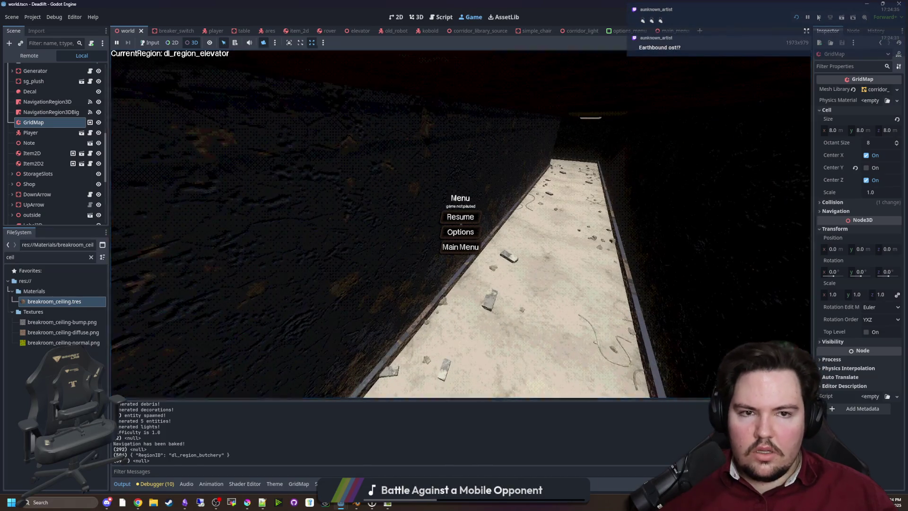
{"action": "left_click", "coordinate": [90, 256]}
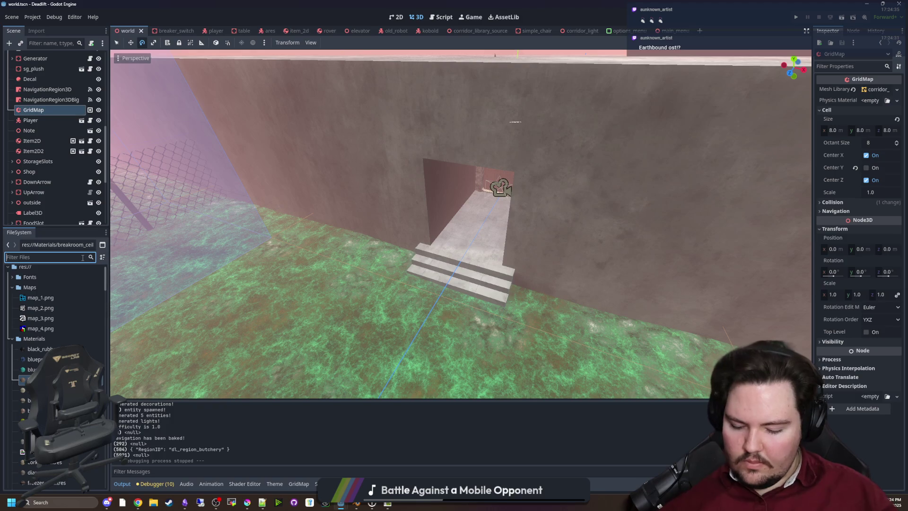
Step: Open freezer_wall.tres and set its Normal Map texture to freezer_wall-normal.png
{"action": "type", "text": "freezer"}
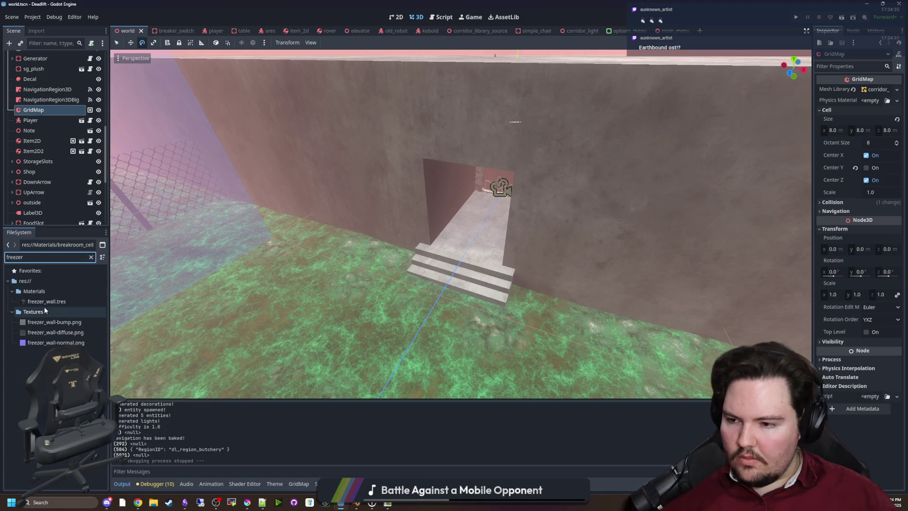
{"action": "double_click", "coordinate": [59, 301]}
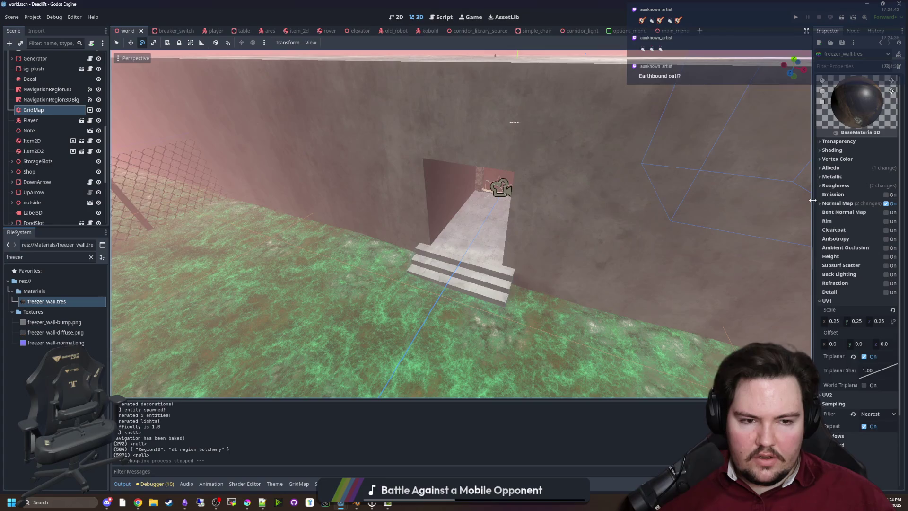
{"action": "left_click_drag", "start_coordinate": [811, 200], "coordinate": [543, 203]}
{"action": "left_click", "coordinate": [581, 203]}
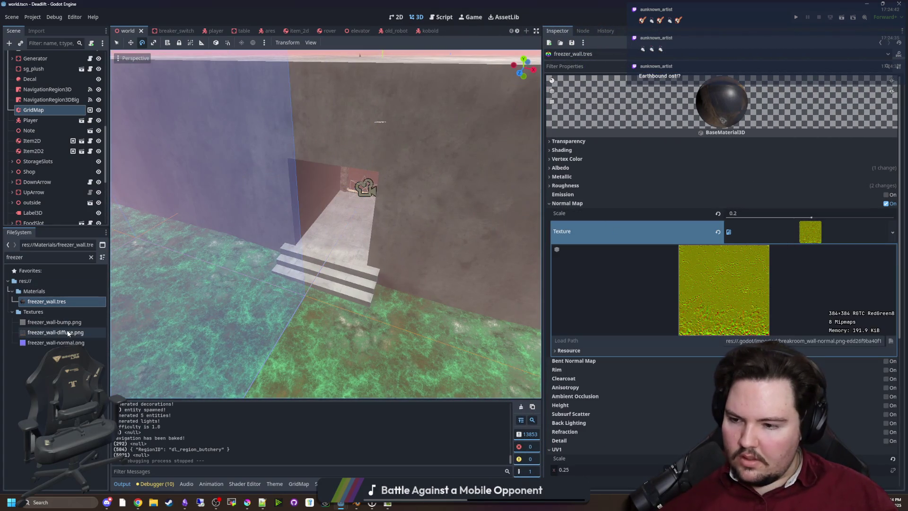
{"action": "left_click_drag", "start_coordinate": [71, 343], "coordinate": [700, 276]}
{"action": "left_click_drag", "start_coordinate": [833, 242], "coordinate": [832, 239]}
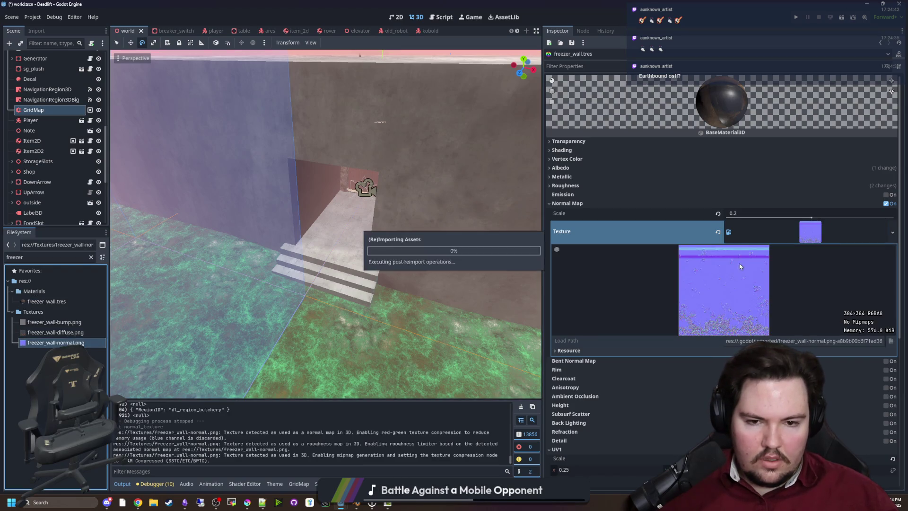
{"action": "scroll", "coordinate": [591, 329], "scroll_direction": "down", "scroll_amount": 3}
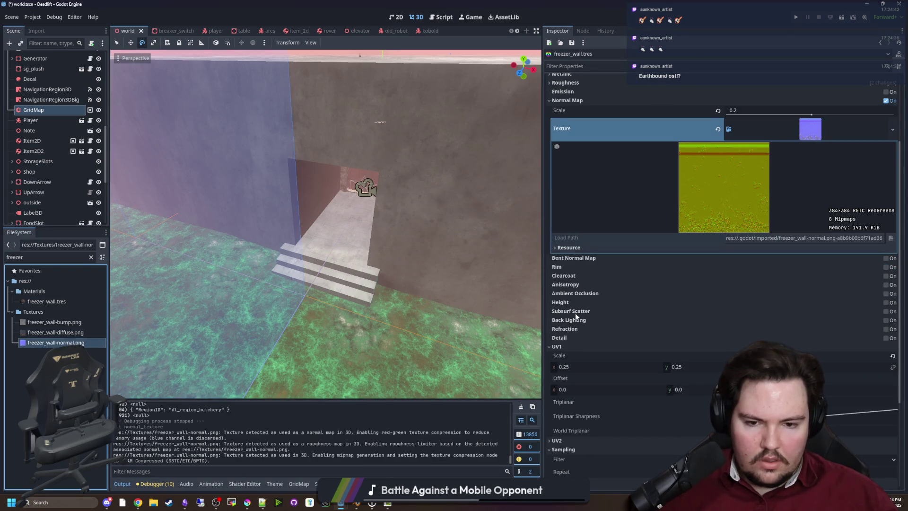
Step: Remove freezer_wall's roughness texture and save the changes
{"action": "left_click", "coordinate": [567, 100]}
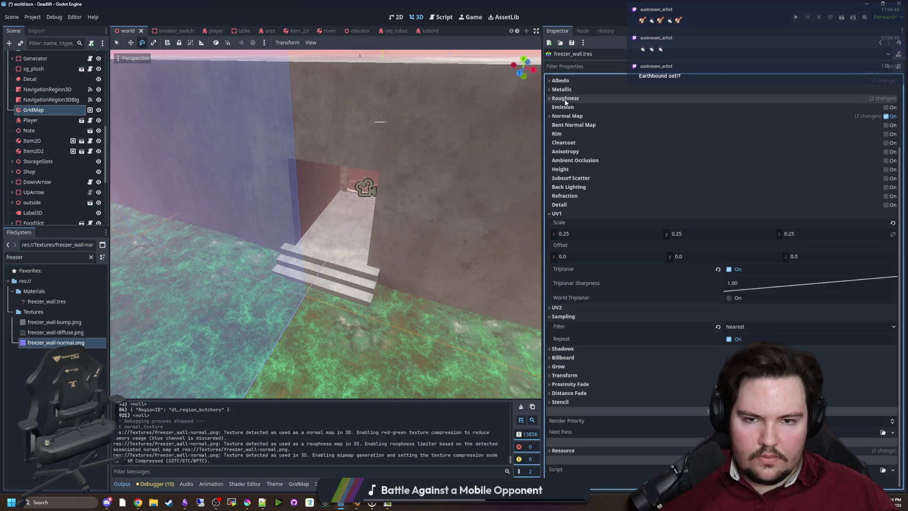
{"action": "left_click", "coordinate": [576, 99]}
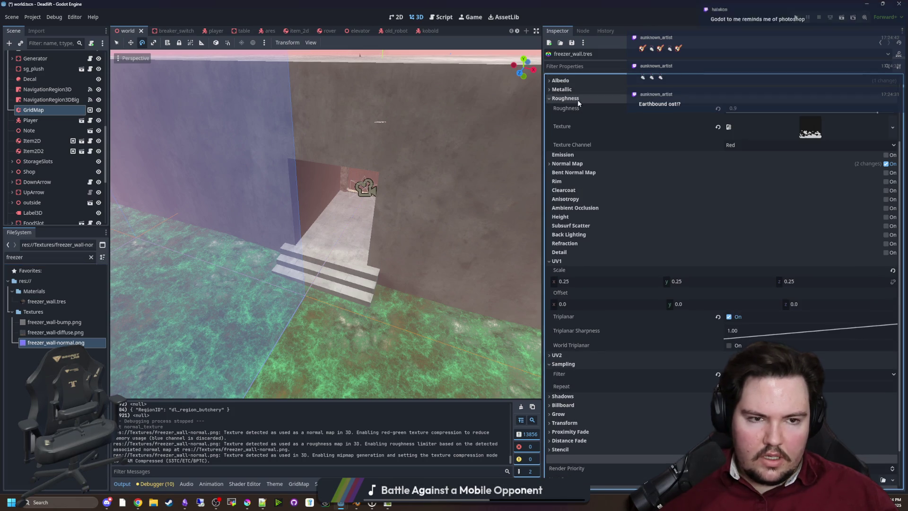
{"action": "left_click", "coordinate": [718, 127]}
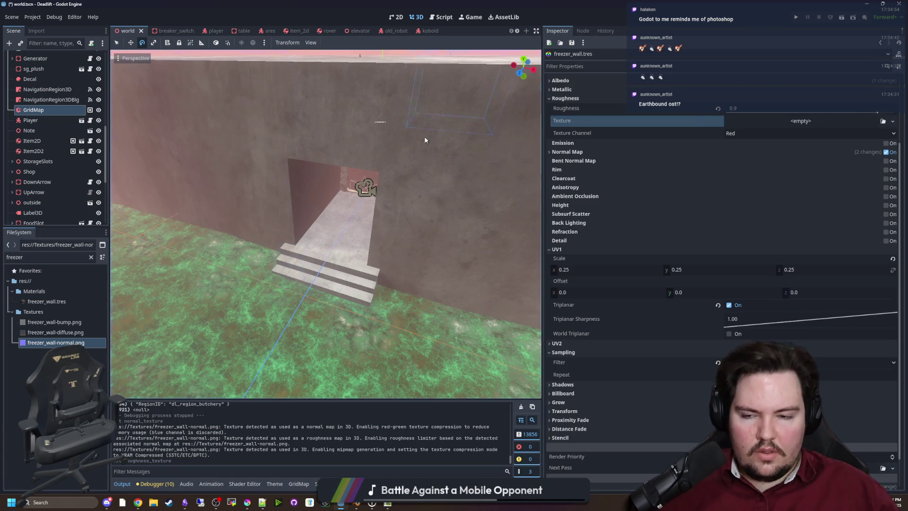
{"action": "key", "text": "ctrl+s"}
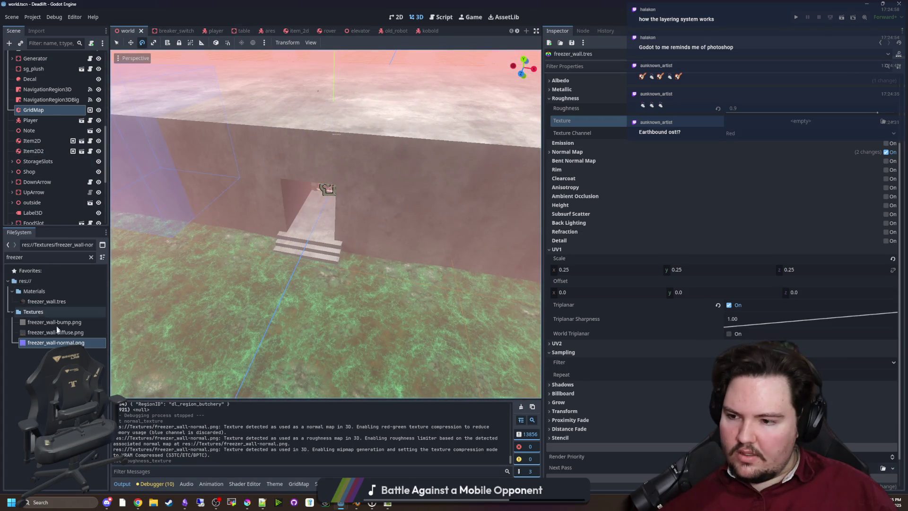
Step: Select the GridMap and pick the dl_region_freezer_curve tile
{"action": "left_click", "coordinate": [91, 257]}
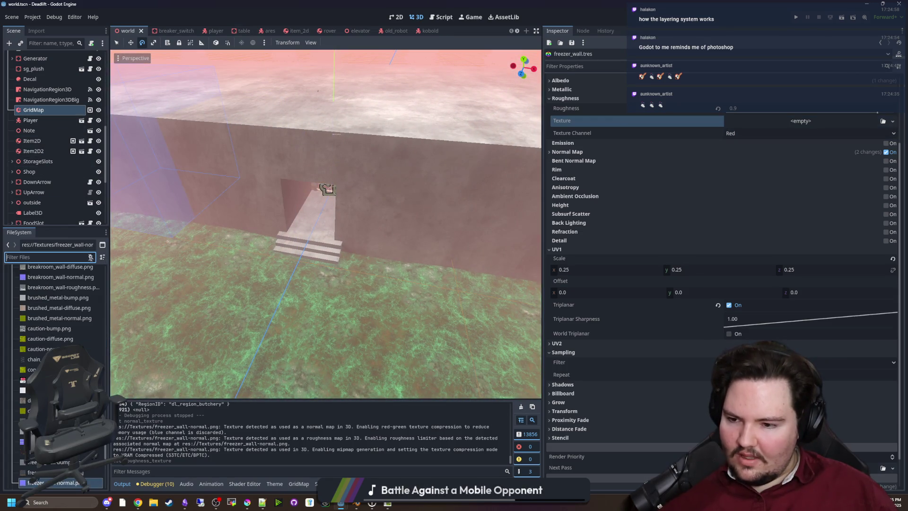
{"action": "left_click", "coordinate": [31, 120]}
{"action": "left_click", "coordinate": [34, 110]}
{"action": "left_click", "coordinate": [348, 435]}
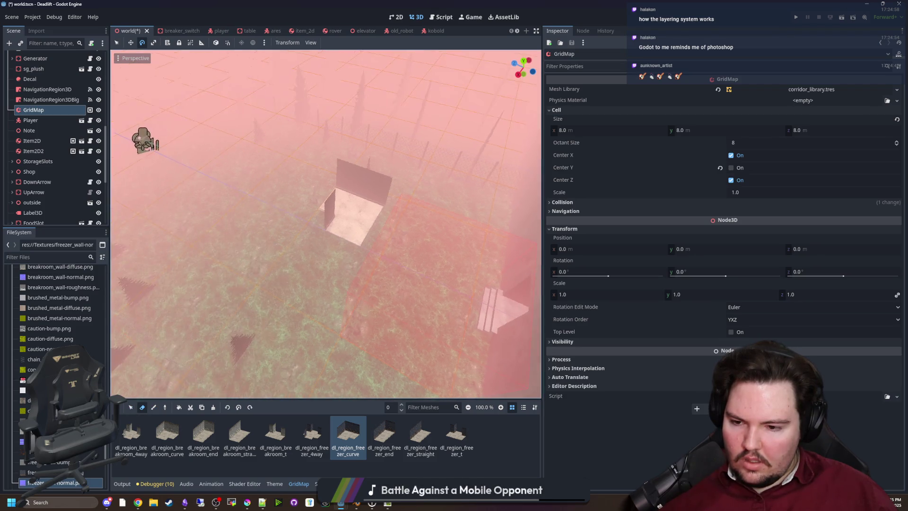
Step: Paint a freezer corridor piece into the GridMap, extending the tunnel toward the field
{"action": "key", "text": "w"}
{"action": "key", "text": "s"}
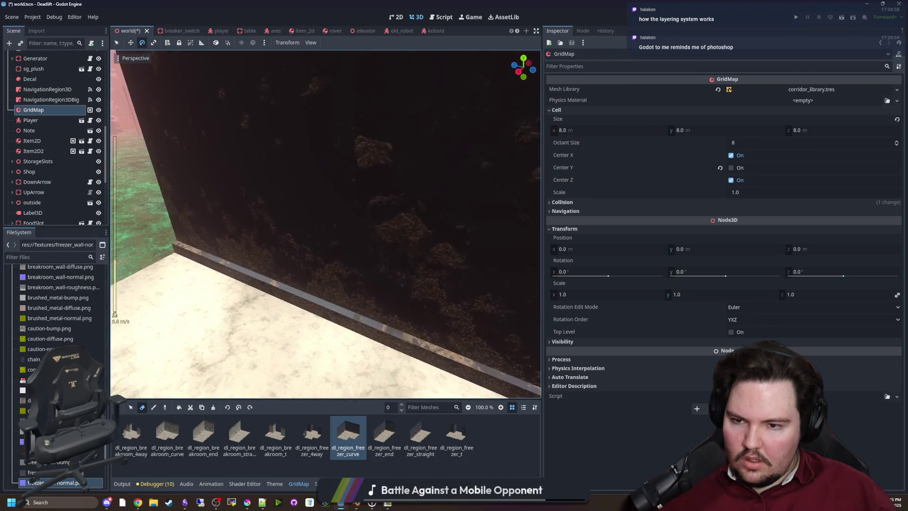
{"action": "key", "text": "a"}
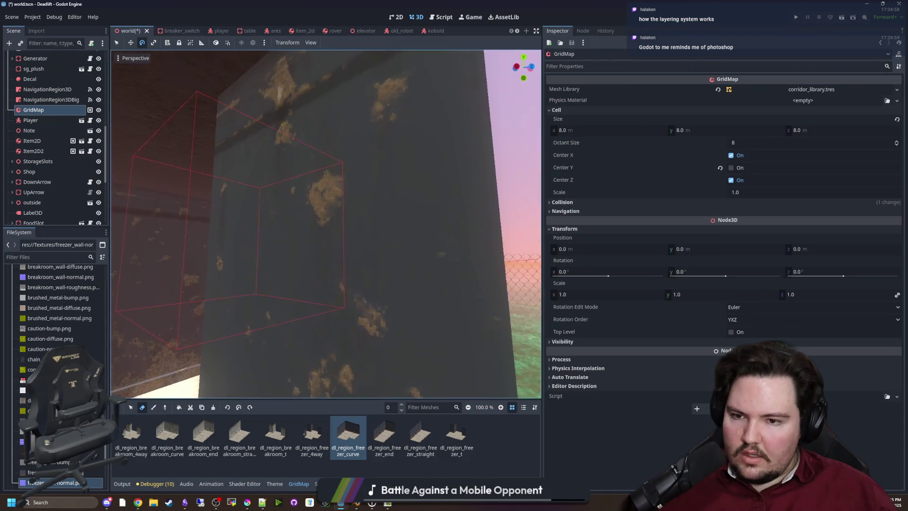
{"action": "key", "text": "w"}
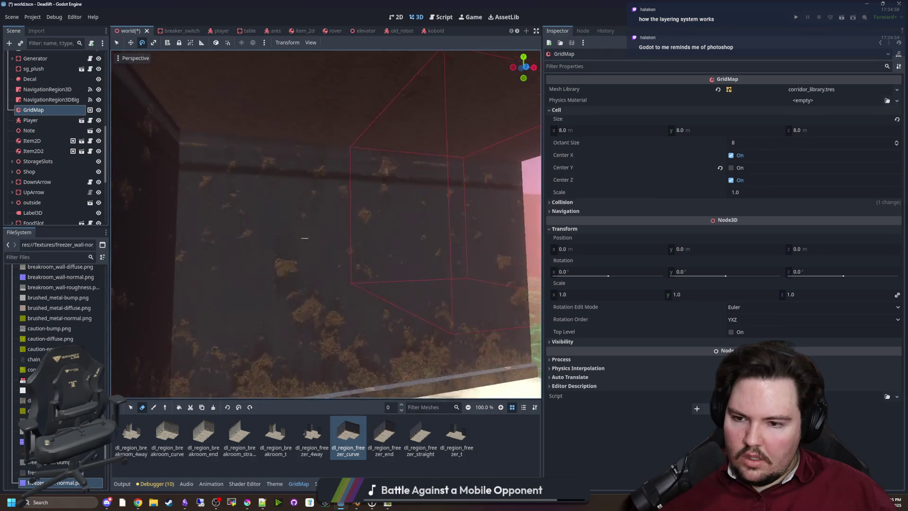
{"action": "key", "text": "d"}
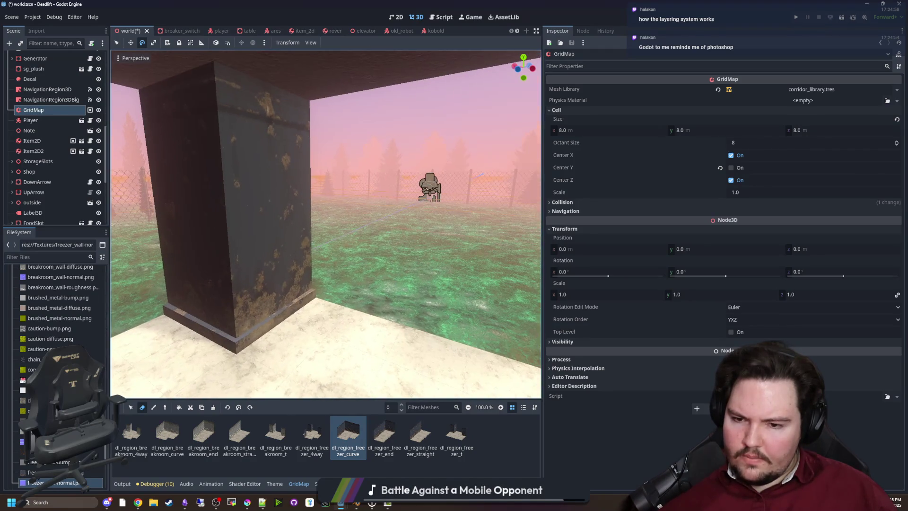
{"action": "left_click", "coordinate": [384, 433]}
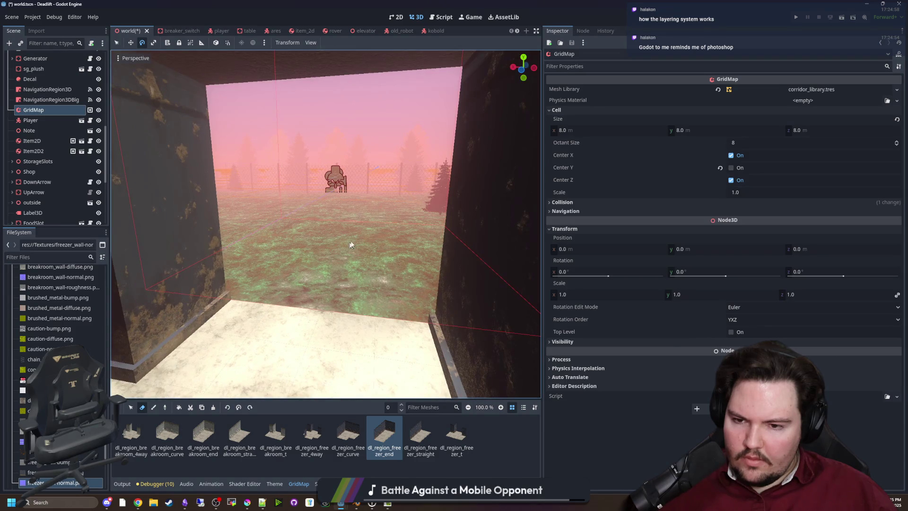
{"action": "key", "text": "r"}
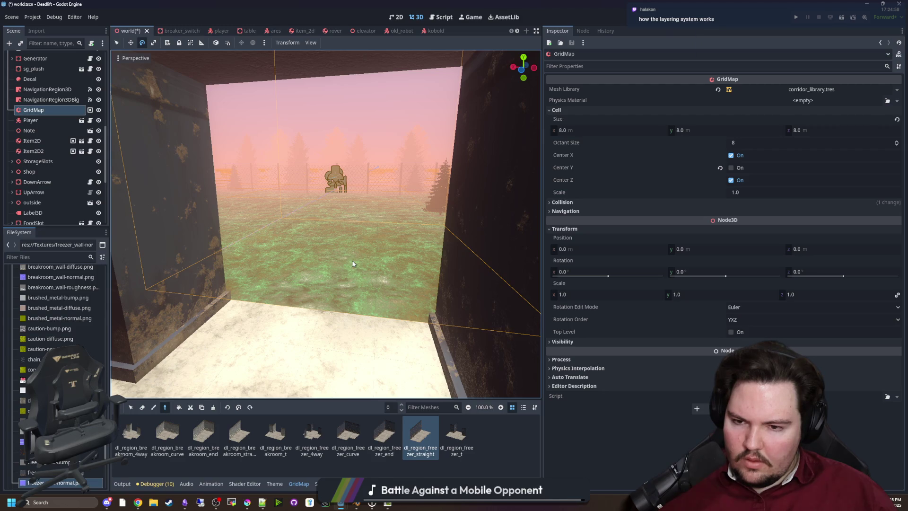
{"action": "left_click", "coordinate": [153, 407]}
{"action": "left_click", "coordinate": [383, 257]}
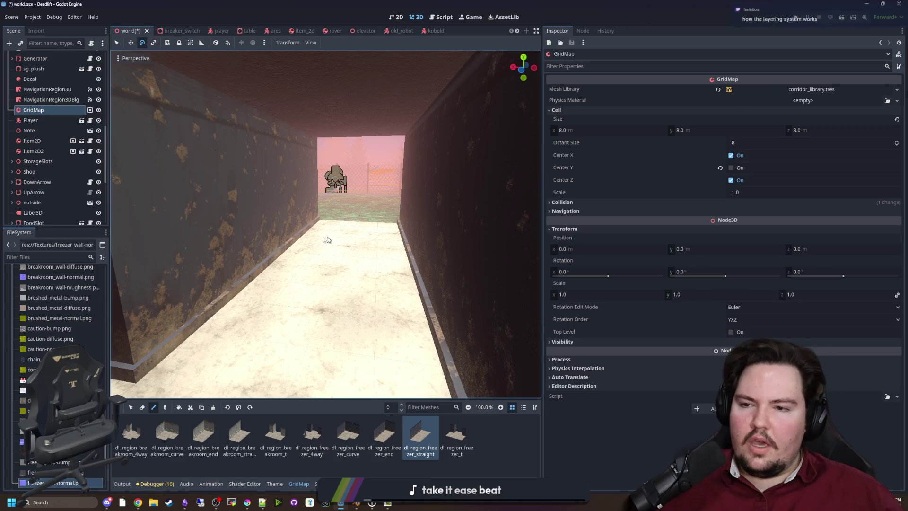
Step: Search the FileSystem for the corridor library source scene with 'source'
{"action": "scroll", "coordinate": [82, 282], "scroll_direction": "down", "scroll_amount": 10}
{"action": "left_click", "coordinate": [85, 257]}
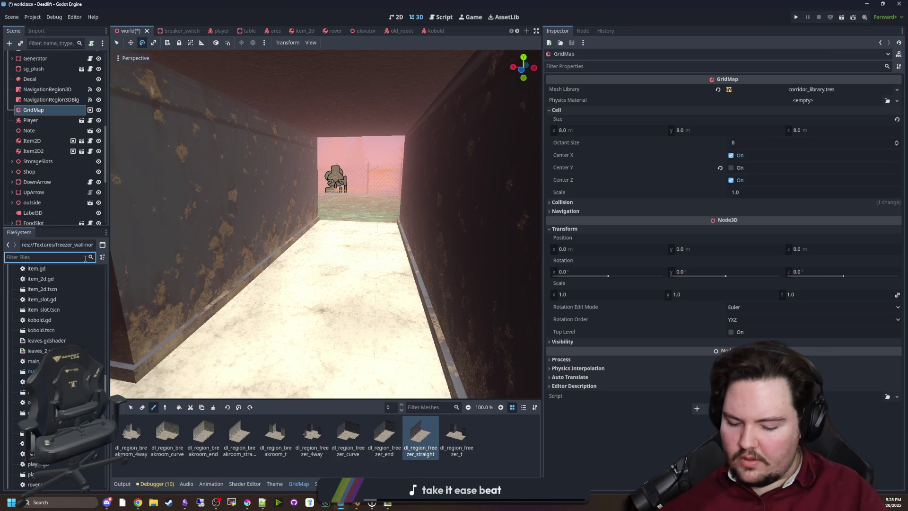
{"action": "type", "text": "mater"}
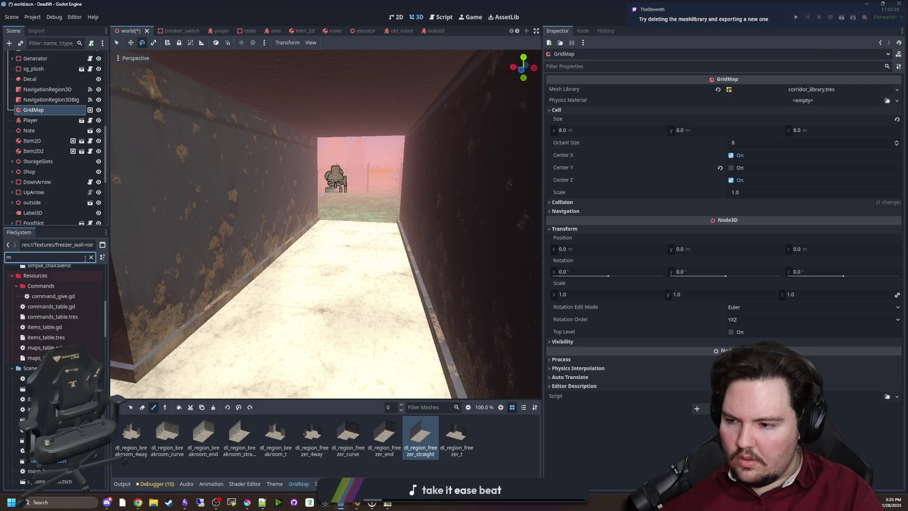
{"action": "key", "text": "BackSpace"}
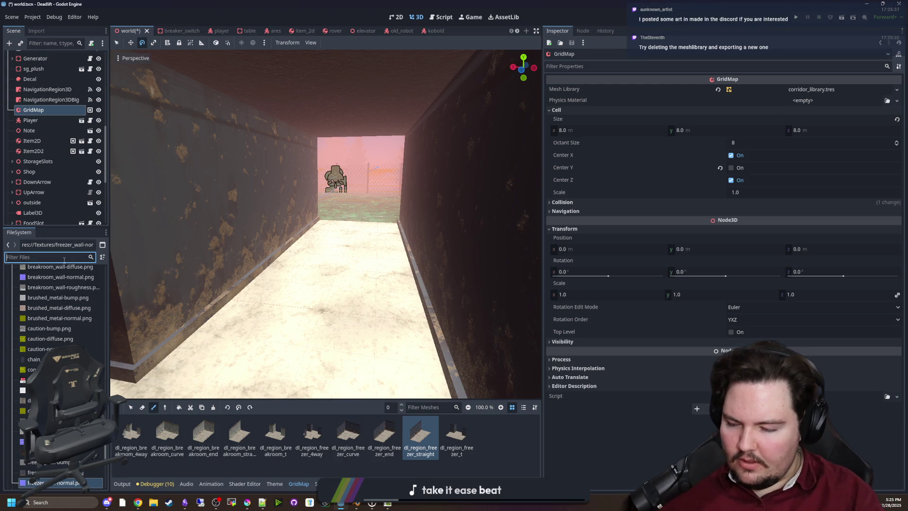
{"action": "type", "text": "source"}
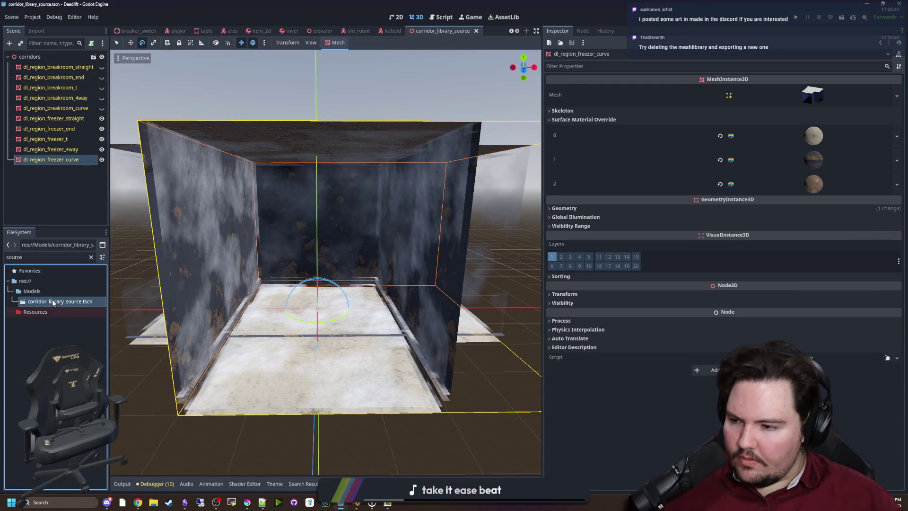
Step: Frame the corridor tiles and select dl_region_freezer_straight to review its geometry settings
{"action": "left_click_drag", "start_coordinate": [280, 244], "coordinate": [308, 227]}
{"action": "key", "text": "f"}
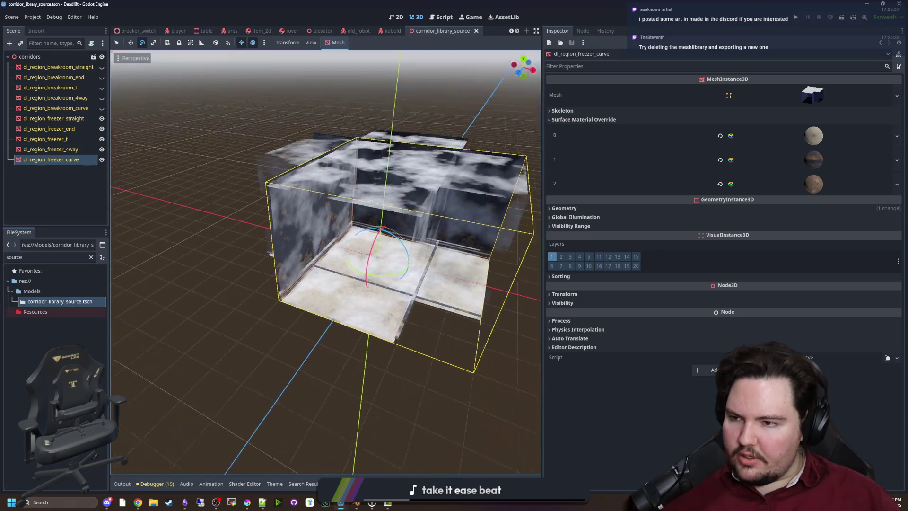
{"action": "left_click", "coordinate": [52, 149]}
{"action": "left_click", "coordinate": [70, 118]}
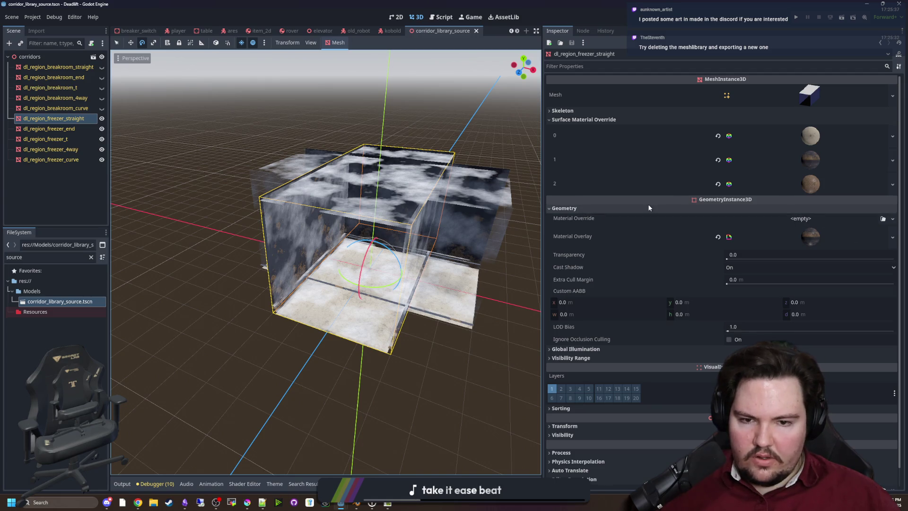
{"action": "left_click", "coordinate": [648, 208]}
{"action": "left_click", "coordinate": [574, 208]}
{"action": "scroll", "coordinate": [475, 252], "scroll_direction": "up", "scroll_amount": 5}
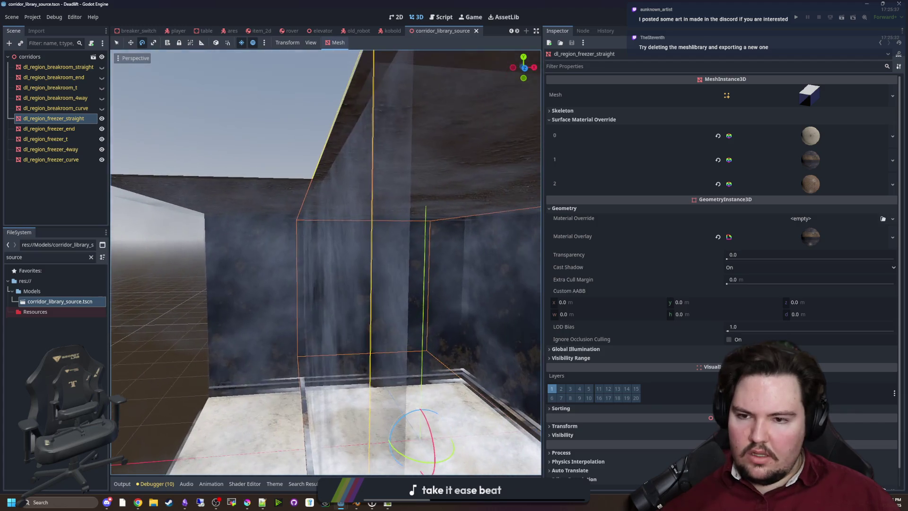
{"action": "scroll", "coordinate": [475, 252], "scroll_direction": "down", "scroll_amount": 5}
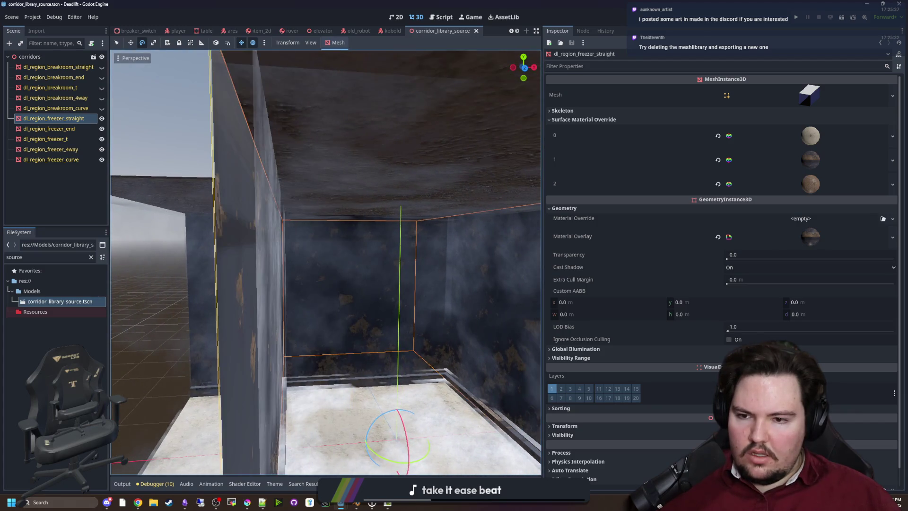
{"action": "scroll", "coordinate": [325, 262], "scroll_direction": "up", "scroll_amount": 5}
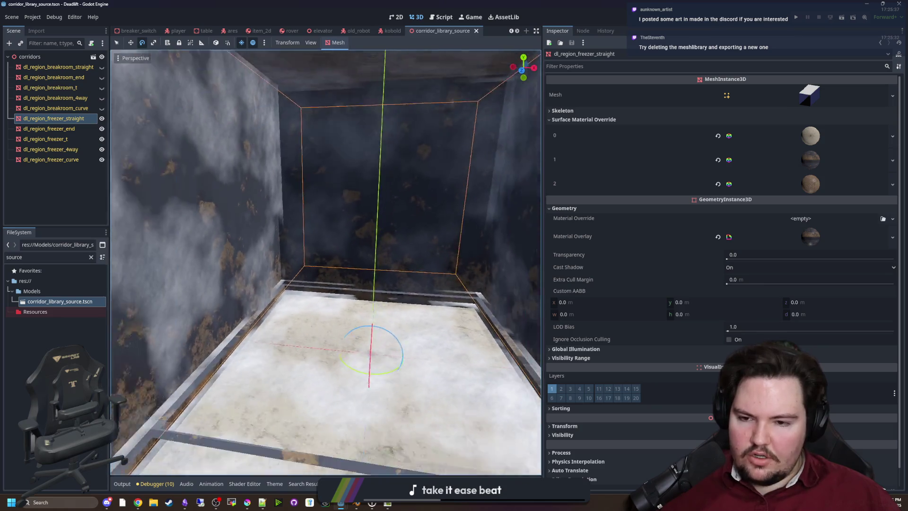
{"action": "scroll", "coordinate": [374, 261], "scroll_direction": "down", "scroll_amount": 5}
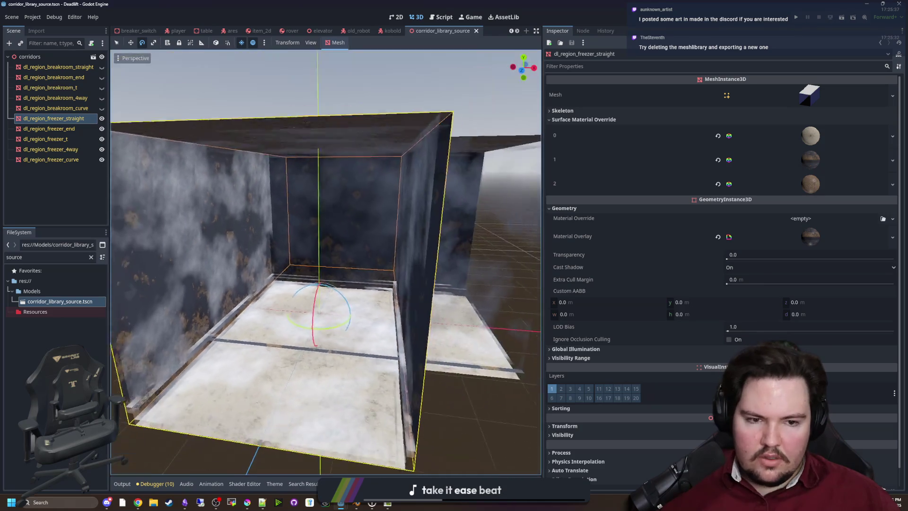
Step: Save the corridor library scene and inspect the Material Overlay's leaves.gdshader
{"action": "key", "text": "ctrl+s"}
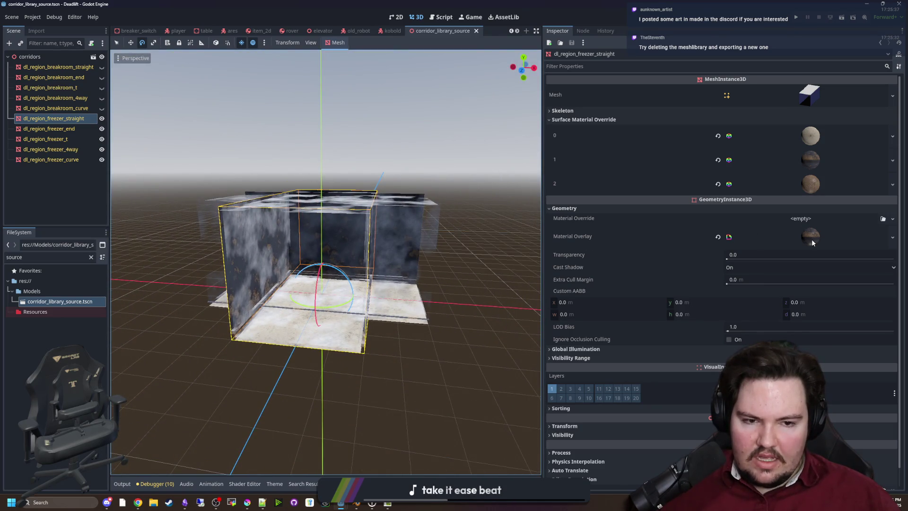
{"action": "left_click", "coordinate": [811, 239]}
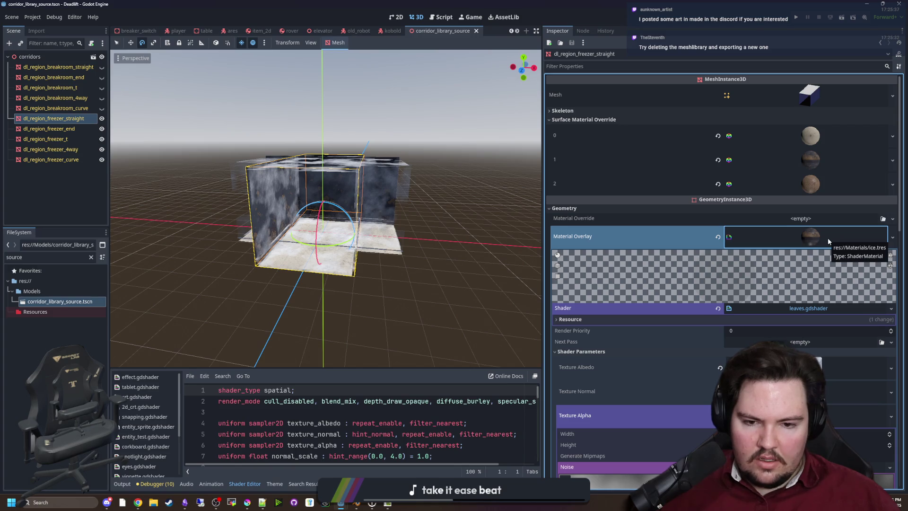
{"action": "left_click", "coordinate": [827, 238]}
{"action": "left_click", "coordinate": [827, 237]}
{"action": "left_click", "coordinate": [827, 237]}
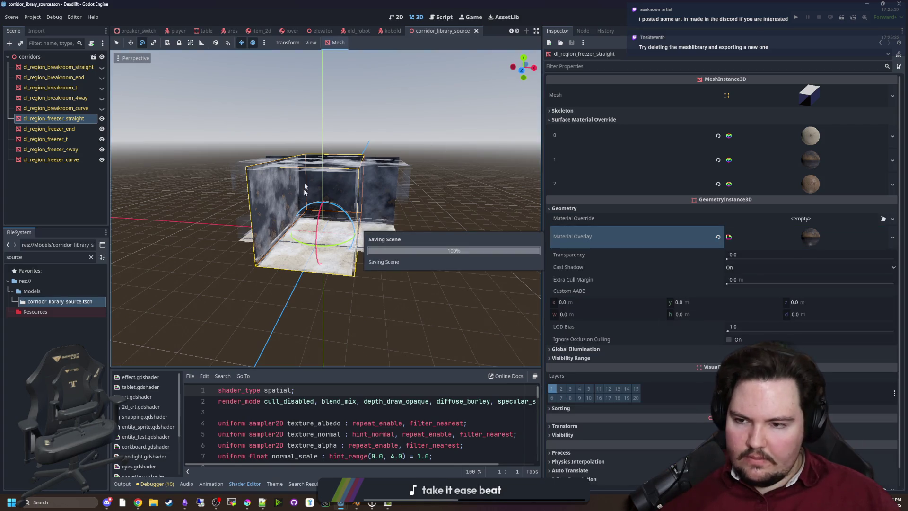
{"action": "scroll", "coordinate": [364, 259], "scroll_direction": "up", "scroll_amount": 3}
Step: View the freezer box, check dl_region_freezer_end, and reselect dl_region_freezer_straight
{"action": "key", "text": "w"}
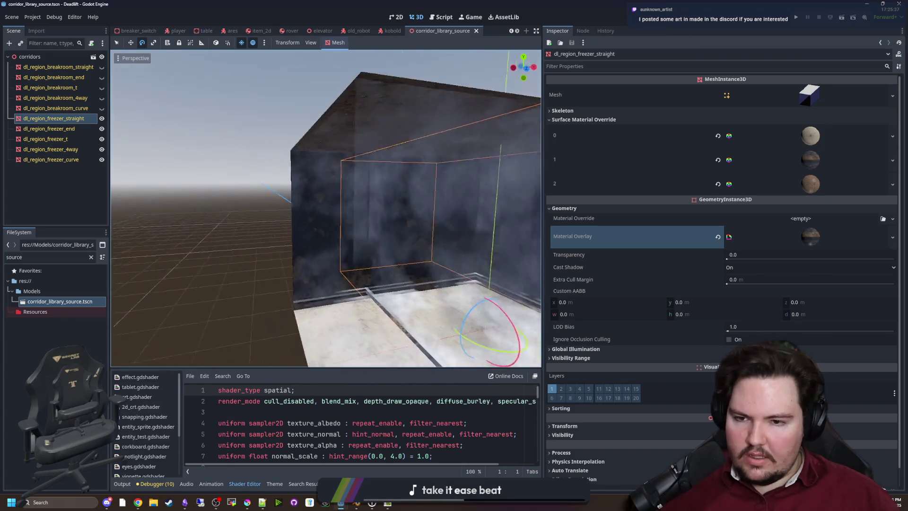
{"action": "key", "text": "s"}
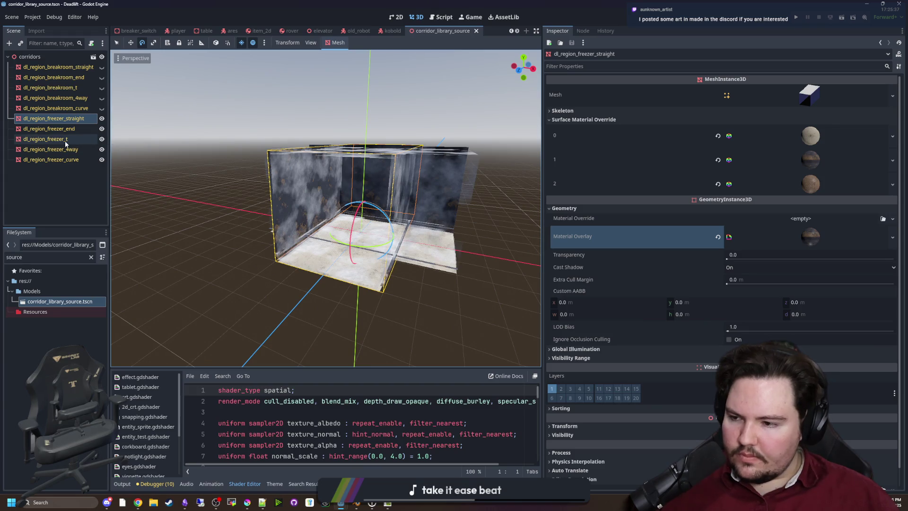
{"action": "left_click", "coordinate": [75, 119]}
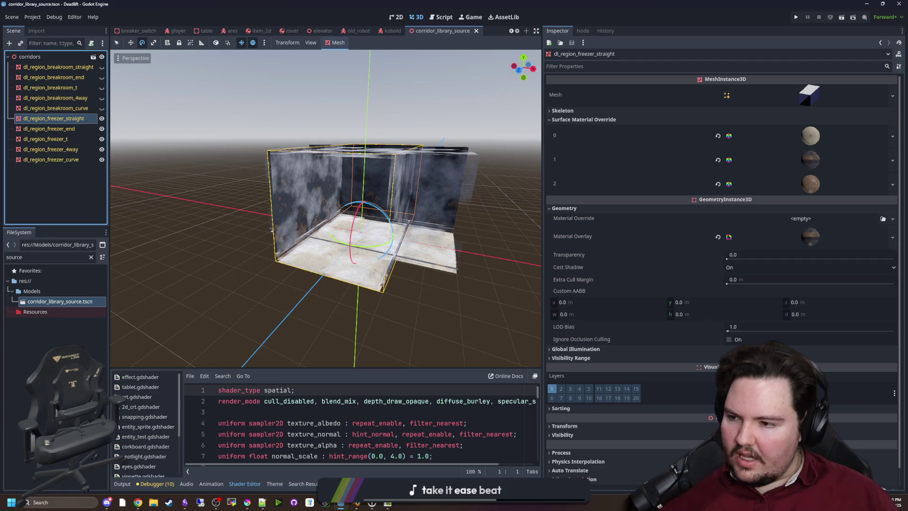
{"action": "left_click", "coordinate": [75, 130]}
{"action": "left_click", "coordinate": [66, 118]}
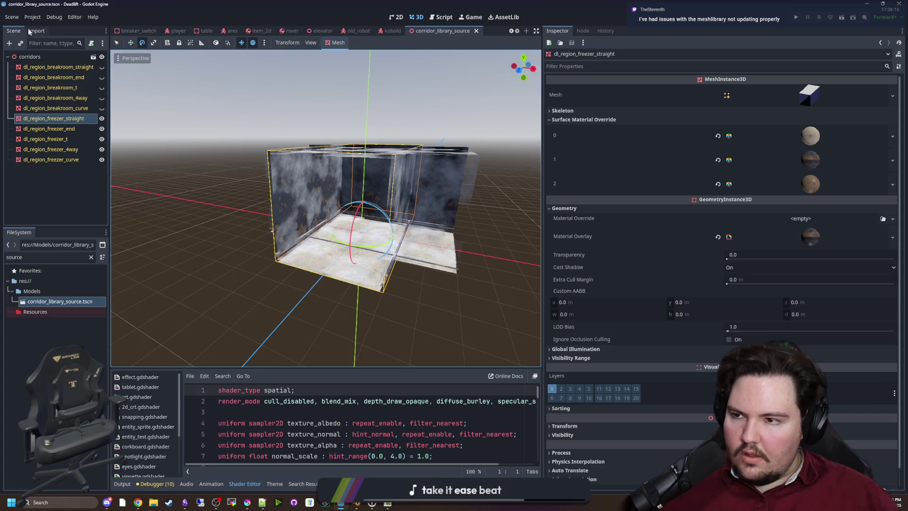
Step: Export the scene as a MeshLibrary, overwriting corridor_library.tres
{"action": "left_click", "coordinate": [12, 17]}
{"action": "mouse_move", "coordinate": [34, 152]}
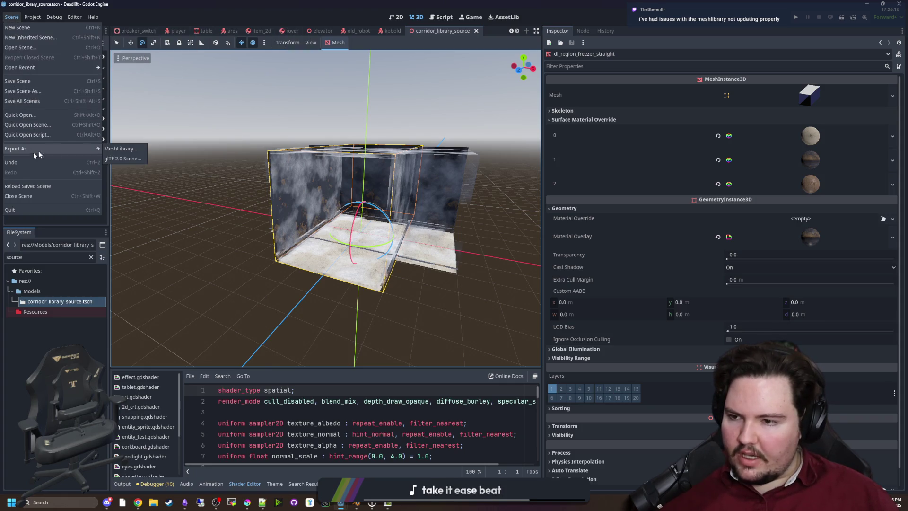
{"action": "left_click", "coordinate": [138, 147]}
{"action": "left_click", "coordinate": [387, 355]}
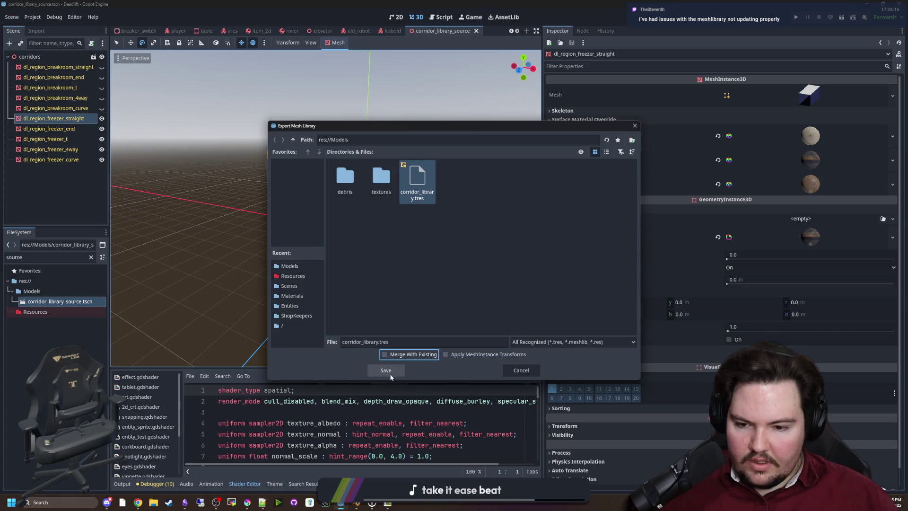
{"action": "left_click", "coordinate": [387, 372]}
{"action": "left_click", "coordinate": [428, 273]}
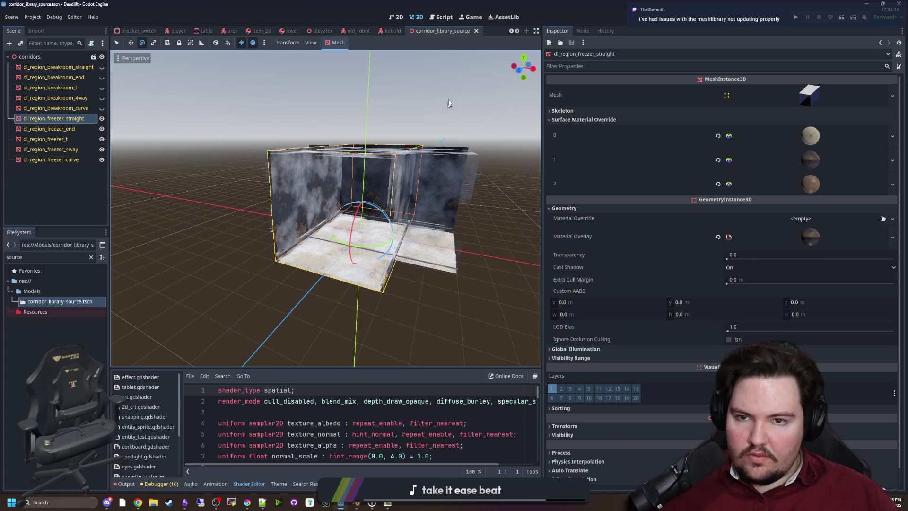
{"action": "left_click", "coordinate": [92, 257]}
Step: Open world.tscn and check the freezer 4way, curve, end, t and breakroom t, straight tiles
{"action": "type", "text": "world"}
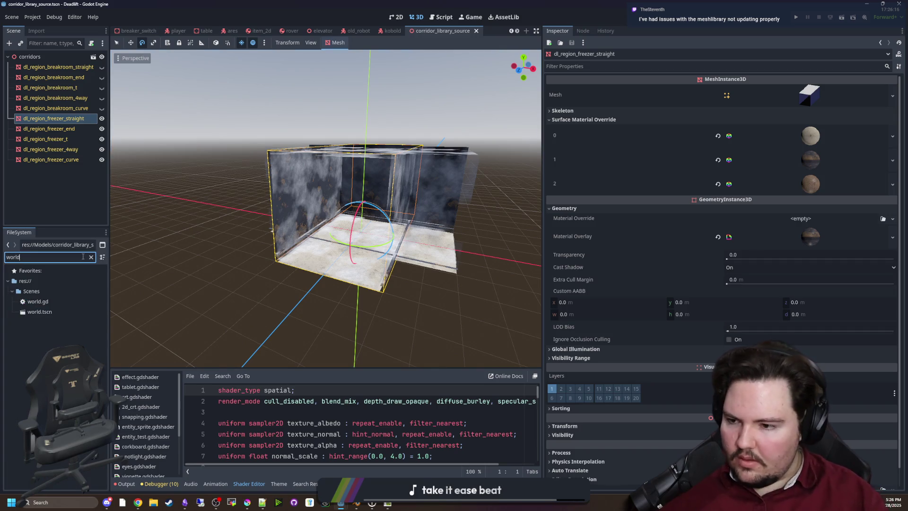
{"action": "double_click", "coordinate": [40, 312]}
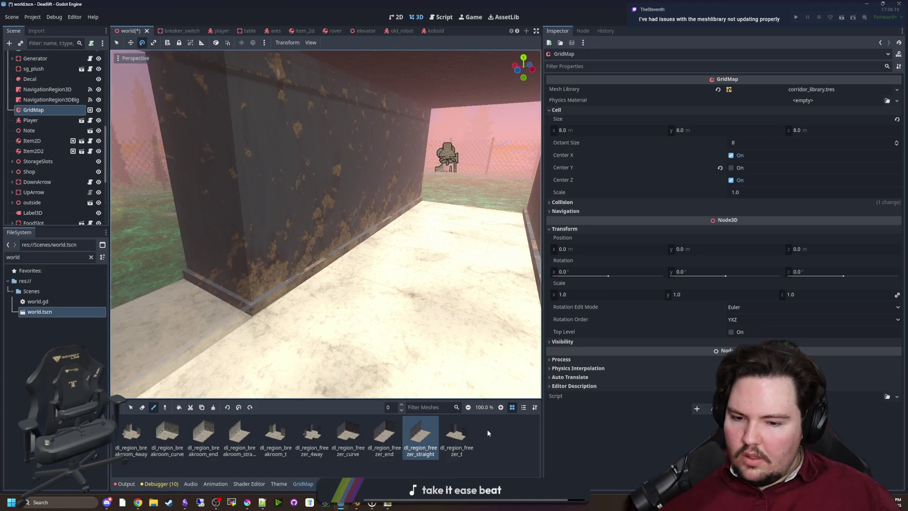
{"action": "left_click", "coordinate": [312, 432]}
{"action": "left_click", "coordinate": [348, 433]}
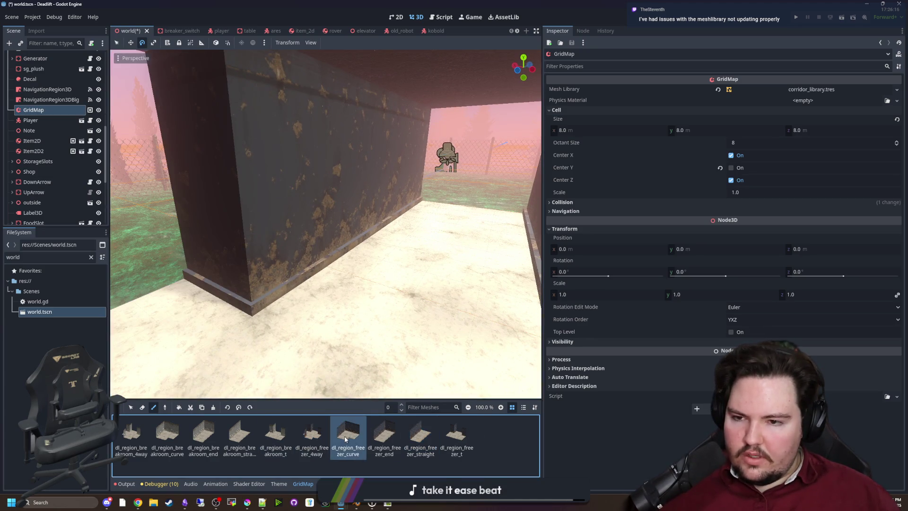
{"action": "left_click", "coordinate": [384, 433]}
{"action": "left_click", "coordinate": [456, 433]}
{"action": "left_click", "coordinate": [276, 432]}
{"action": "left_click", "coordinate": [239, 432]}
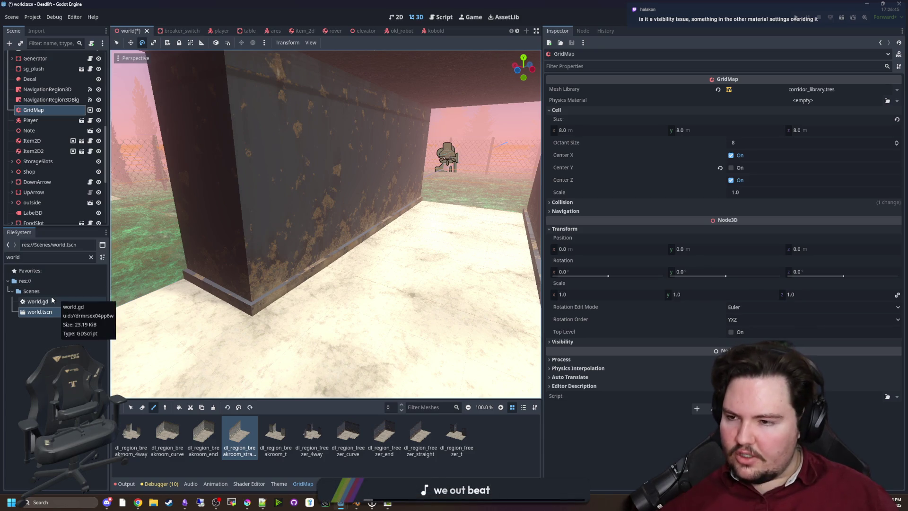
Step: Filter the FileSystem for 'freez' and open freezer_wall.tres
{"action": "left_click", "coordinate": [90, 258]}
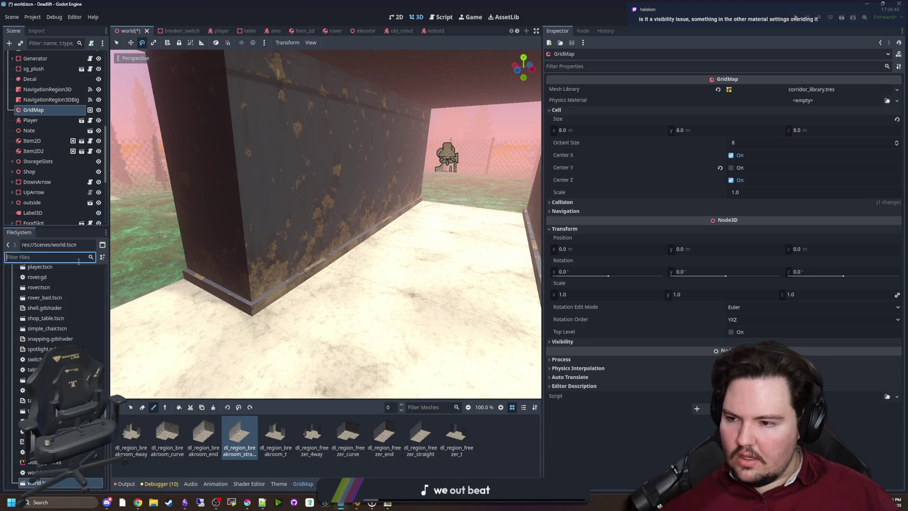
{"action": "type", "text": "freez"}
{"action": "left_click", "coordinate": [46, 301]}
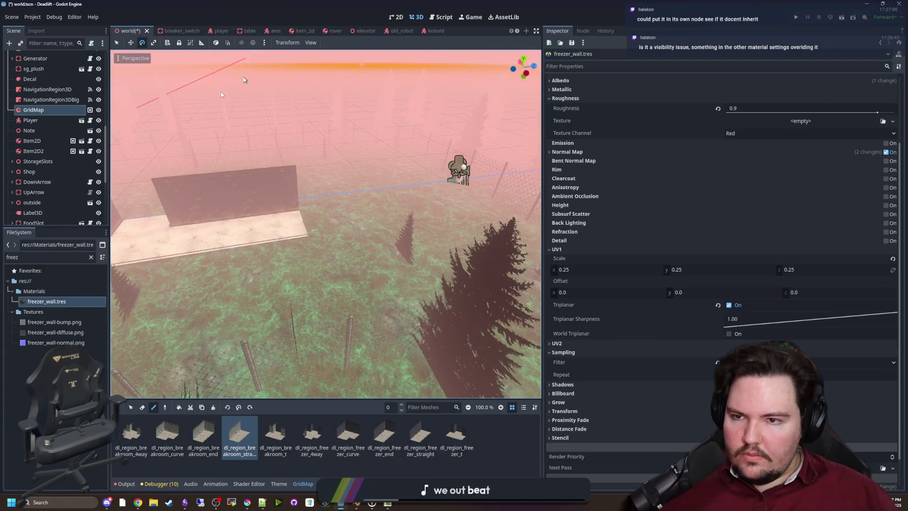
Step: Open corridor_library_source.tscn and clear the Material Overlay on the five freezer tiles
{"action": "left_click", "coordinate": [89, 258]}
{"action": "type", "text": "source"}
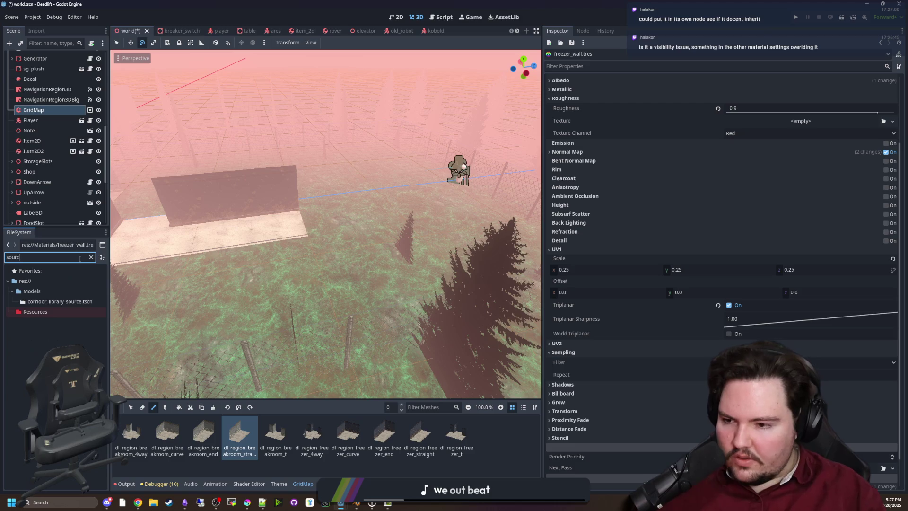
{"action": "double_click", "coordinate": [60, 301]}
{"action": "left_click", "coordinate": [50, 159], "text": "shift"}
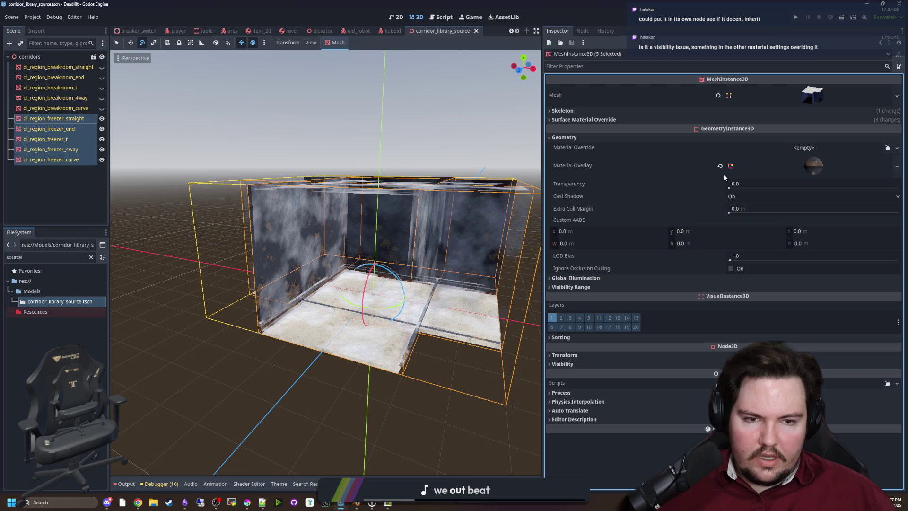
{"action": "left_click", "coordinate": [720, 166]}
{"action": "left_click", "coordinate": [304, 377]}
Step: Filter the FileSystem for 'free' and select freezer_wall.tres
{"action": "double_click", "coordinate": [19, 257]}
{"action": "type", "text": "free"}
{"action": "left_click", "coordinate": [59, 303]}
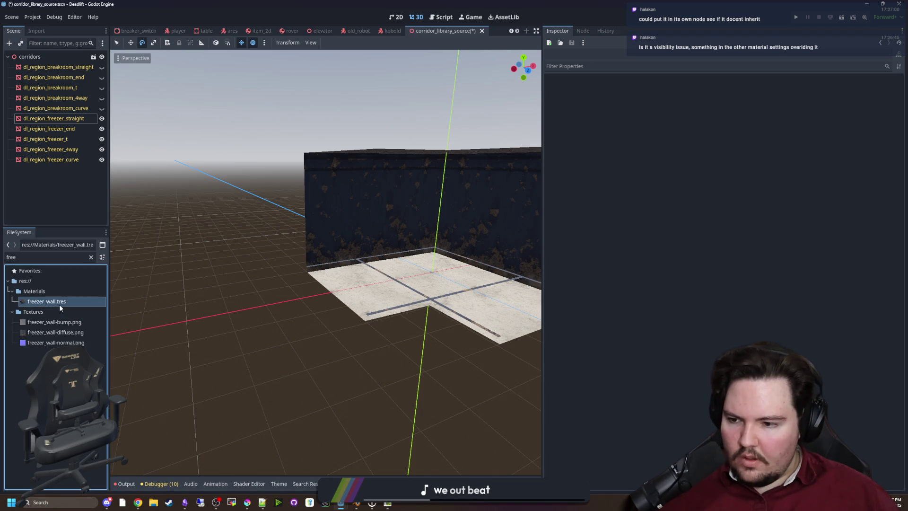
Step: Enable the Detail layer on the freezer_wall material
{"action": "left_click", "coordinate": [597, 186]}
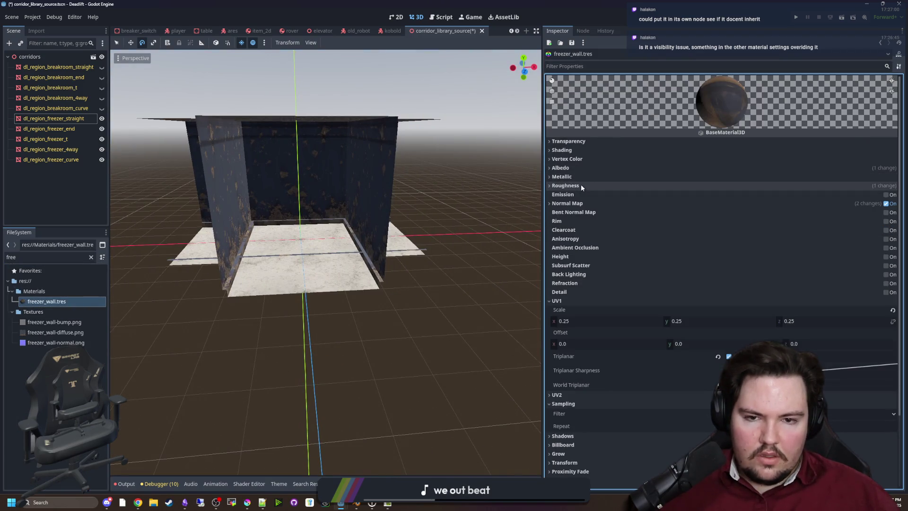
{"action": "left_click", "coordinate": [567, 396]}
{"action": "scroll", "coordinate": [628, 333], "scroll_direction": "down", "scroll_amount": 3}
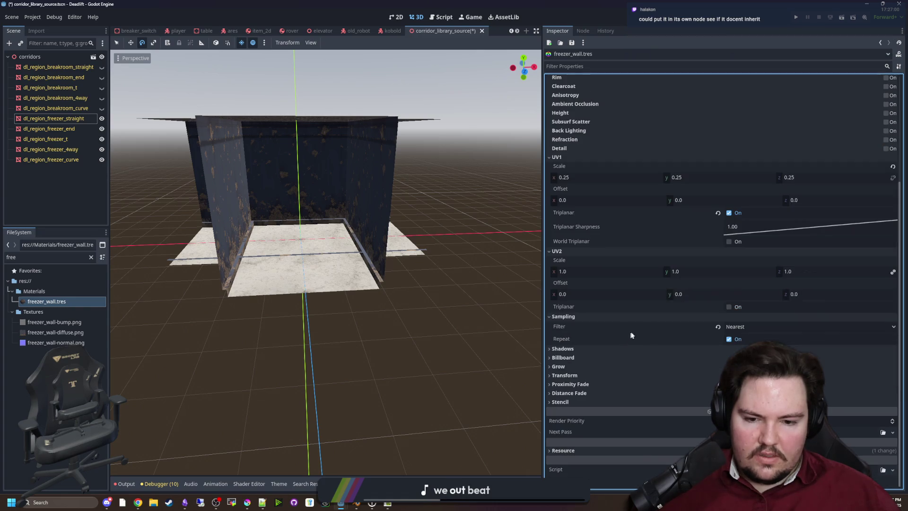
{"action": "scroll", "coordinate": [666, 297], "scroll_direction": "up", "scroll_amount": 3}
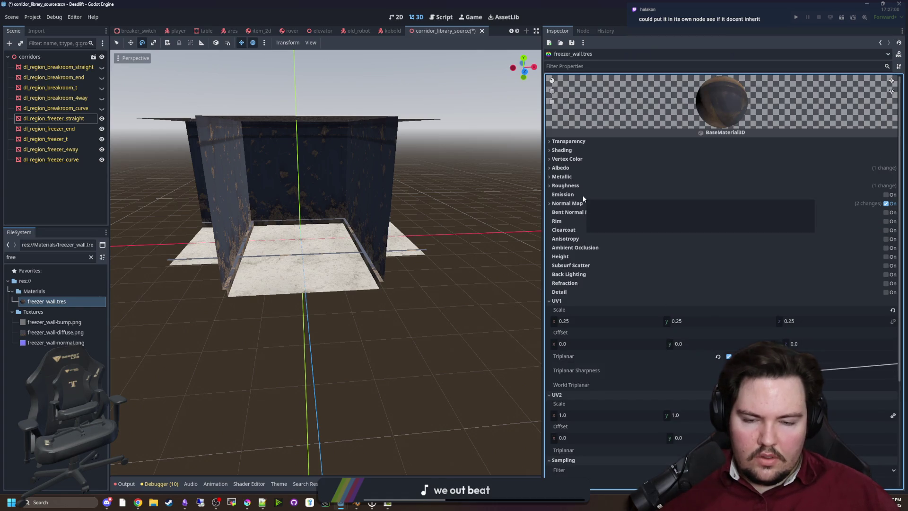
{"action": "left_click", "coordinate": [886, 293]}
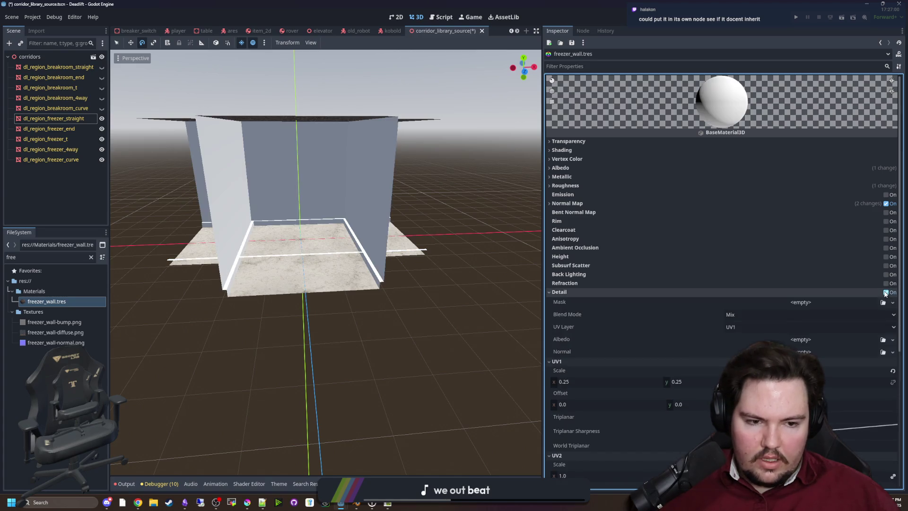
{"action": "key", "text": "f"}
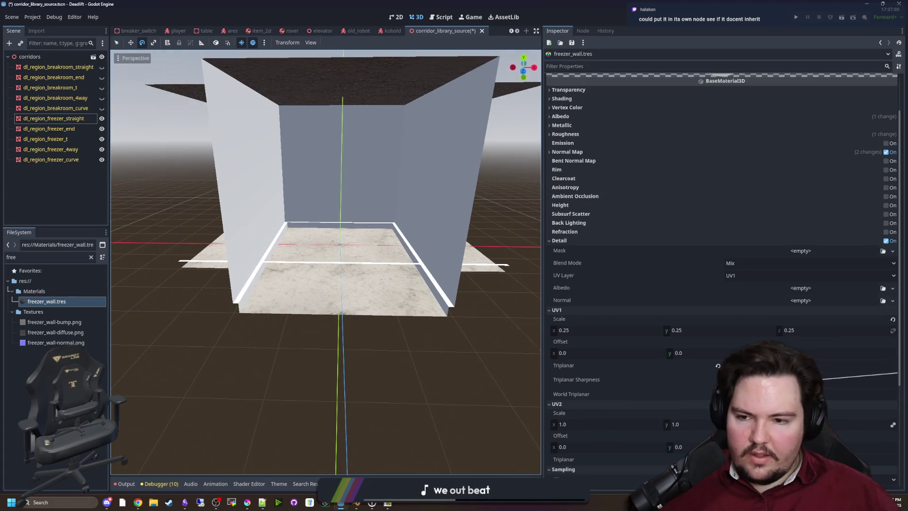
Step: Give the Detail albedo a NoiseTexture2D using a new FastNoiseLite noise
{"action": "left_click", "coordinate": [806, 288]}
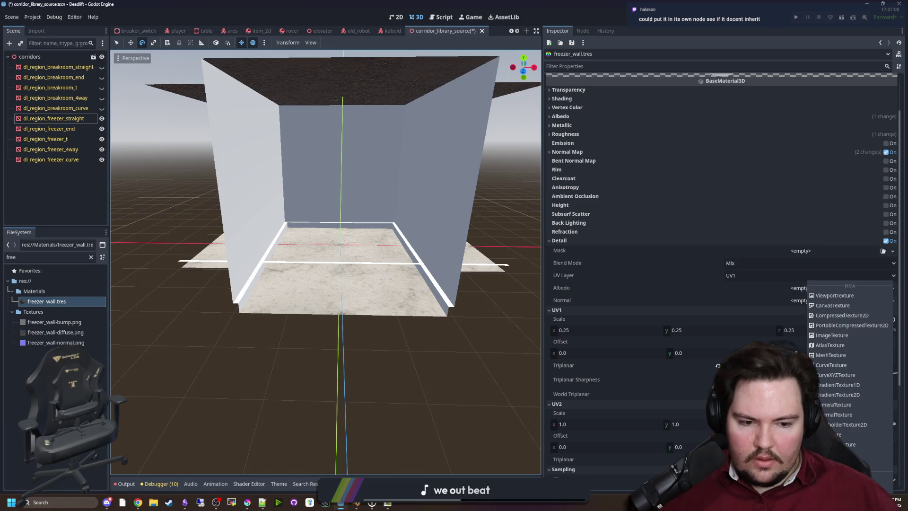
{"action": "left_click", "coordinate": [837, 478]}
{"action": "left_click", "coordinate": [634, 125]}
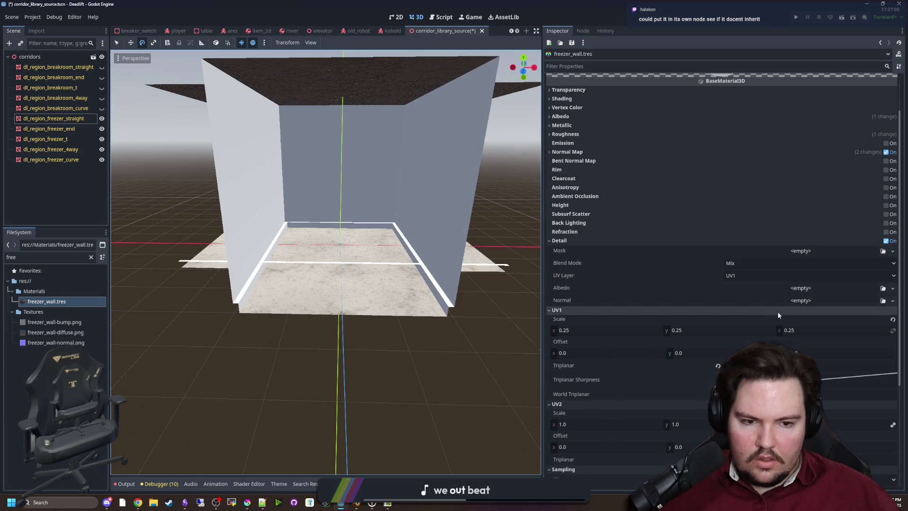
{"action": "left_click", "coordinate": [799, 287]}
{"action": "left_click", "coordinate": [836, 434]}
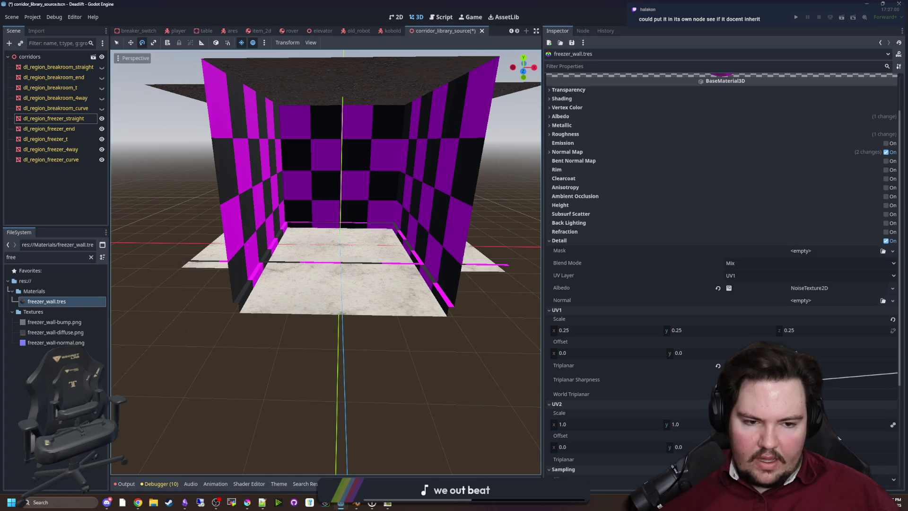
{"action": "left_click", "coordinate": [802, 290]}
{"action": "left_click", "coordinate": [799, 333]}
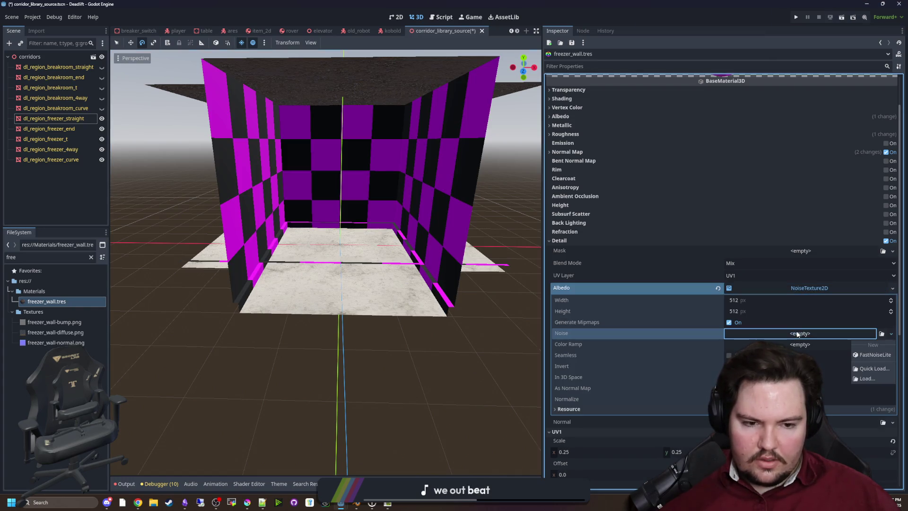
{"action": "left_click", "coordinate": [885, 356]}
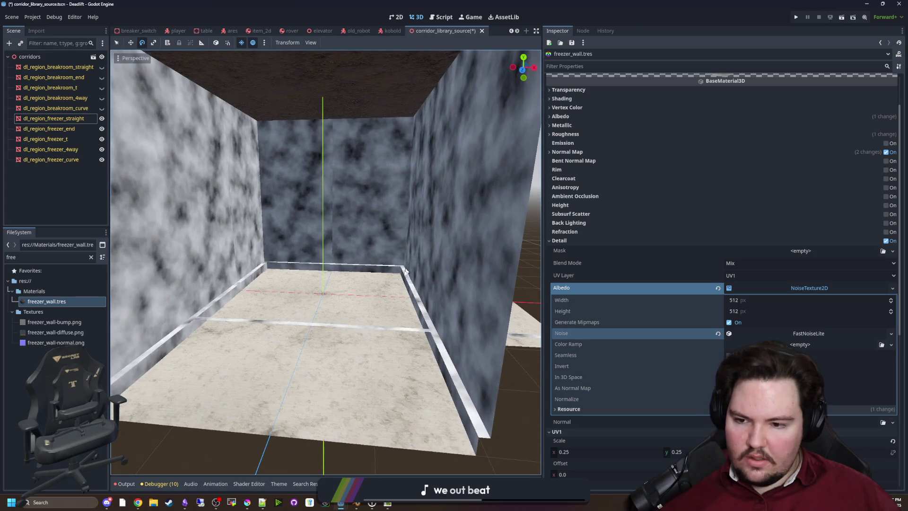
{"action": "scroll", "coordinate": [406, 268], "scroll_direction": "down", "scroll_amount": 3}
{"action": "left_click", "coordinate": [816, 289]}
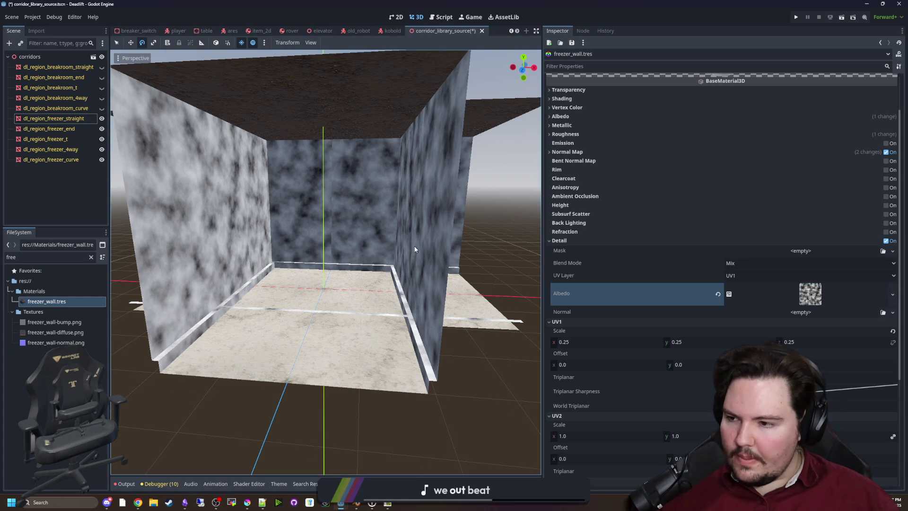
Step: Inspect the cloudy corridor box walls in the viewport and open a browser window
{"action": "left_click_drag", "start_coordinate": [376, 259], "coordinate": [366, 261]}
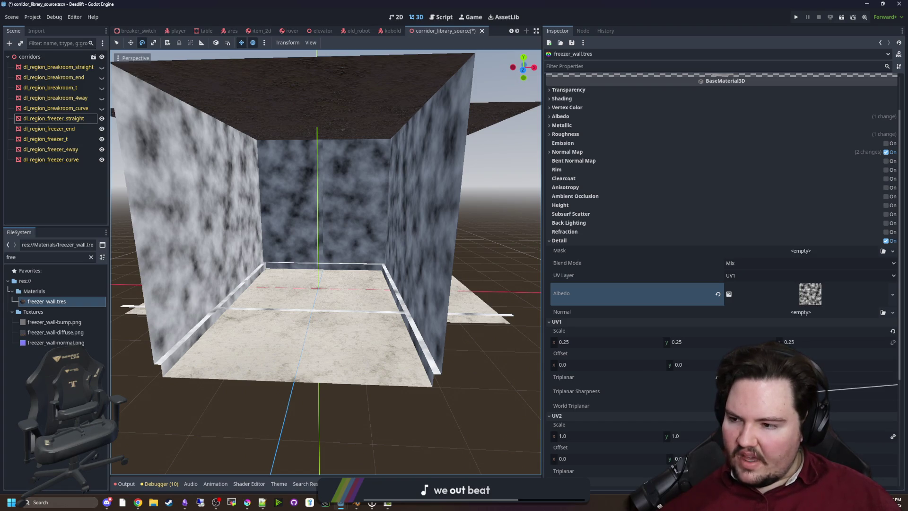
{"action": "left_click_drag", "start_coordinate": [368, 355], "coordinate": [382, 358]}
{"action": "key", "text": "w"}
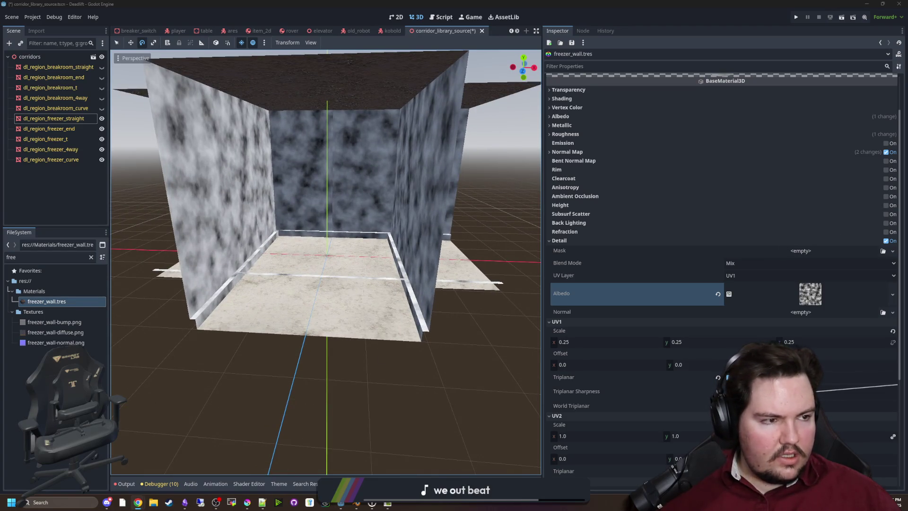
{"action": "key", "text": "super+3"}
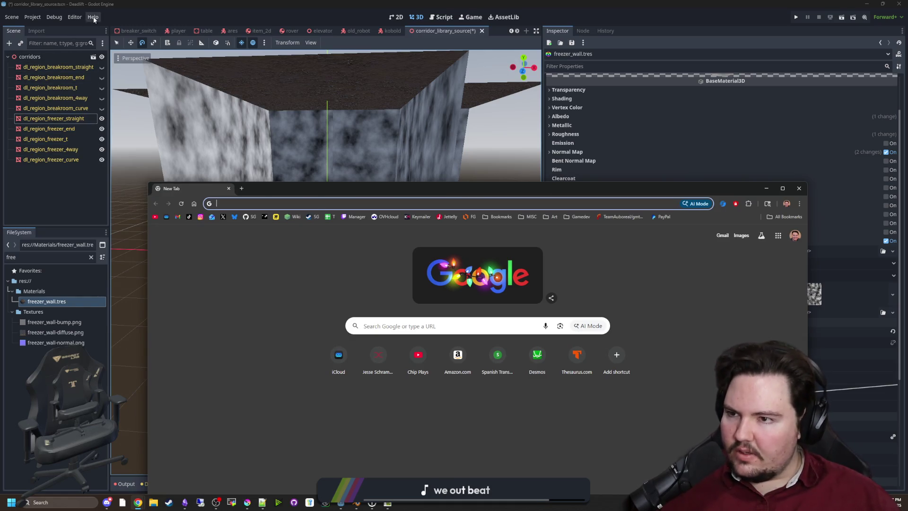
Step: Search 'godot mesh libraries' and open the MeshLibrary documentation page
{"action": "type", "text": "g"}
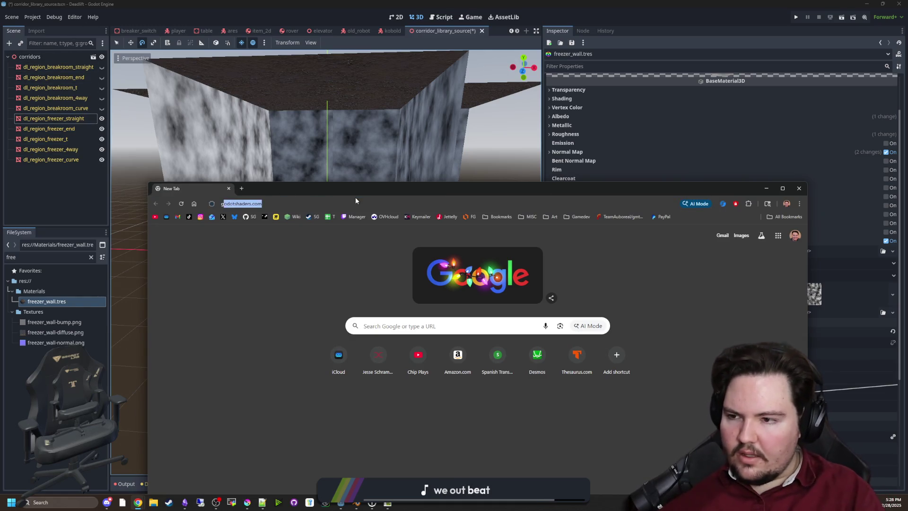
{"action": "type", "text": "odot mesh libraries"}
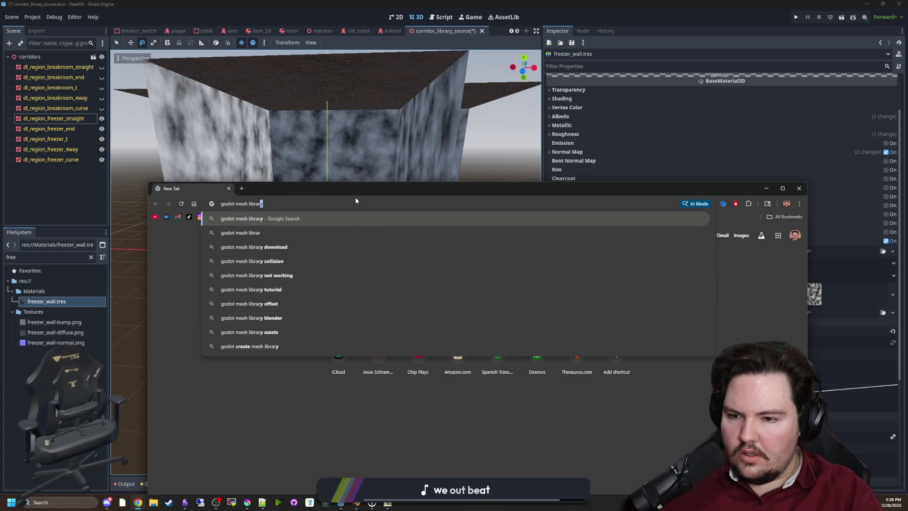
{"action": "key", "text": "Return"}
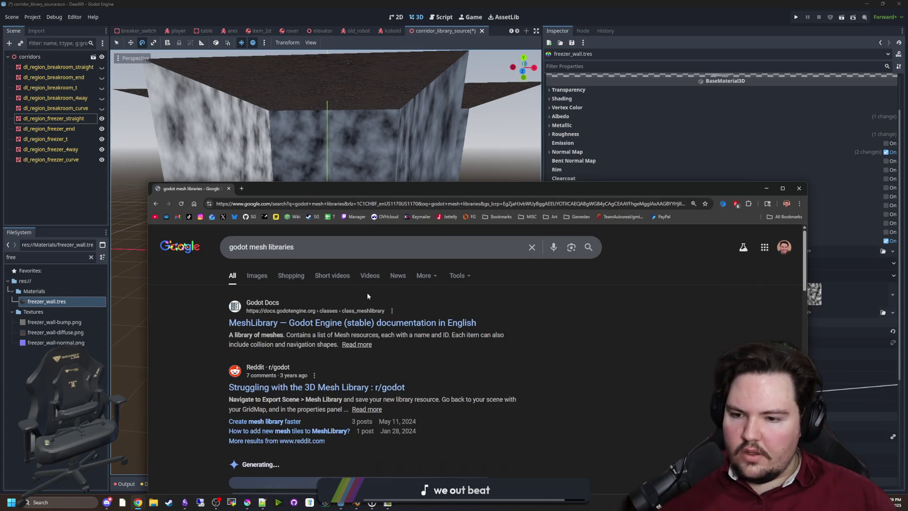
{"action": "left_click", "coordinate": [331, 327]}
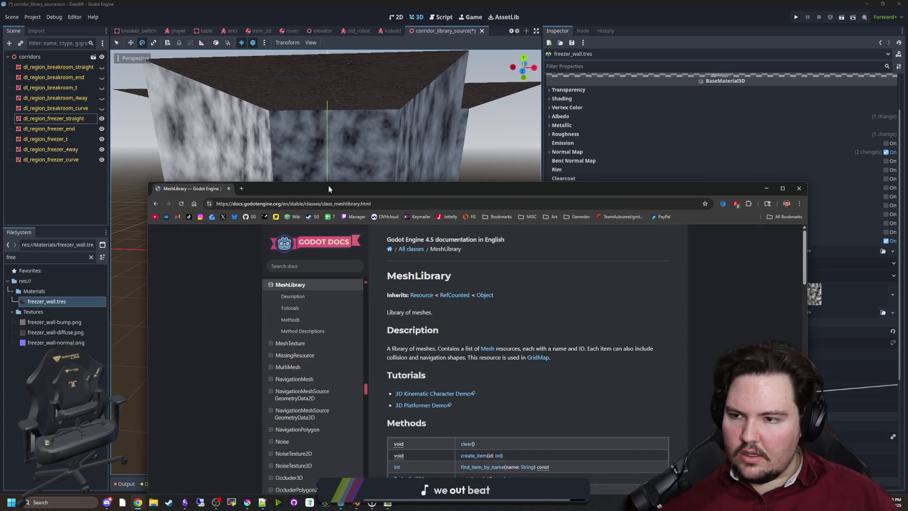
{"action": "left_click", "coordinate": [327, 184]}
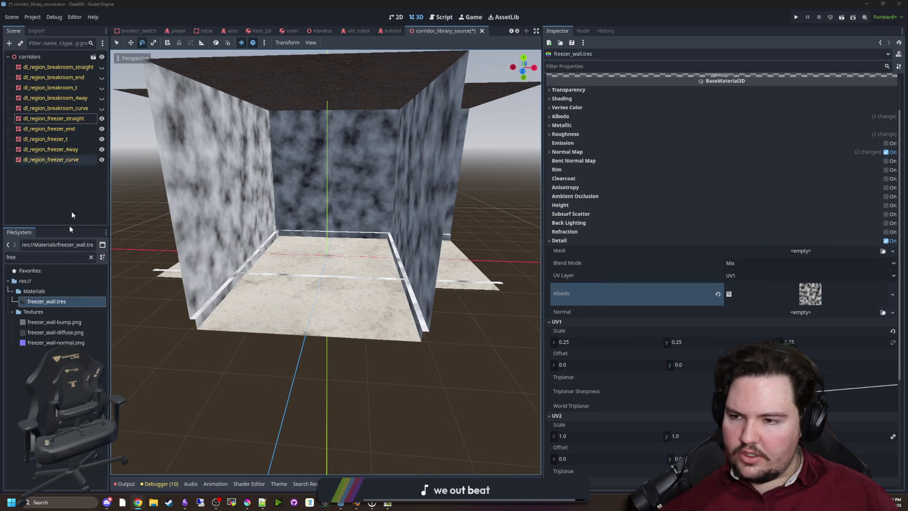
Step: Open Advanced Import Settings for Models/corridors.blend, then bring the MeshLibrary docs forward
{"action": "left_click", "coordinate": [93, 257]}
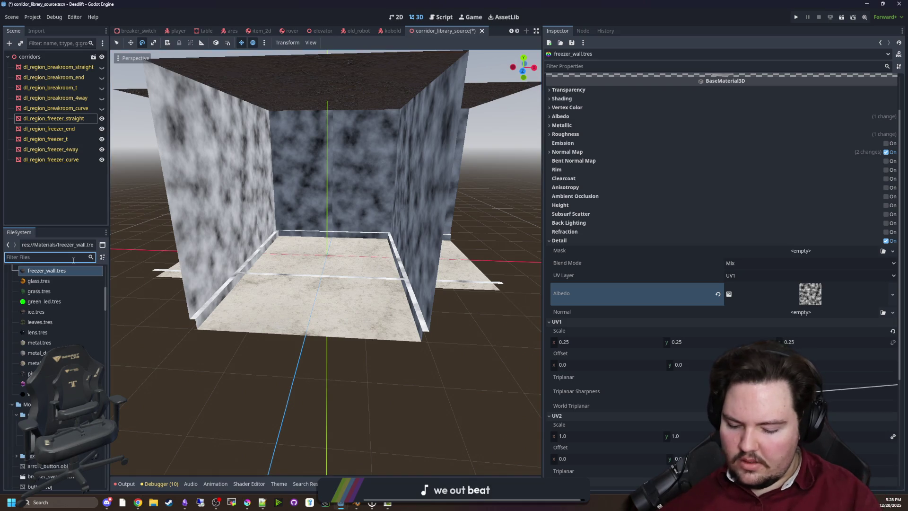
{"action": "type", "text": "mesh"}
{"action": "left_click", "coordinate": [91, 257]}
{"action": "type", "text": "corr"}
{"action": "double_click", "coordinate": [50, 302]}
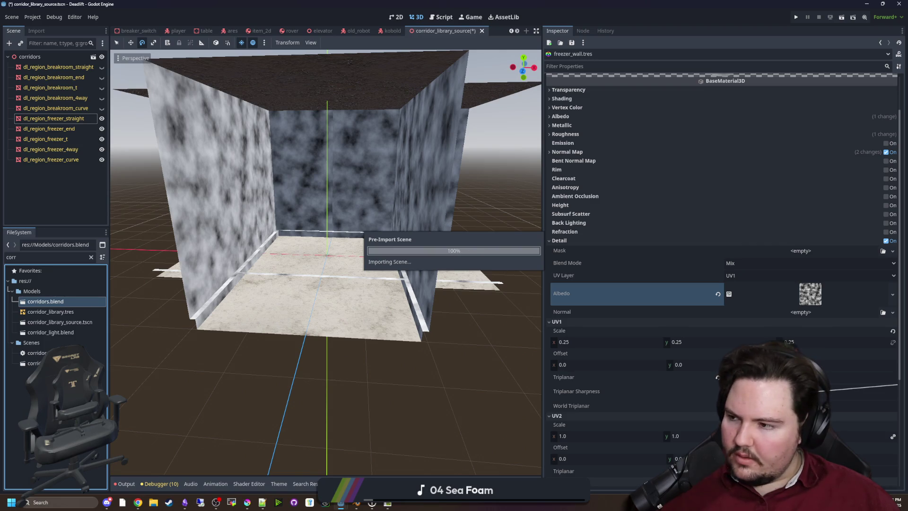
{"action": "key", "text": "alt+Tab"}
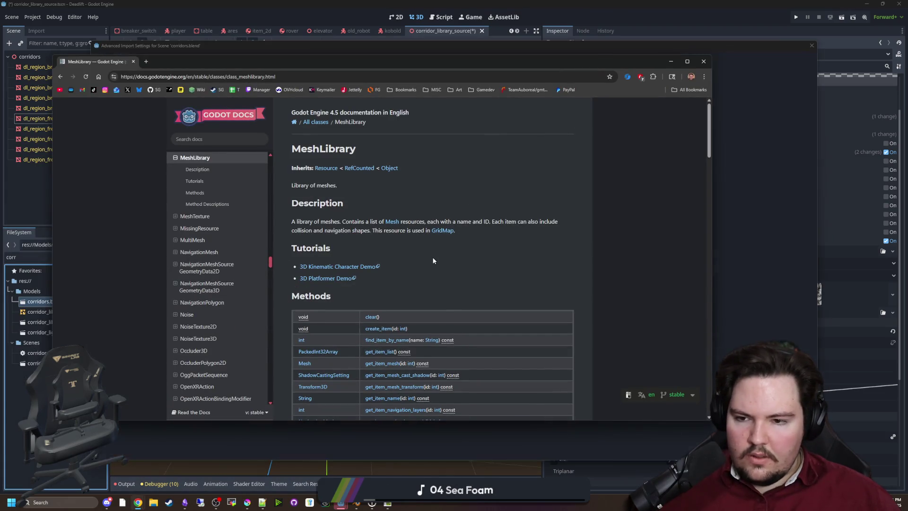
Step: Browse the MeshLibrary docs page to Tutorials and open the 3D Kinematic Character Demo
{"action": "scroll", "coordinate": [398, 222], "scroll_direction": "down", "scroll_amount": 8}
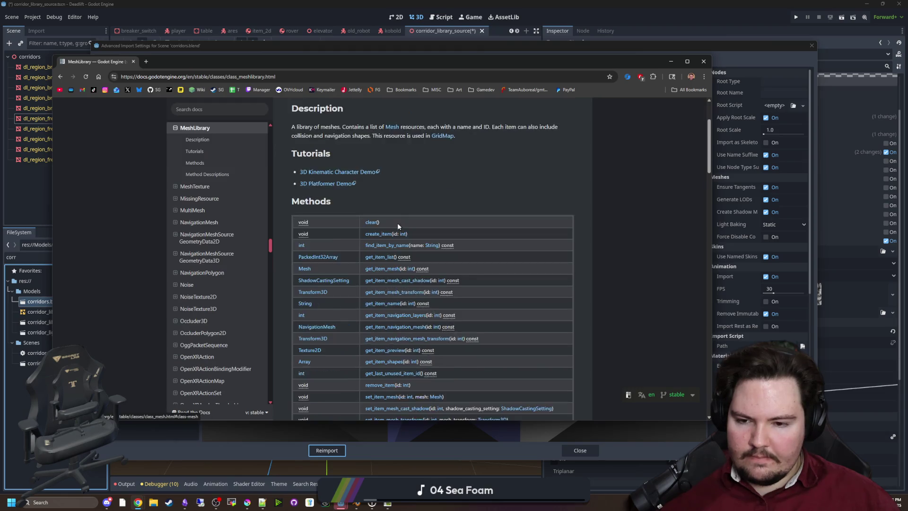
{"action": "scroll", "coordinate": [329, 228], "scroll_direction": "down", "scroll_amount": 2}
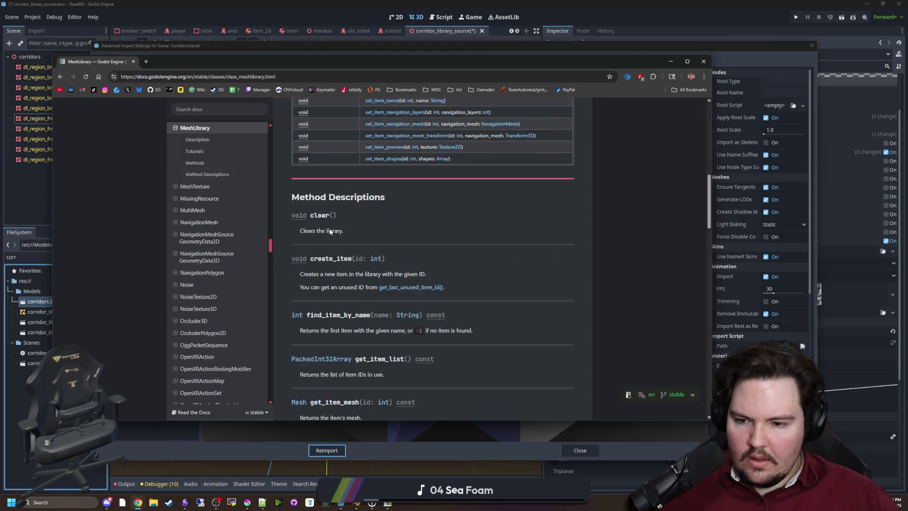
{"action": "scroll", "coordinate": [329, 227], "scroll_direction": "up", "scroll_amount": 6}
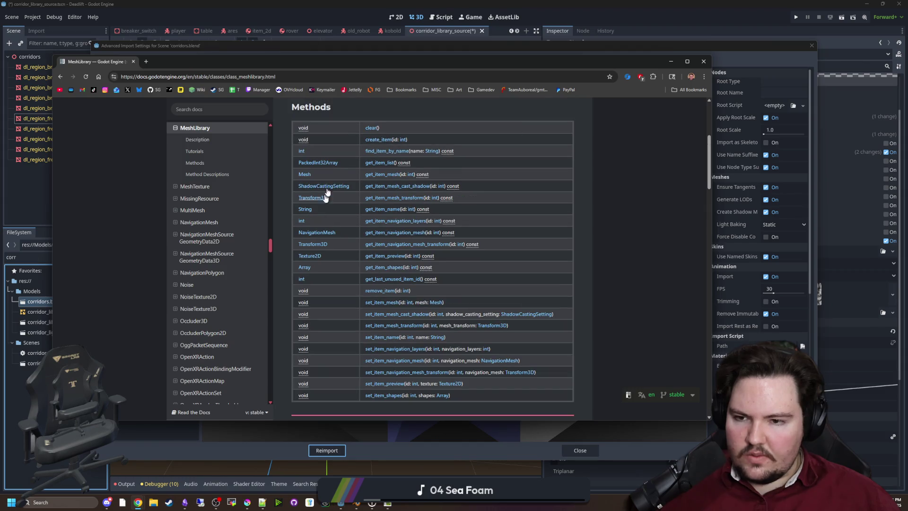
{"action": "scroll", "coordinate": [358, 178], "scroll_direction": "down", "scroll_amount": 15}
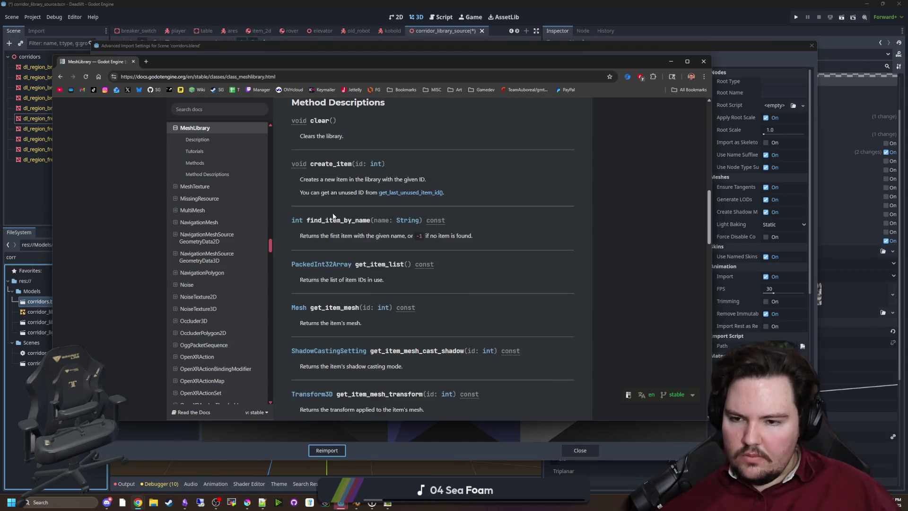
{"action": "key", "text": "Home"}
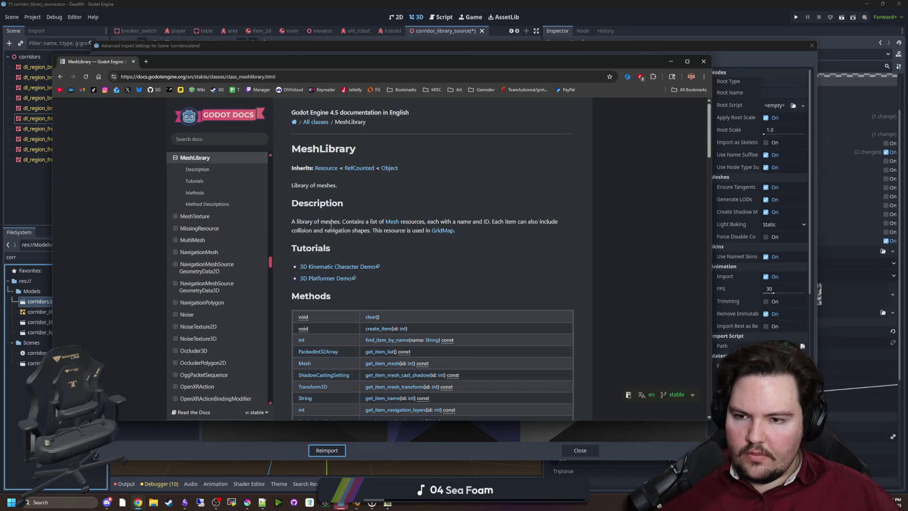
{"action": "scroll", "coordinate": [208, 265], "scroll_direction": "up", "scroll_amount": 3}
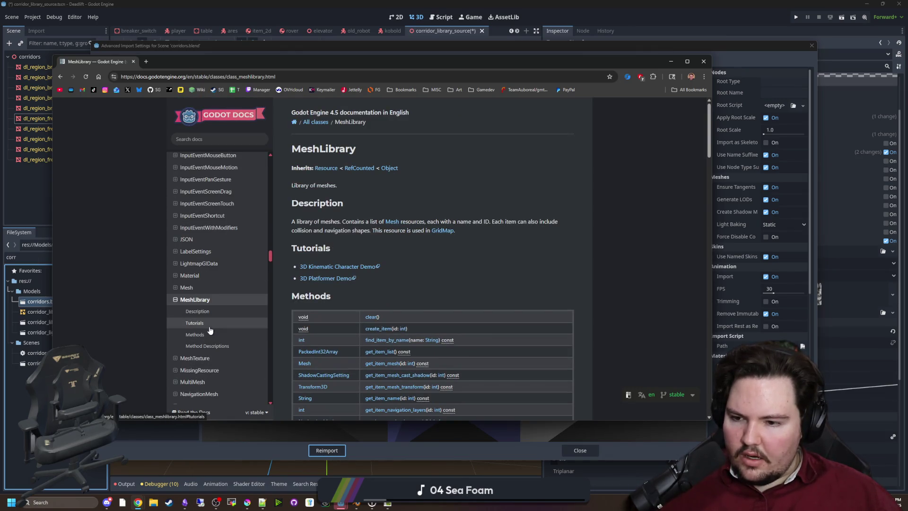
{"action": "left_click", "coordinate": [209, 327]}
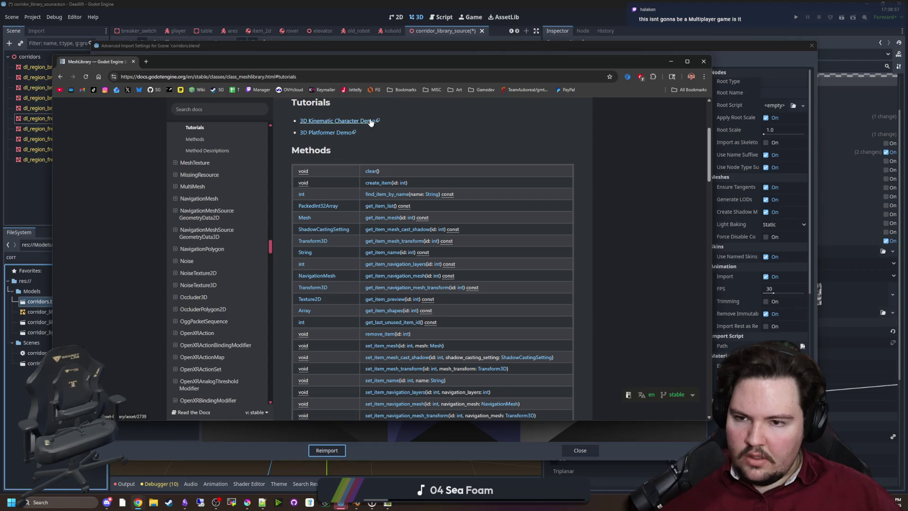
{"action": "scroll", "coordinate": [255, 251], "scroll_direction": "up", "scroll_amount": 4}
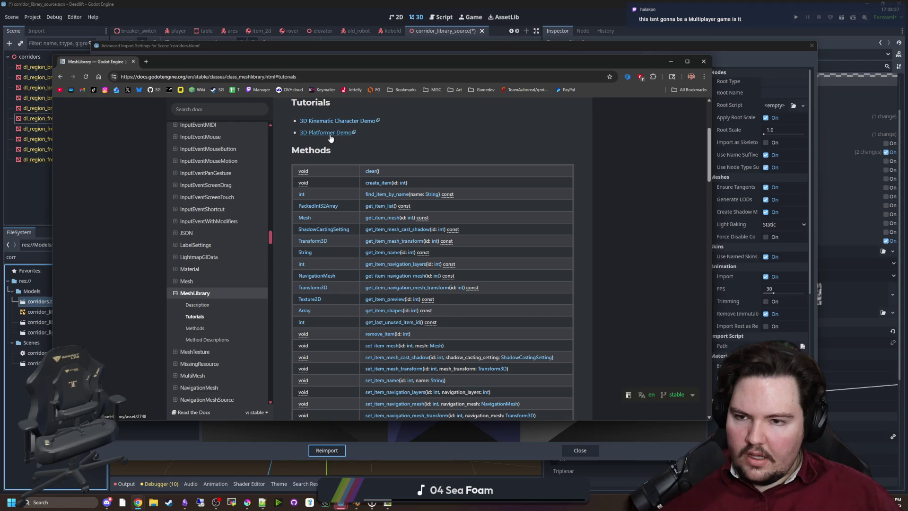
{"action": "left_click", "coordinate": [350, 122]}
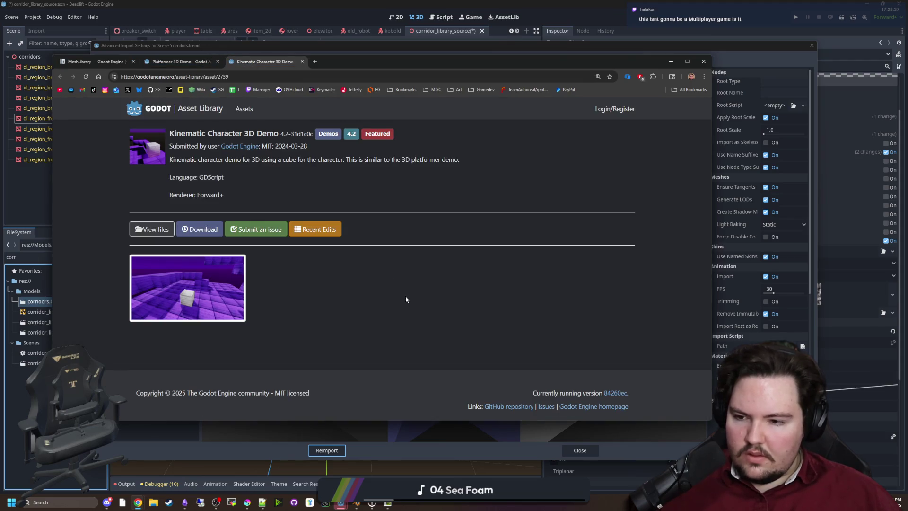
Step: Back on the MeshLibrary page, search the docs for 'meshlibrary'
{"action": "left_click", "coordinate": [125, 63]}
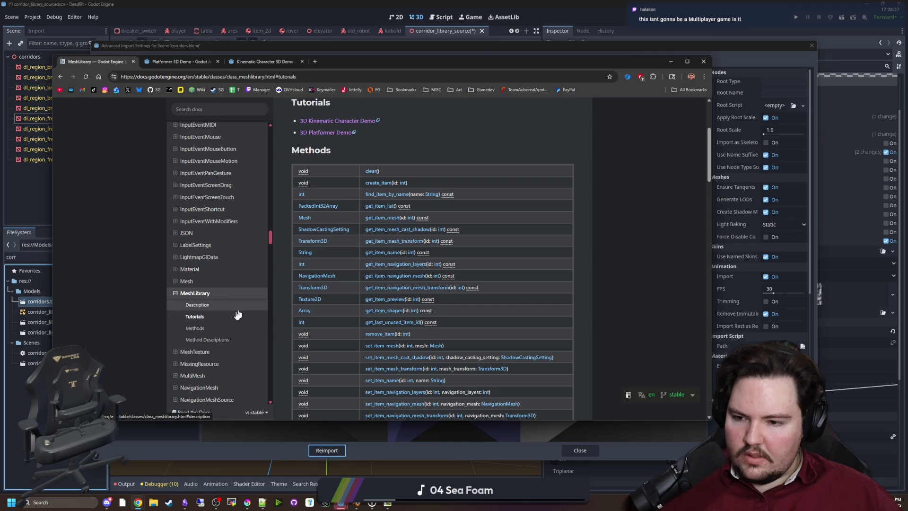
{"action": "left_click", "coordinate": [218, 332]}
{"action": "scroll", "coordinate": [378, 300], "scroll_direction": "down", "scroll_amount": 5}
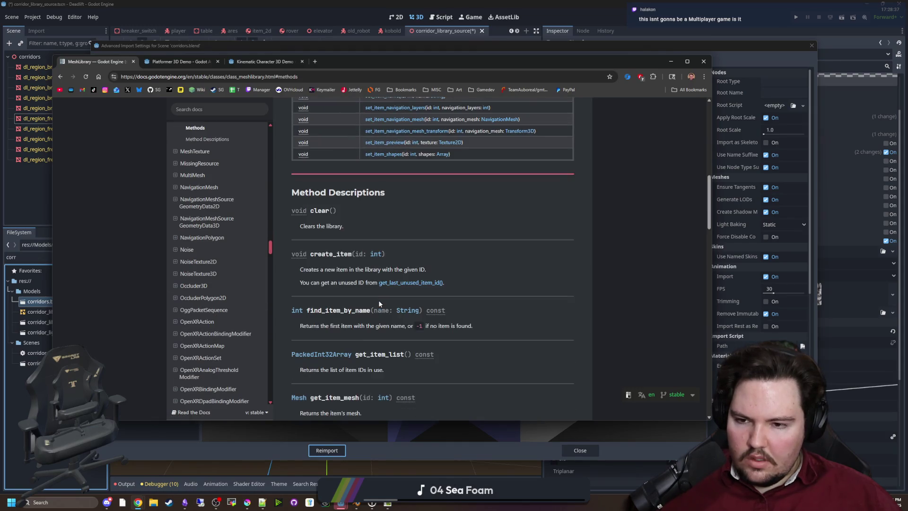
{"action": "scroll", "coordinate": [373, 247], "scroll_direction": "up", "scroll_amount": 10}
{"action": "scroll", "coordinate": [230, 236], "scroll_direction": "up", "scroll_amount": 20}
{"action": "left_click", "coordinate": [229, 138]}
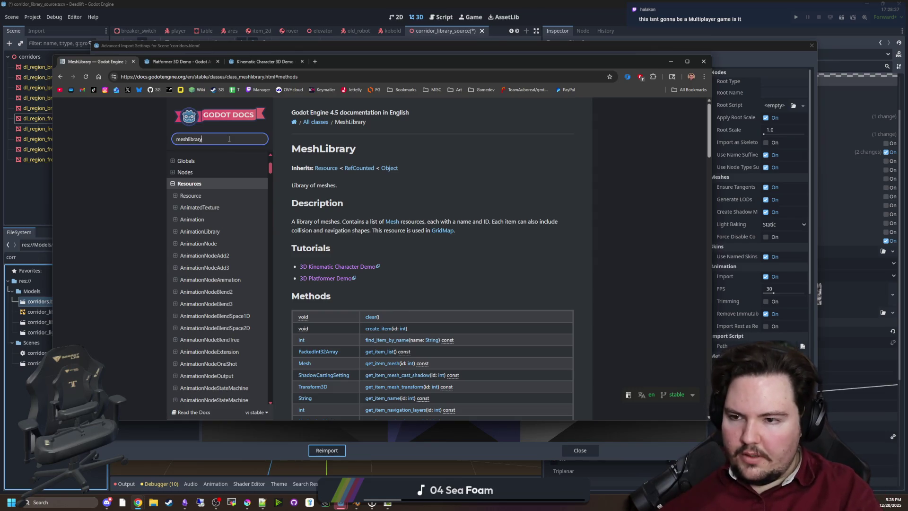
{"action": "key", "text": "Return"}
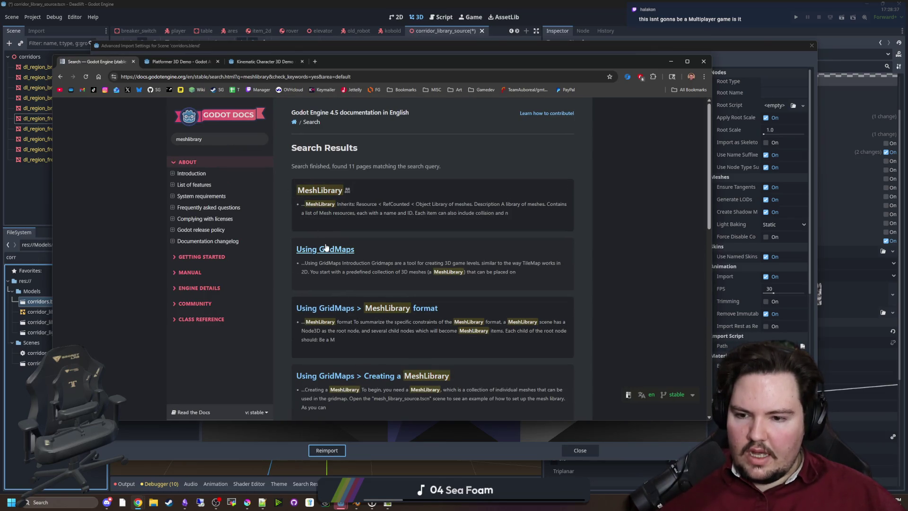
Step: Open the Using GridMaps guide and read down to its Materials notes
{"action": "left_click", "coordinate": [326, 248]}
{"action": "scroll", "coordinate": [411, 222], "scroll_direction": "down", "scroll_amount": 5}
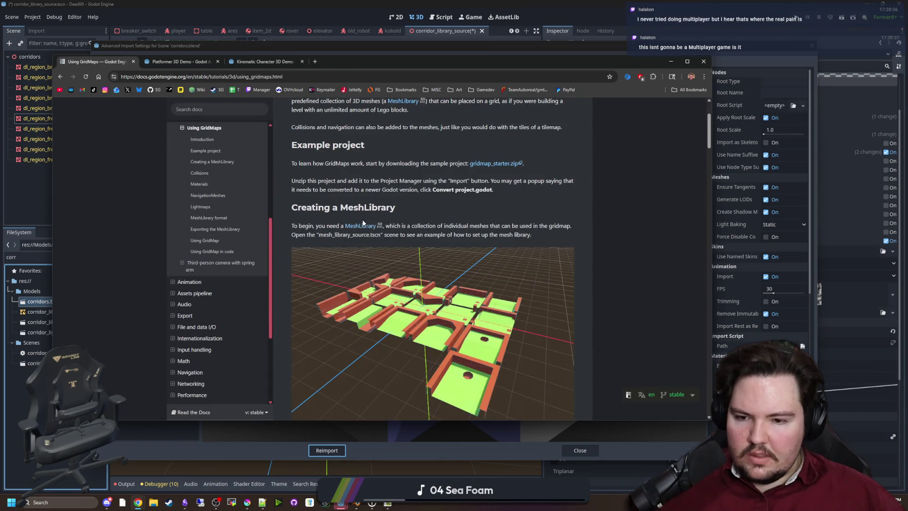
{"action": "scroll", "coordinate": [411, 222], "scroll_direction": "down", "scroll_amount": 1}
{"action": "scroll", "coordinate": [448, 109], "scroll_direction": "down", "scroll_amount": 1}
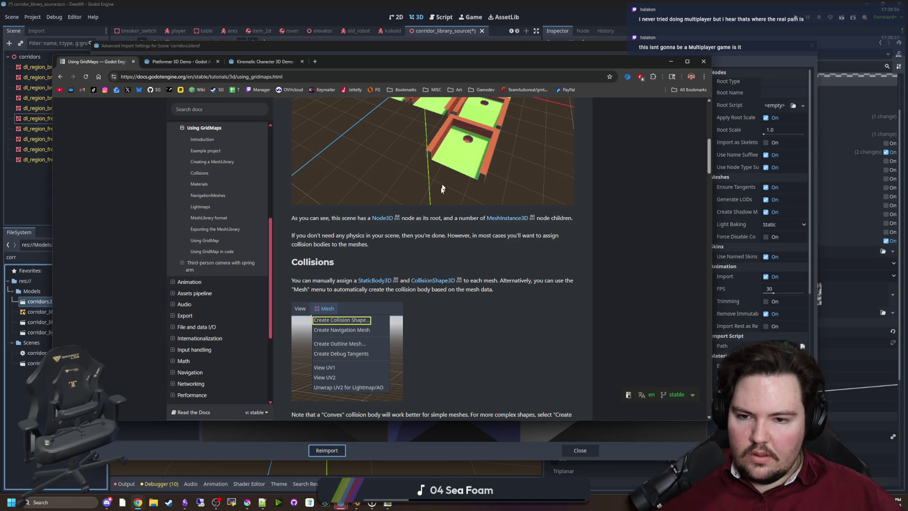
{"action": "scroll", "coordinate": [413, 228], "scroll_direction": "down", "scroll_amount": 2}
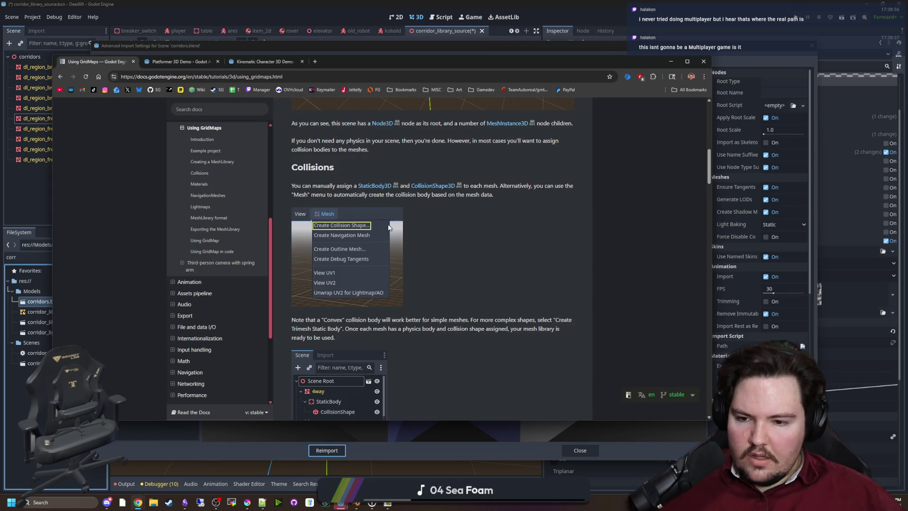
{"action": "scroll", "coordinate": [389, 227], "scroll_direction": "down", "scroll_amount": 2}
{"action": "scroll", "coordinate": [389, 225], "scroll_direction": "down", "scroll_amount": 2}
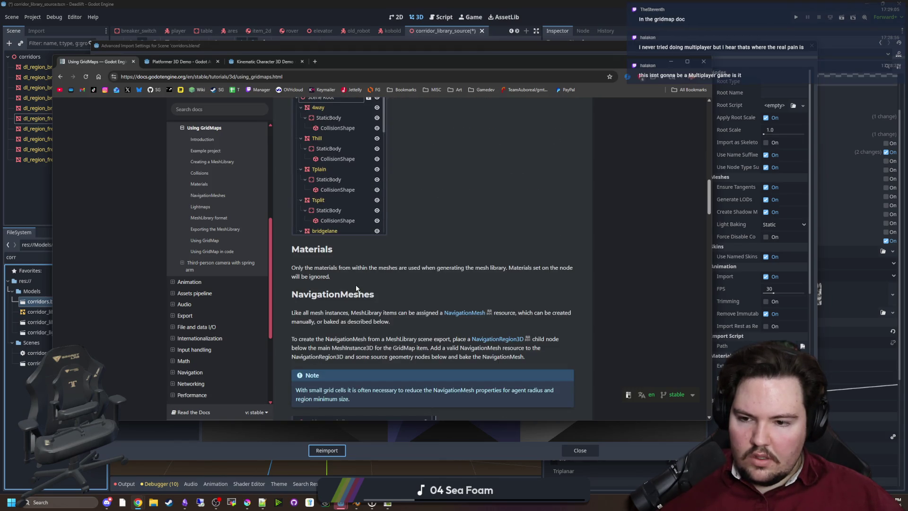
{"action": "left_click_drag", "start_coordinate": [296, 273], "coordinate": [376, 270]}
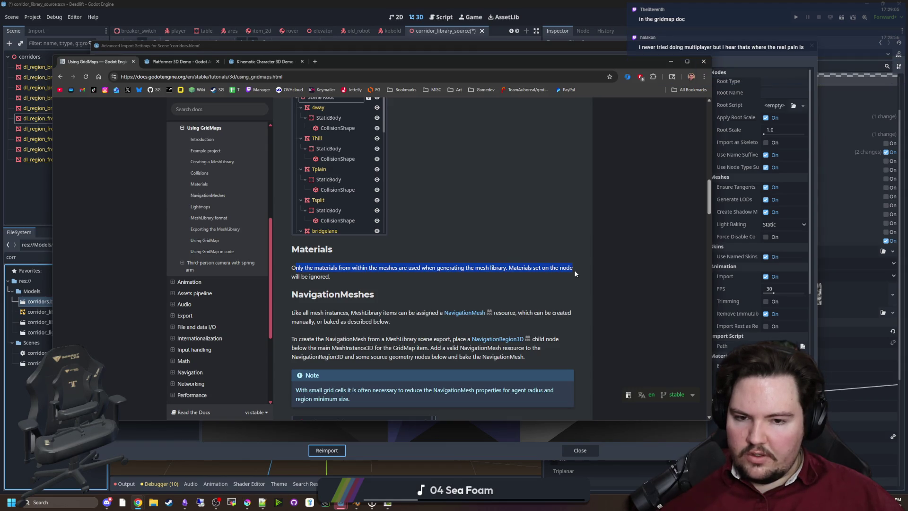
{"action": "left_click", "coordinate": [267, 282]}
Step: Return to Using GridMaps and scroll to the Exporting the MeshLibrary section
{"action": "key", "text": "alt+Left"}
{"action": "left_click", "coordinate": [328, 277]}
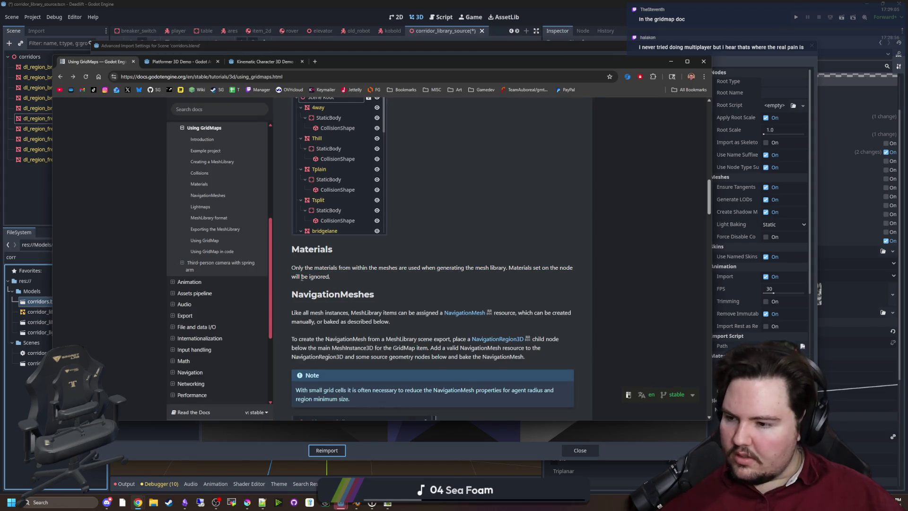
{"action": "scroll", "coordinate": [407, 283], "scroll_direction": "down", "scroll_amount": 10}
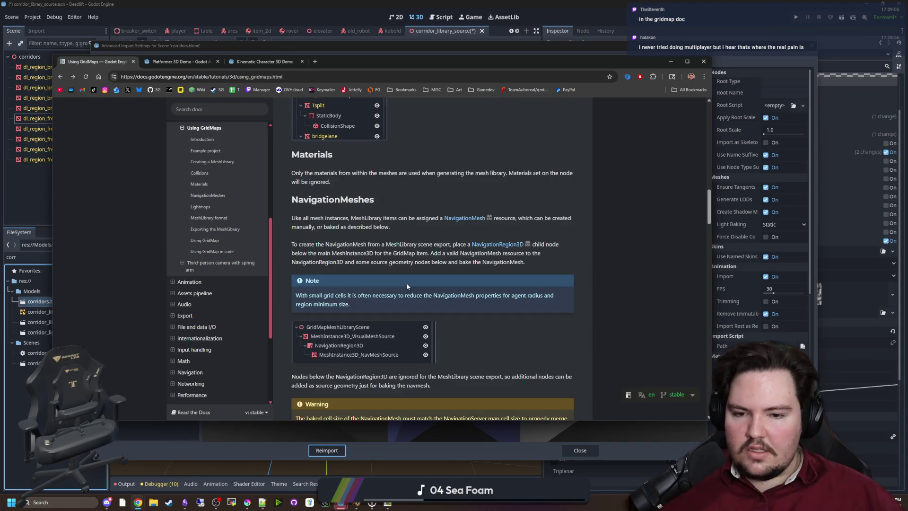
{"action": "scroll", "coordinate": [546, 233], "scroll_direction": "down", "scroll_amount": 5}
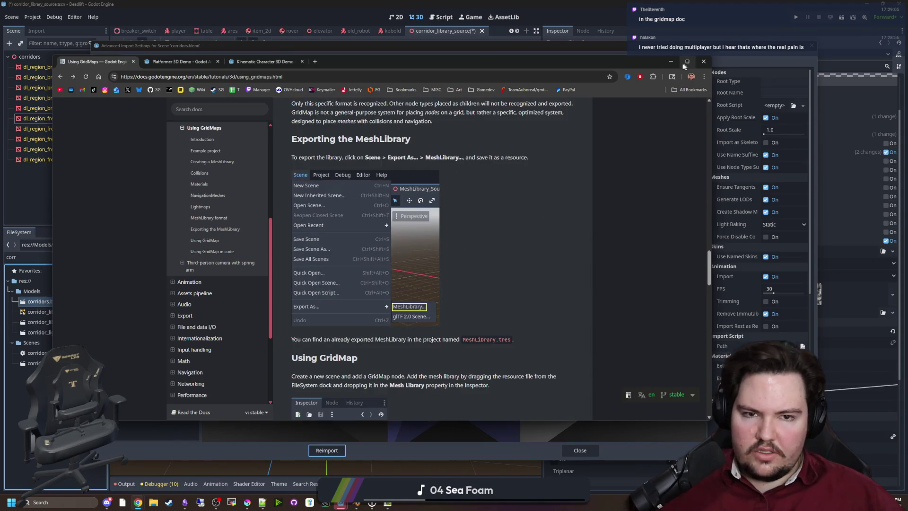
Step: Return to Godot's Advanced Import Settings and browse the corridor tile nodes
{"action": "left_click", "coordinate": [676, 62]}
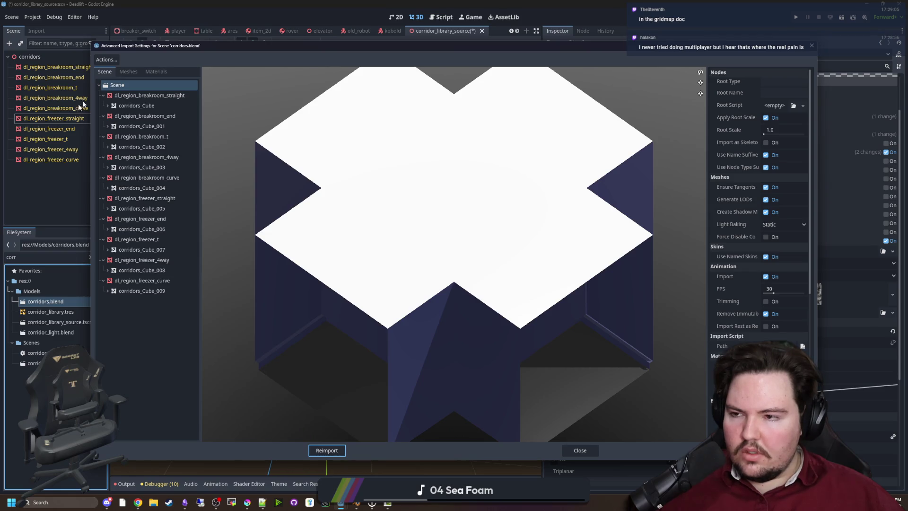
{"action": "left_click_drag", "start_coordinate": [167, 51], "coordinate": [159, 289]}
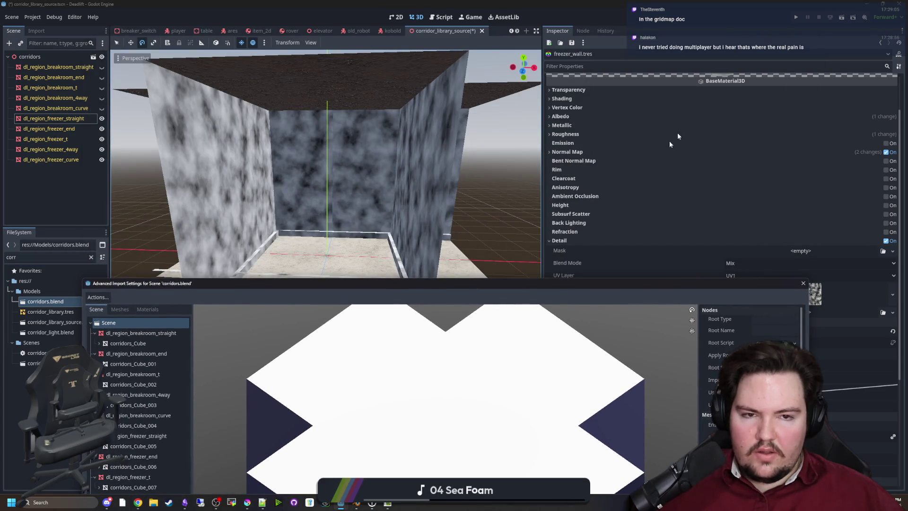
{"action": "mouse_move", "coordinate": [434, 289]}
{"action": "left_mouse_down"}
{"action": "mouse_move", "coordinate": [468, 154]}
{"action": "mouse_move", "coordinate": [460, 55]}
{"action": "left_mouse_up"}
{"action": "left_click", "coordinate": [187, 94]}
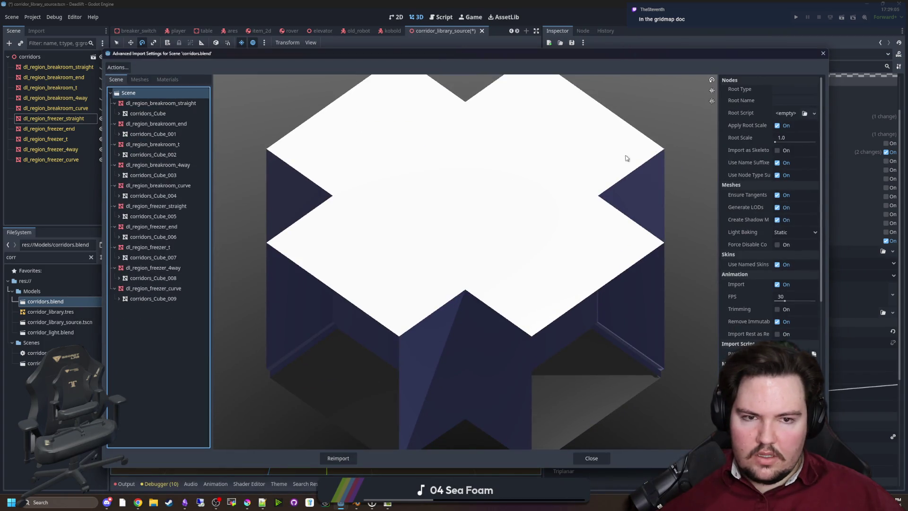
{"action": "left_click", "coordinate": [152, 288]}
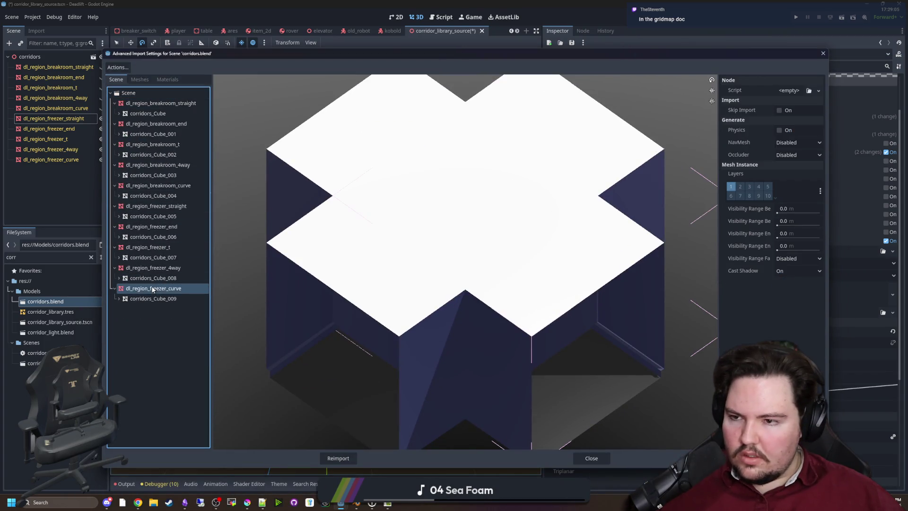
{"action": "left_click", "coordinate": [153, 104]}
{"action": "left_click", "coordinate": [153, 124]}
Step: Enable Generate Physics on the breakroom straight, end, T, 4-way and curve tiles
{"action": "left_click", "coordinate": [205, 103]}
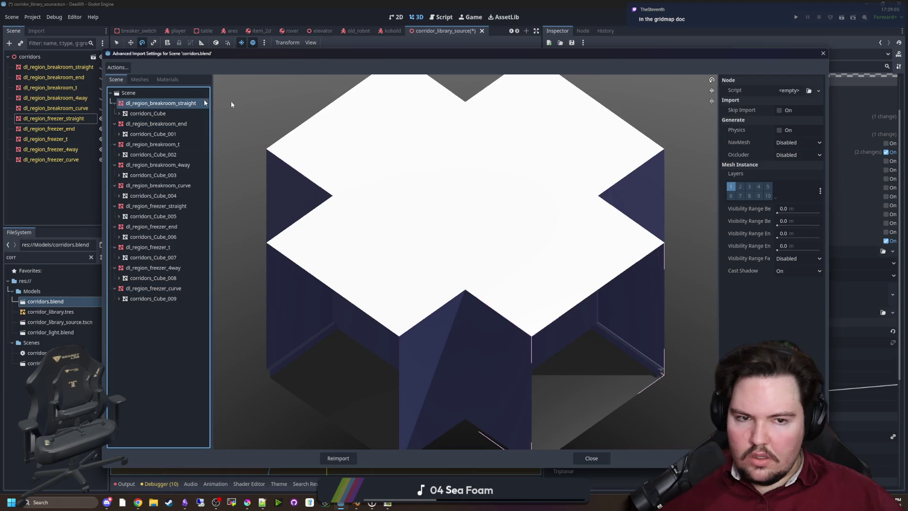
{"action": "left_click", "coordinate": [787, 131]}
{"action": "left_click", "coordinate": [129, 126]}
{"action": "left_click", "coordinate": [783, 134]}
{"action": "left_click", "coordinate": [202, 147]}
{"action": "left_click", "coordinate": [779, 130]}
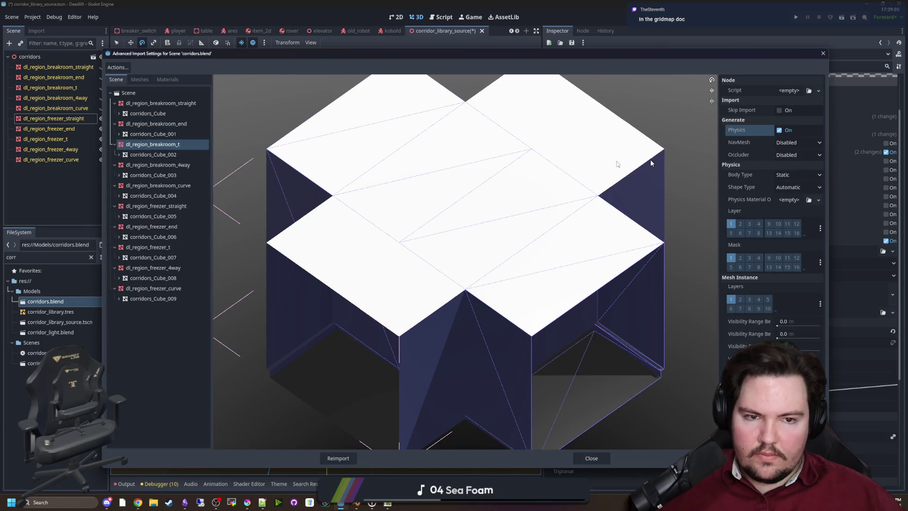
{"action": "left_click", "coordinate": [203, 164]}
{"action": "left_click", "coordinate": [780, 130]}
{"action": "left_click", "coordinate": [198, 186]}
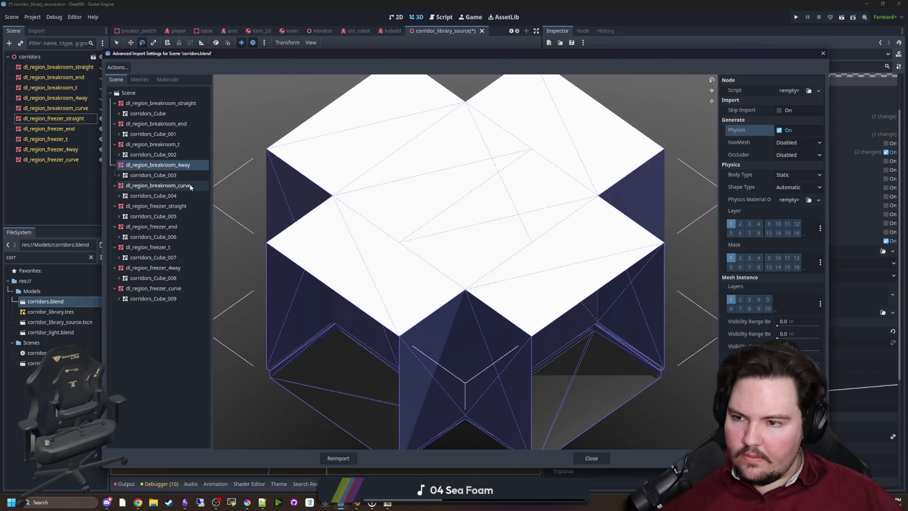
{"action": "left_click", "coordinate": [778, 130]}
Step: Enable Generate Physics on the five freezer tiles and reimport corridors.blend
{"action": "left_click", "coordinate": [190, 206]}
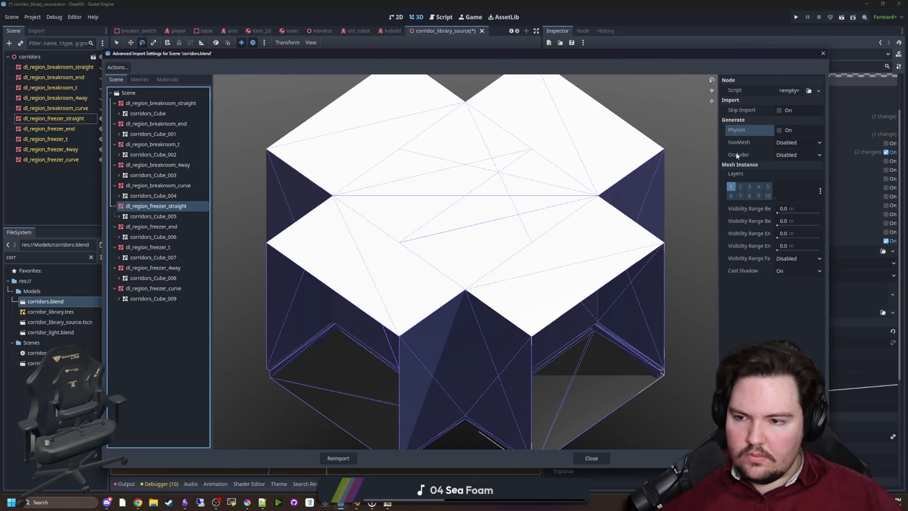
{"action": "left_click", "coordinate": [779, 130]}
{"action": "left_click", "coordinate": [156, 226]}
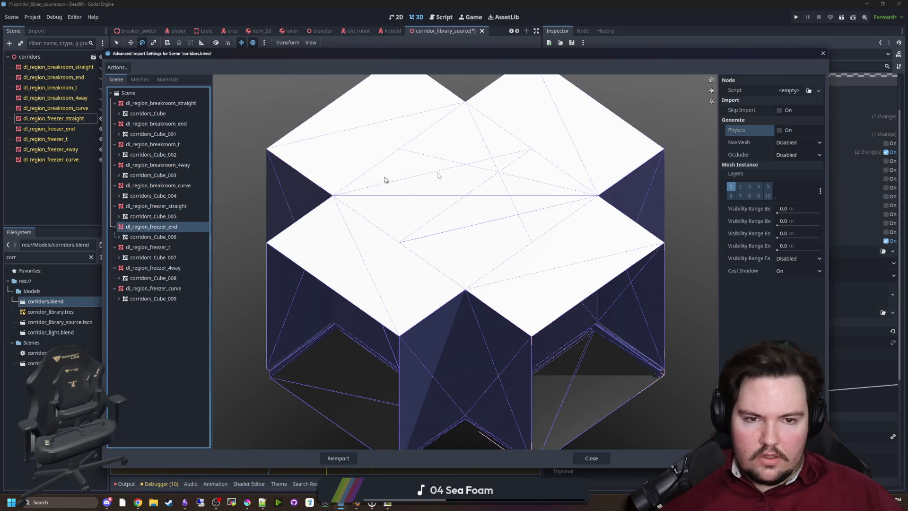
{"action": "left_click", "coordinate": [780, 131]}
{"action": "left_click", "coordinate": [160, 247]}
{"action": "left_click", "coordinate": [779, 131]}
{"action": "left_click", "coordinate": [161, 267]}
{"action": "left_click", "coordinate": [780, 129]}
{"action": "left_click", "coordinate": [182, 288]}
{"action": "left_click", "coordinate": [779, 131]}
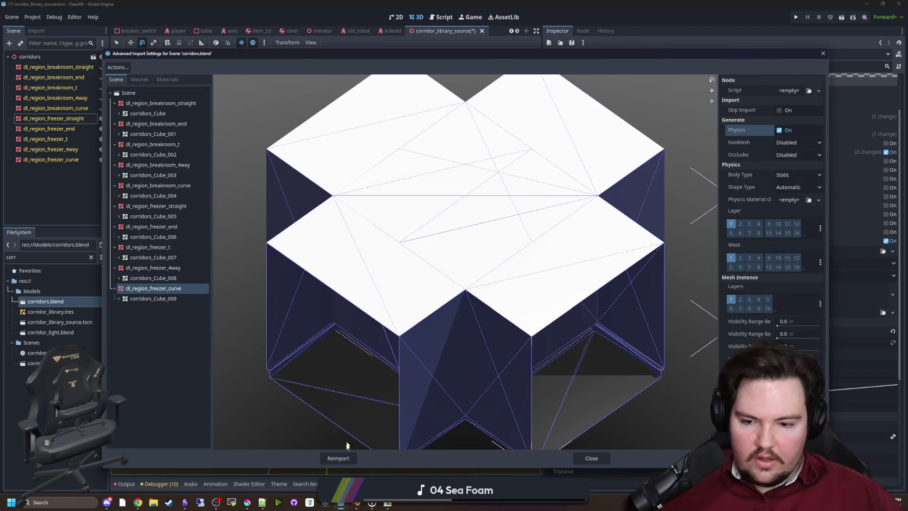
{"action": "left_click", "coordinate": [345, 458]}
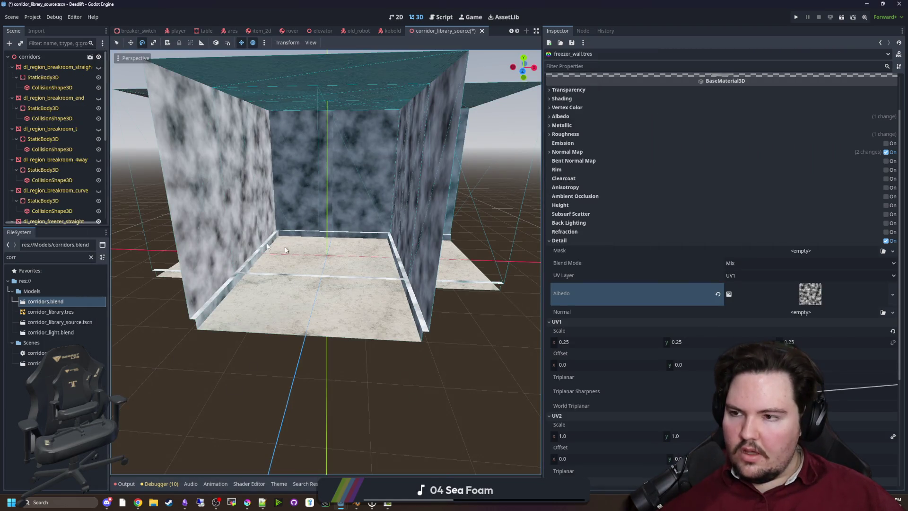
Step: Select the dl_region_freezer_curve tile in the corridor library
{"action": "scroll", "coordinate": [54, 189], "scroll_direction": "down", "scroll_amount": 5}
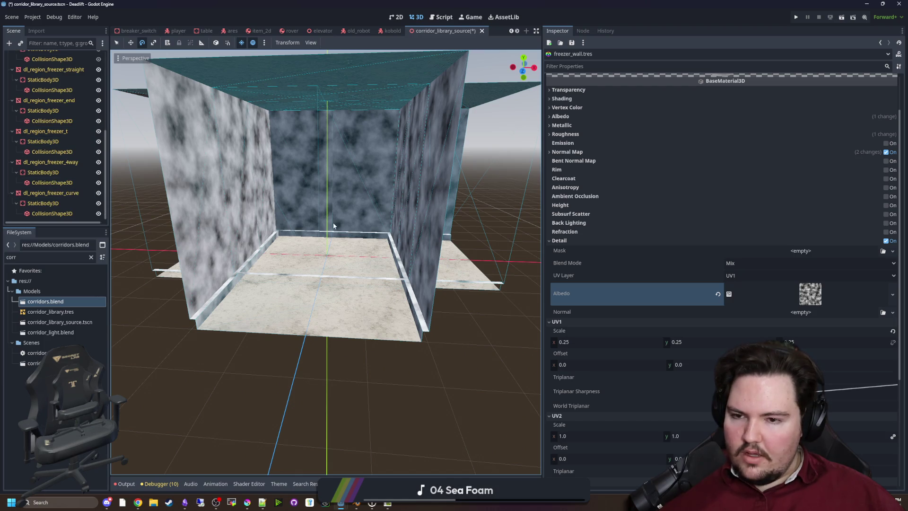
{"action": "scroll", "coordinate": [297, 211], "scroll_direction": "down", "scroll_amount": 5}
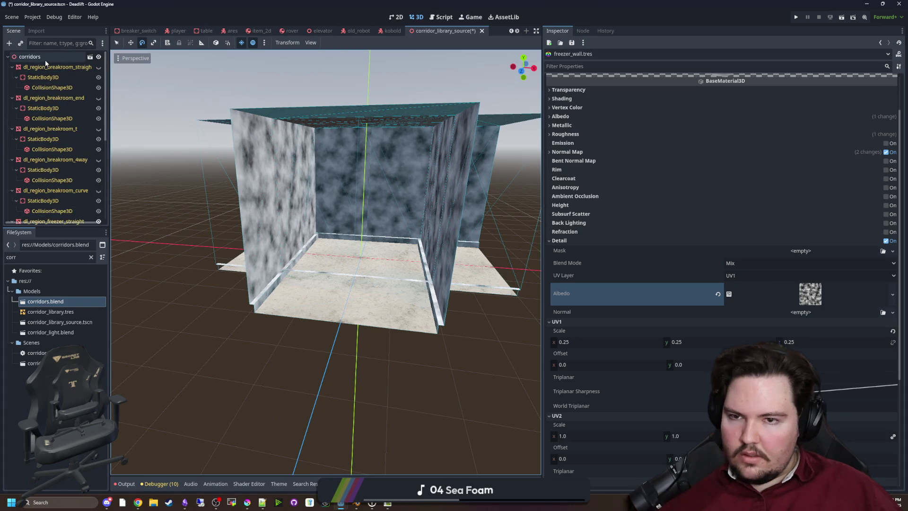
{"action": "left_click", "coordinate": [59, 192]}
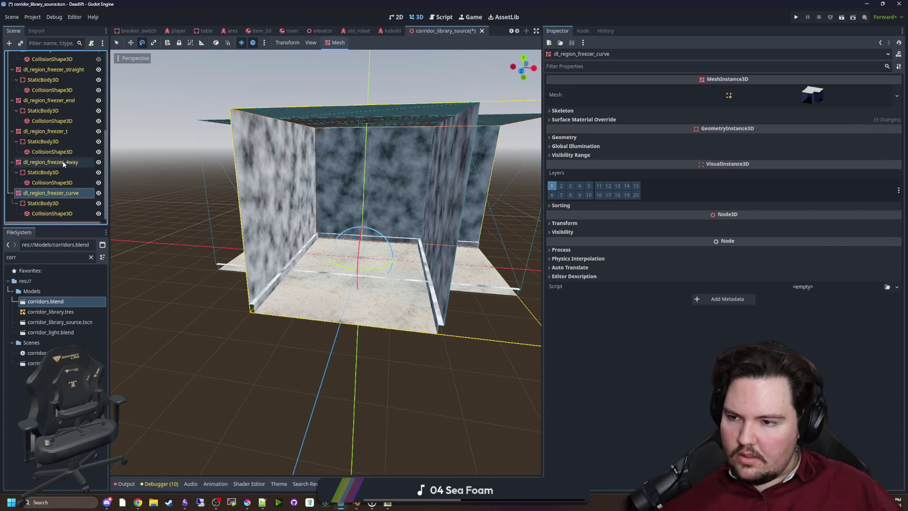
Step: Filter FileSystem by 'wall', open freezer_wall.tres in a widened Inspector, then view Starground's Steam page
{"action": "left_click", "coordinate": [90, 256]}
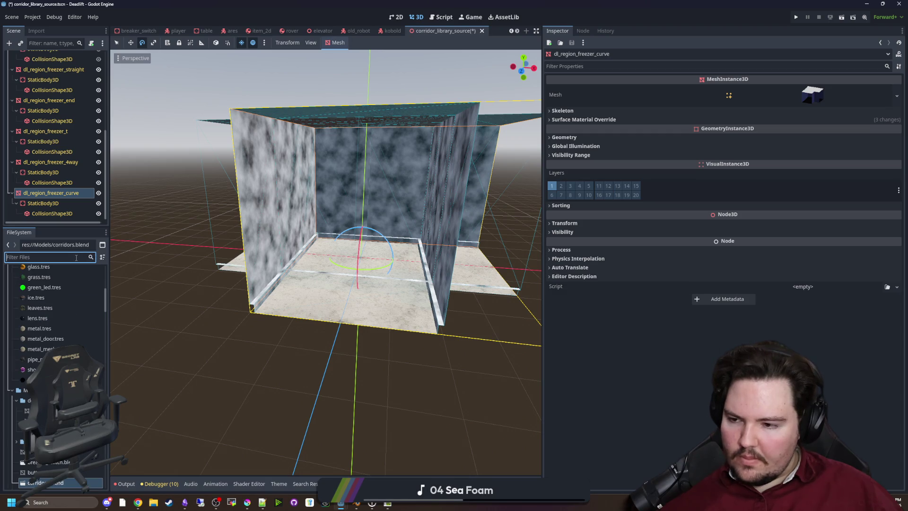
{"action": "type", "text": "wall"}
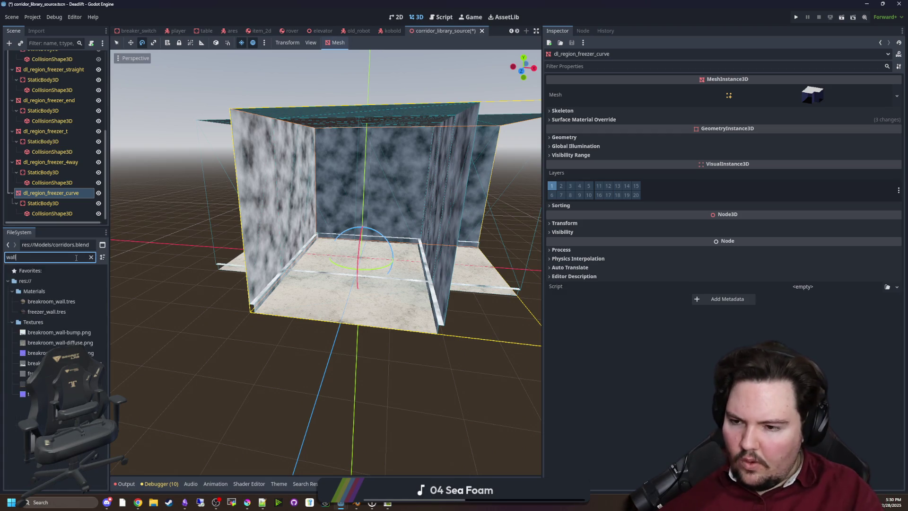
{"action": "left_click", "coordinate": [70, 312]}
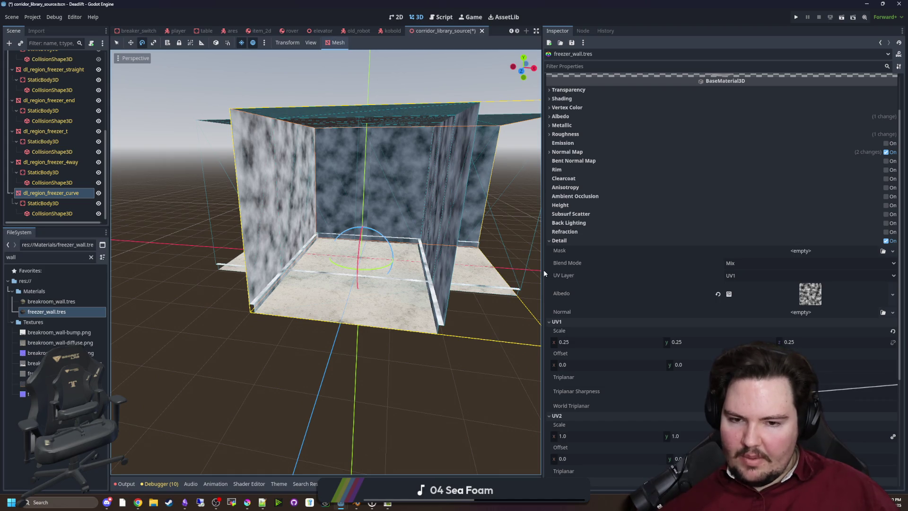
{"action": "left_click_drag", "start_coordinate": [542, 270], "coordinate": [510, 270]}
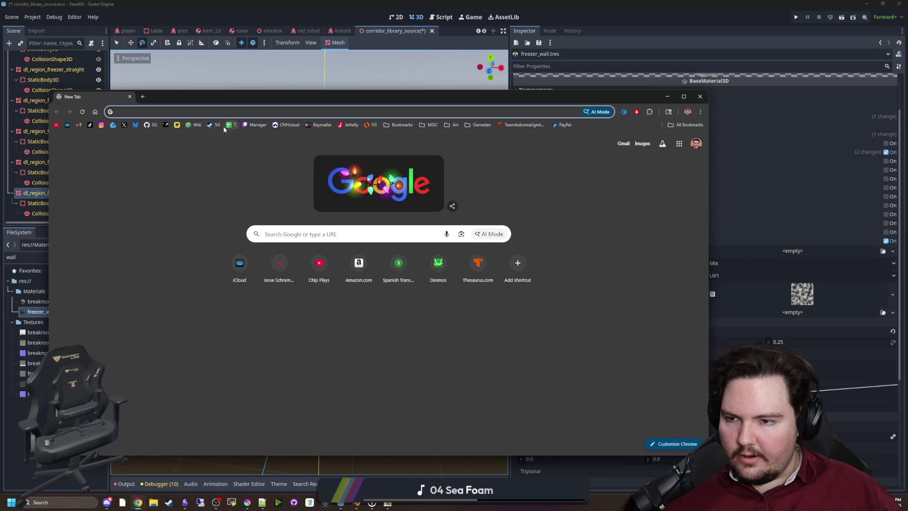
{"action": "left_click", "coordinate": [224, 125]}
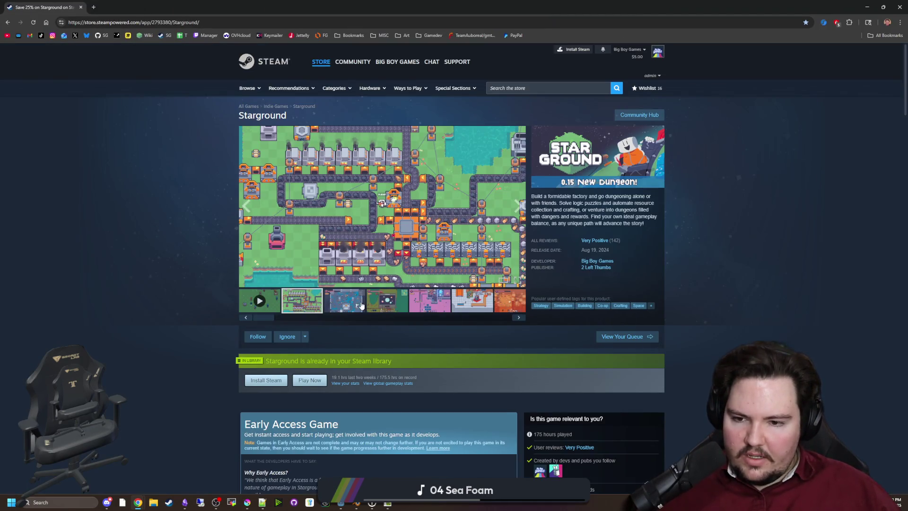
Step: Page through the Starground screenshots in the lightbox, close it, and return to Godot
{"action": "left_click", "coordinate": [379, 221]}
{"action": "left_click", "coordinate": [799, 268]}
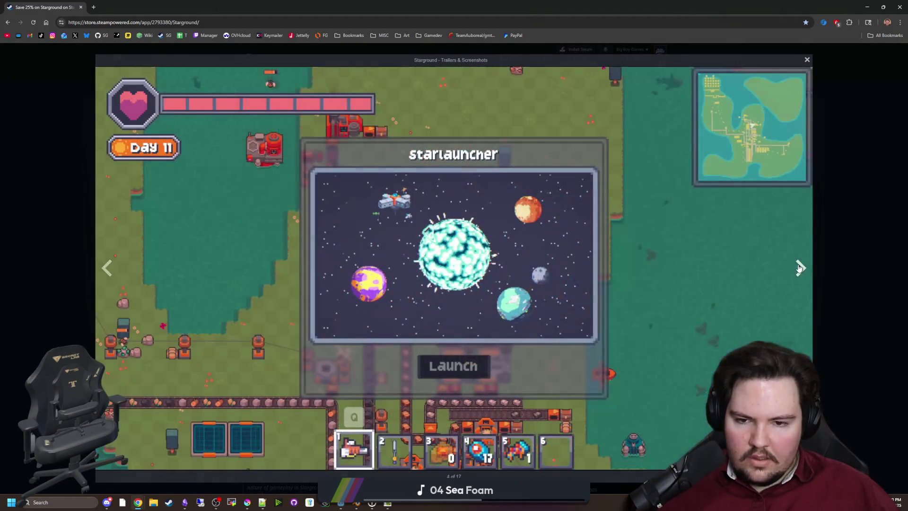
{"action": "left_click", "coordinate": [799, 268]}
{"action": "left_click", "coordinate": [799, 268]}
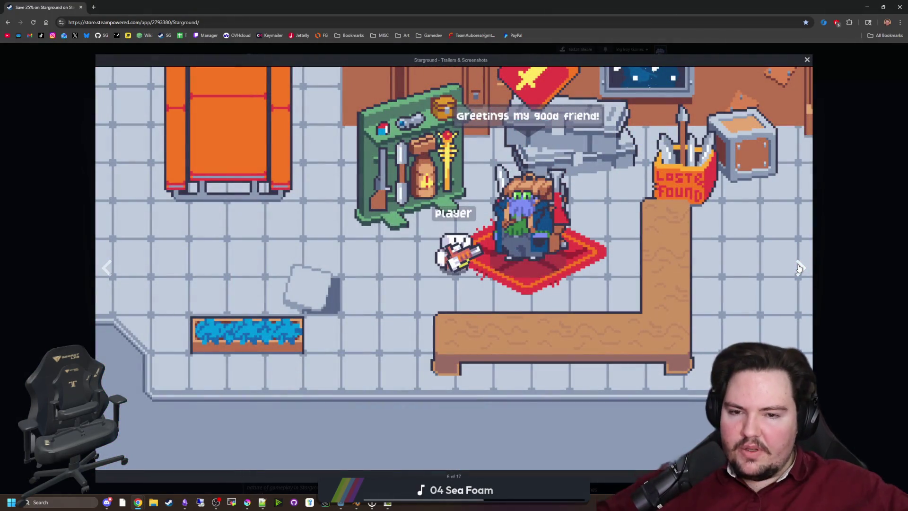
{"action": "left_click", "coordinate": [818, 271]}
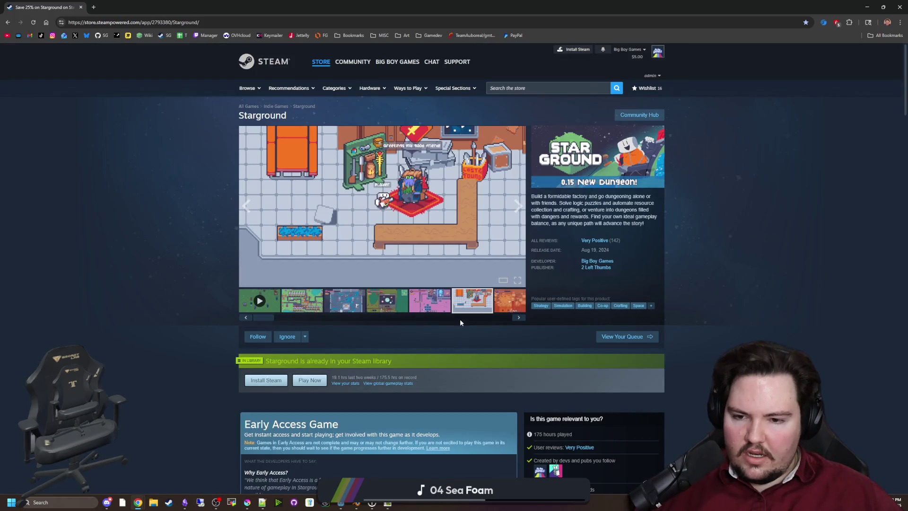
{"action": "left_click", "coordinate": [458, 234]}
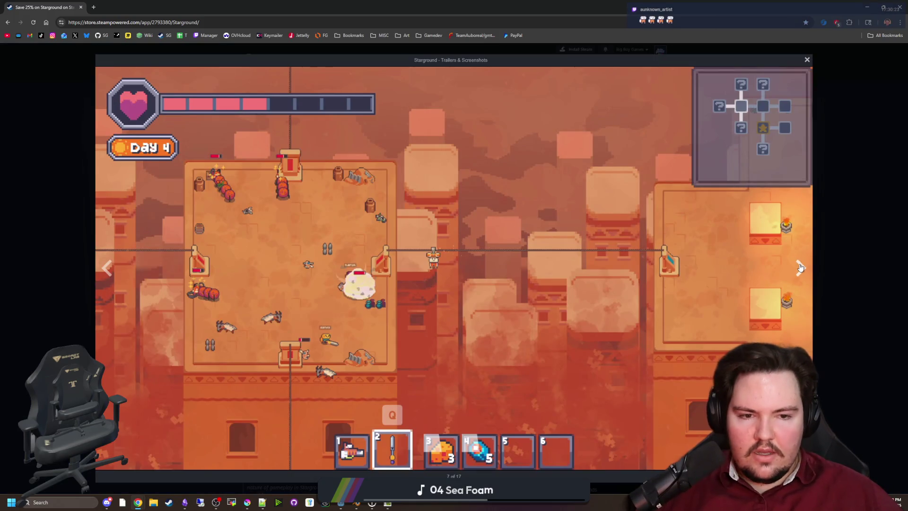
{"action": "left_click", "coordinate": [799, 267]}
{"action": "left_click", "coordinate": [800, 268]}
{"action": "left_click", "coordinate": [799, 268]}
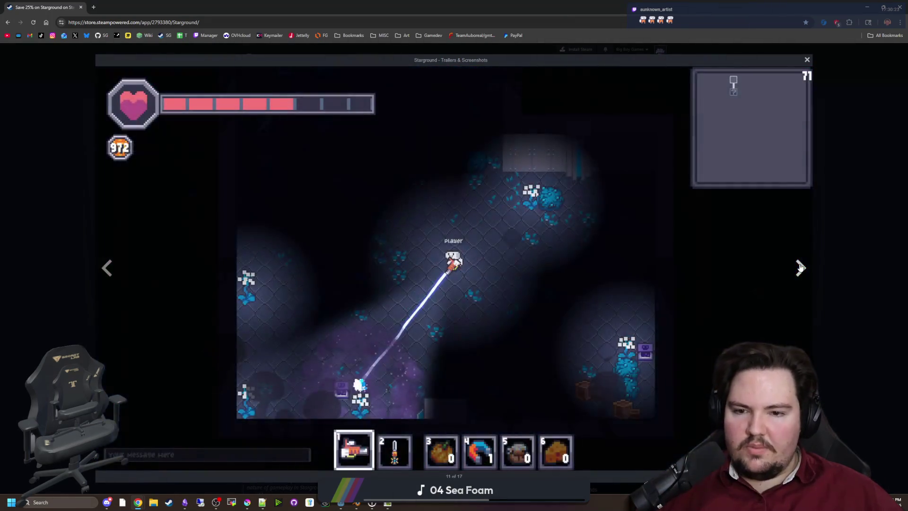
{"action": "left_click", "coordinate": [799, 267]}
{"action": "left_click", "coordinate": [813, 263]}
{"action": "key", "text": "alt+Tab"}
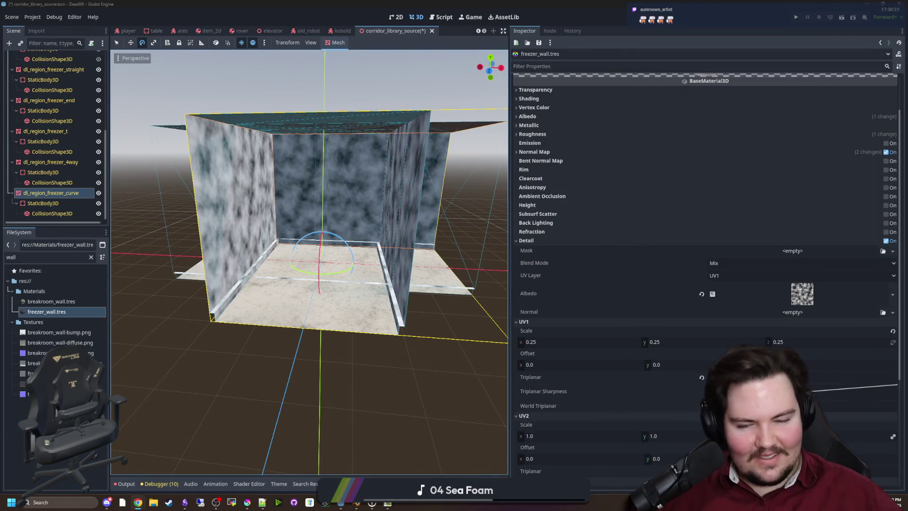
Step: Turn on Seamless for the detail albedo's FastNoiseLite noise texture
{"action": "scroll", "coordinate": [309, 263], "scroll_direction": "up", "scroll_amount": 3}
{"action": "scroll", "coordinate": [310, 262], "scroll_direction": "up", "scroll_amount": 2}
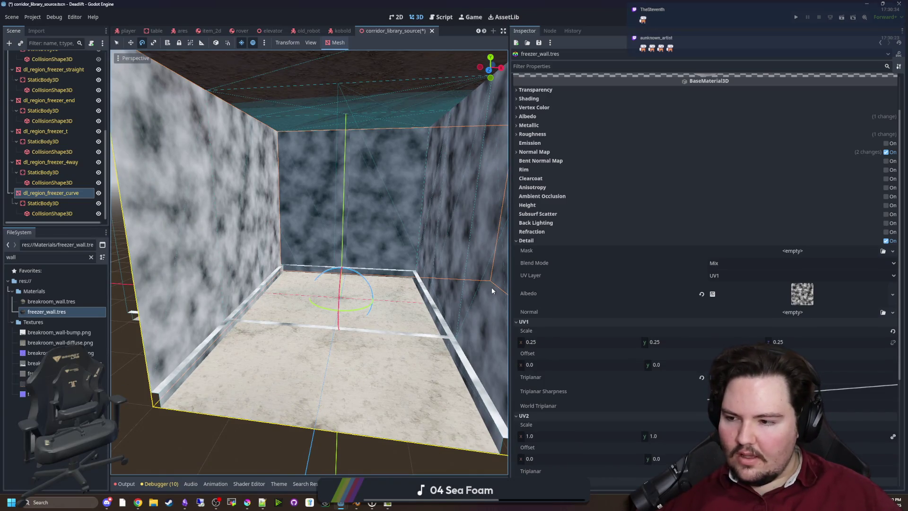
{"action": "left_click", "coordinate": [799, 293]}
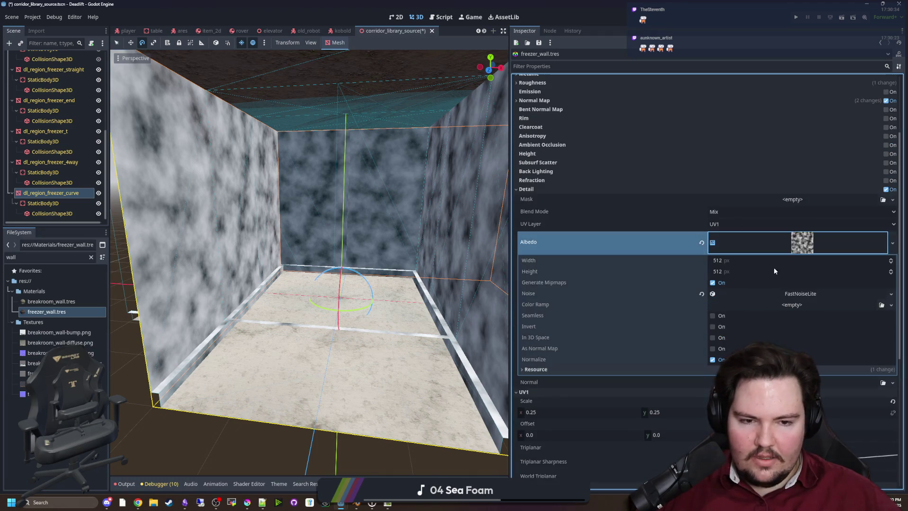
{"action": "left_click", "coordinate": [797, 293]}
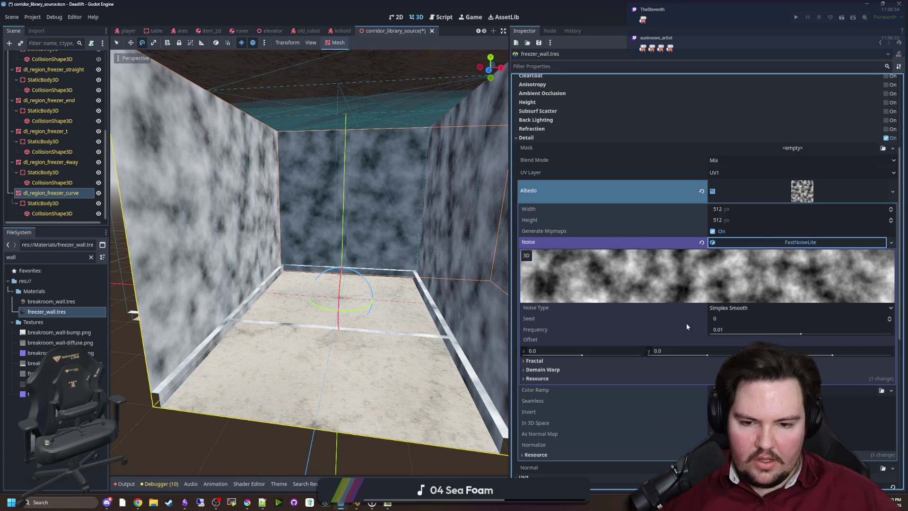
{"action": "scroll", "coordinate": [590, 350], "scroll_direction": "down", "scroll_amount": 2}
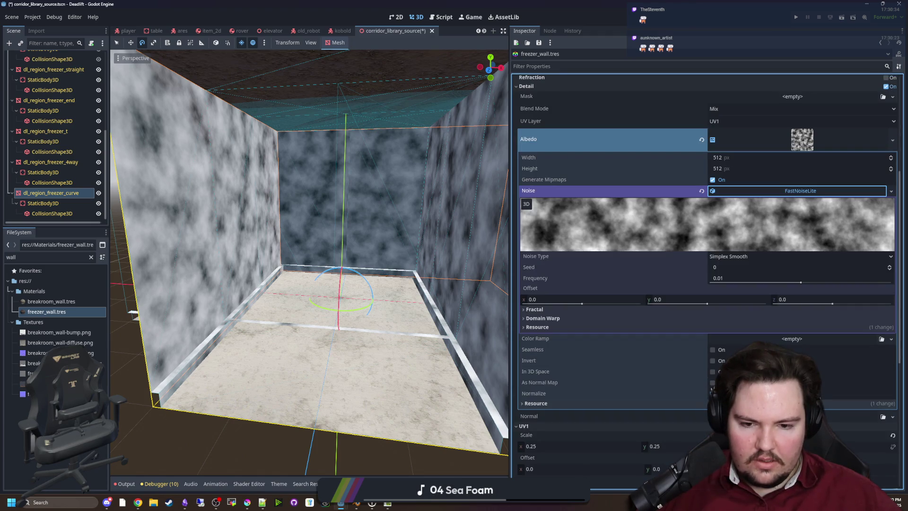
{"action": "left_click", "coordinate": [713, 354]}
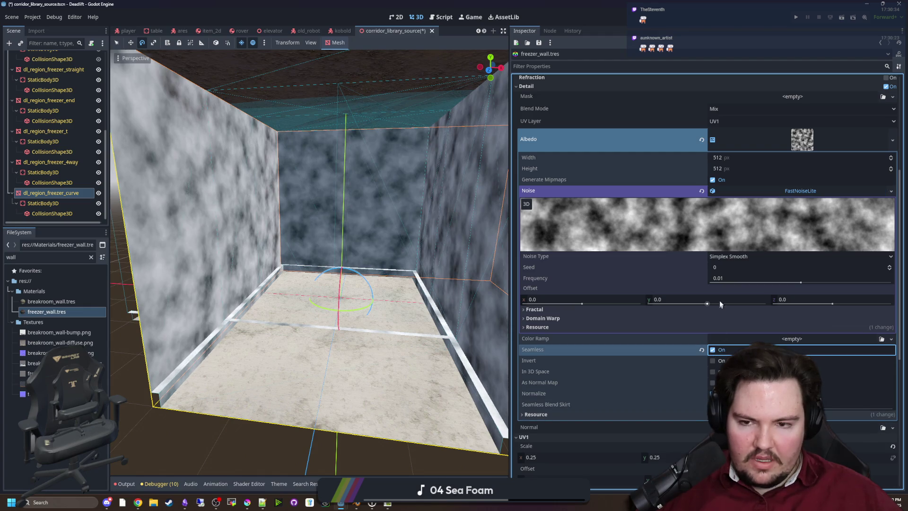
{"action": "scroll", "coordinate": [774, 227], "scroll_direction": "up", "scroll_amount": 2}
{"action": "left_click", "coordinate": [796, 189]}
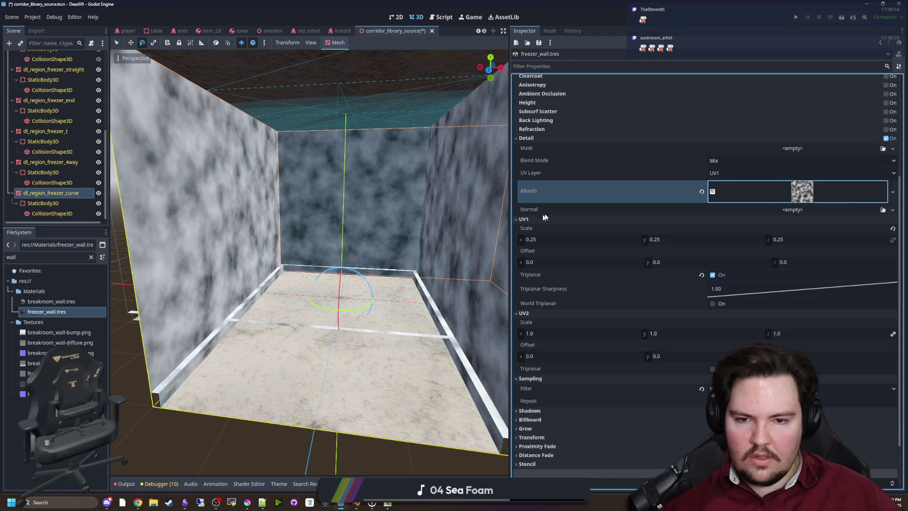
Step: Reduce the freezer_wall UV2 scale to 0.75 on all axes
{"action": "scroll", "coordinate": [307, 261], "scroll_direction": "down", "scroll_amount": 3}
{"action": "scroll", "coordinate": [307, 260], "scroll_direction": "up", "scroll_amount": 3}
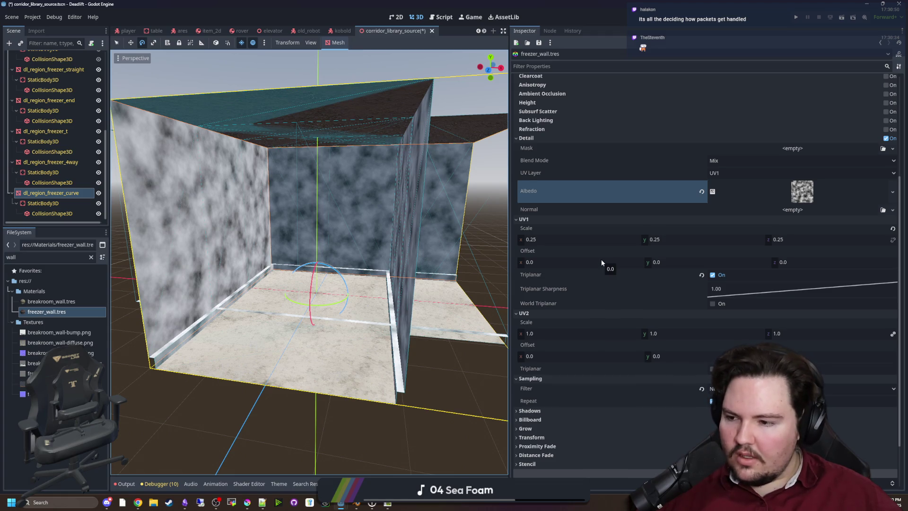
{"action": "scroll", "coordinate": [307, 261], "scroll_direction": "up", "scroll_amount": 3}
{"action": "scroll", "coordinate": [308, 260], "scroll_direction": "down", "scroll_amount": 3}
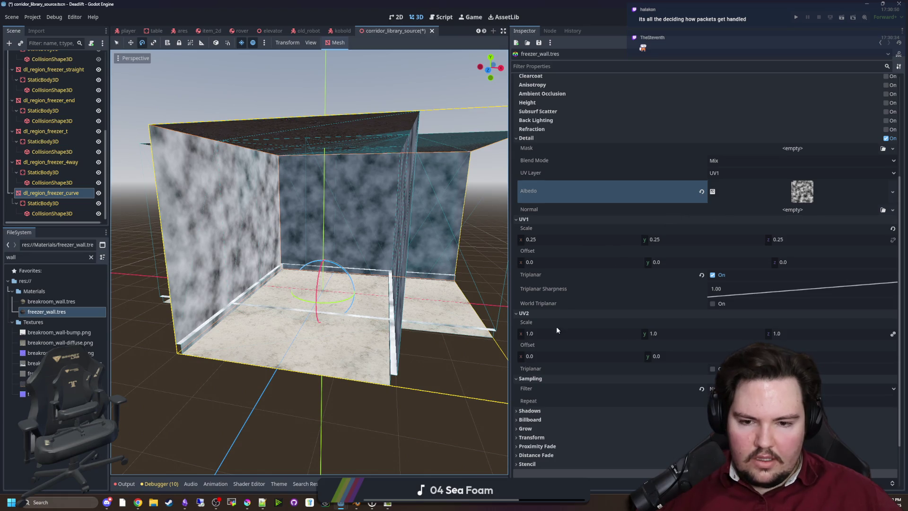
{"action": "left_click_drag", "start_coordinate": [545, 331], "coordinate": [525, 332]}
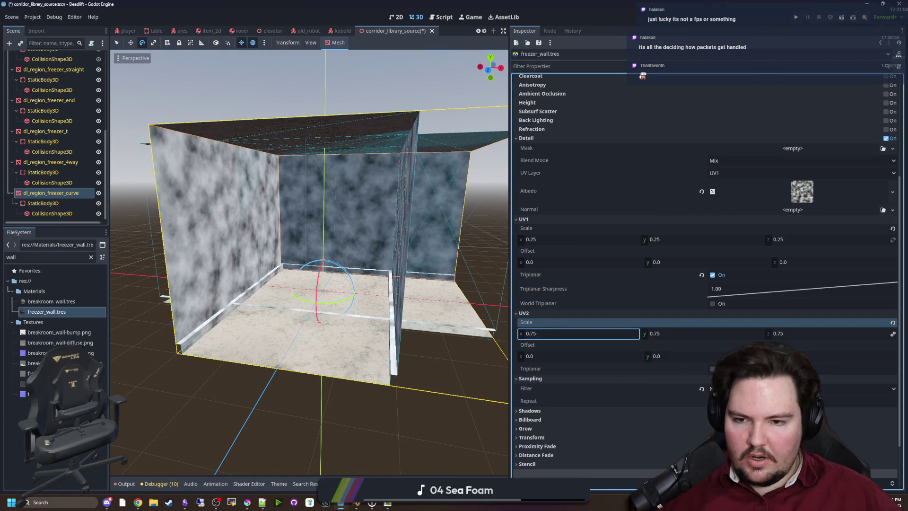
{"action": "type", "text": "0.64"}
Step: Switch the detail UV layer to UV2, scale it to 0.05, and enable UV2 triplanar
{"action": "left_click", "coordinate": [722, 173]}
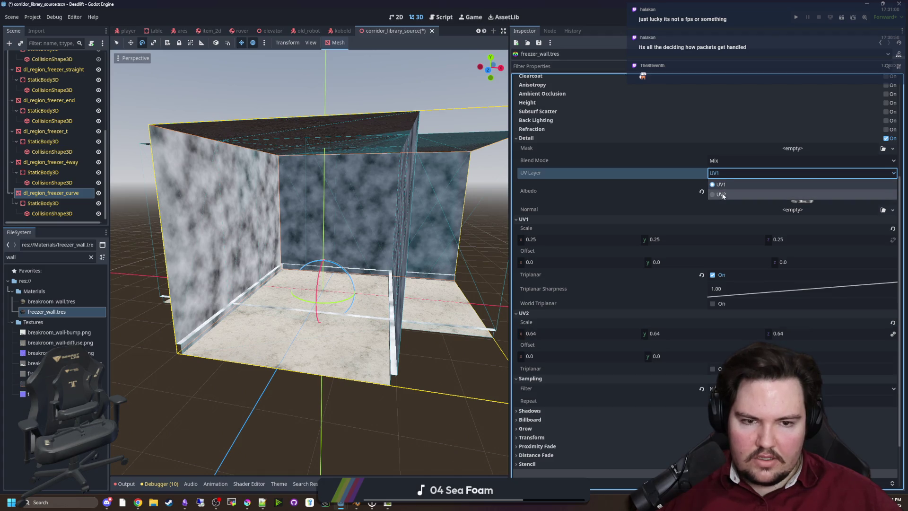
{"action": "left_click", "coordinate": [717, 190]}
{"action": "mouse_move", "coordinate": [535, 333]}
{"action": "left_mouse_down"}
{"action": "mouse_move", "coordinate": [568, 334]}
{"action": "mouse_move", "coordinate": [513, 333]}
{"action": "left_mouse_up"}
{"action": "left_click", "coordinate": [713, 368]}
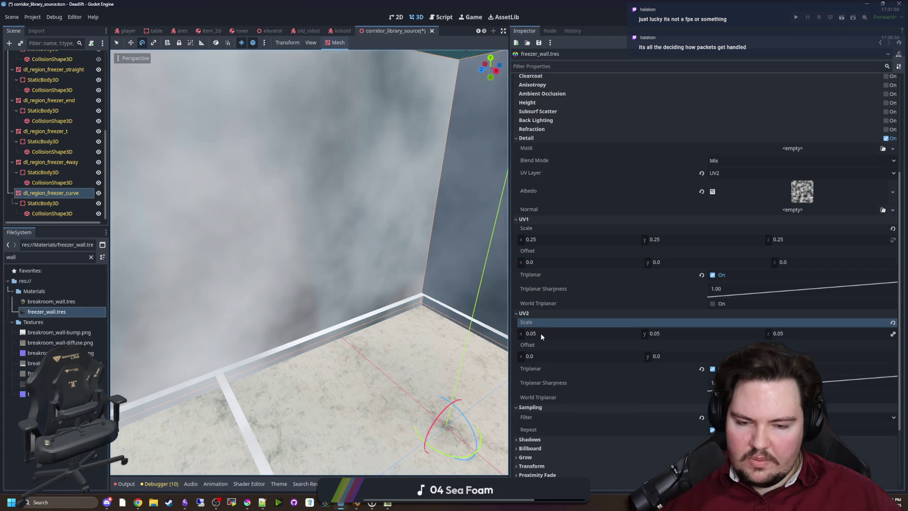
{"action": "scroll", "coordinate": [491, 338], "scroll_direction": "up", "scroll_amount": 4}
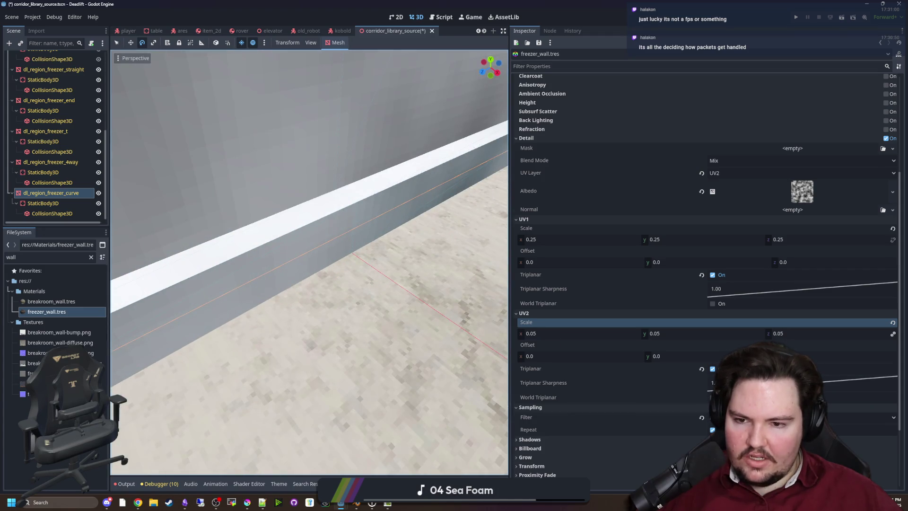
{"action": "scroll", "coordinate": [343, 324], "scroll_direction": "down", "scroll_amount": 6}
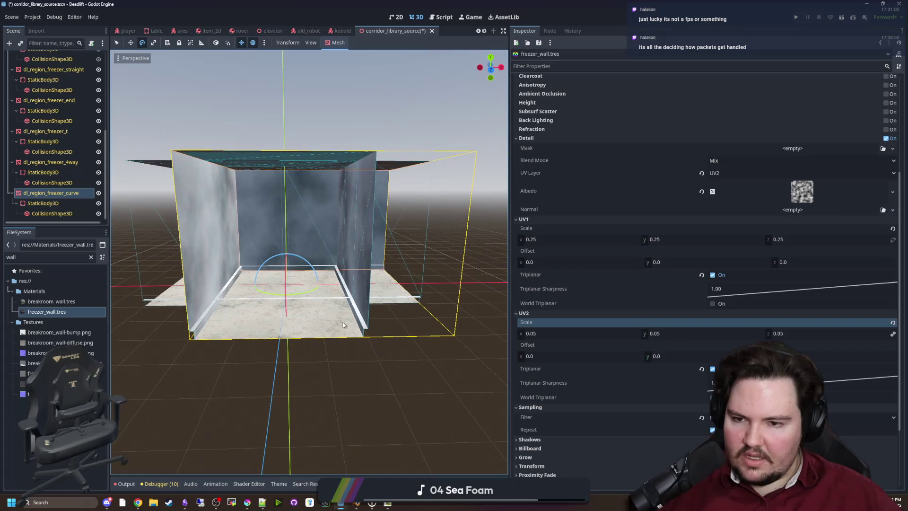
Step: Set the detail albedo noise texture's width and height to 1024
{"action": "left_click", "coordinate": [802, 191]}
{"action": "left_click", "coordinate": [750, 221]}
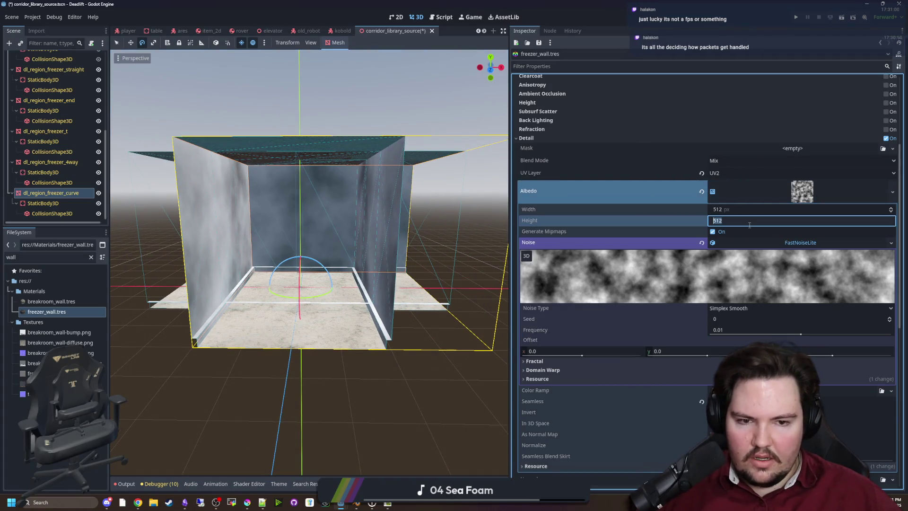
{"action": "type", "text": "1"}
{"action": "left_click", "coordinate": [738, 209]}
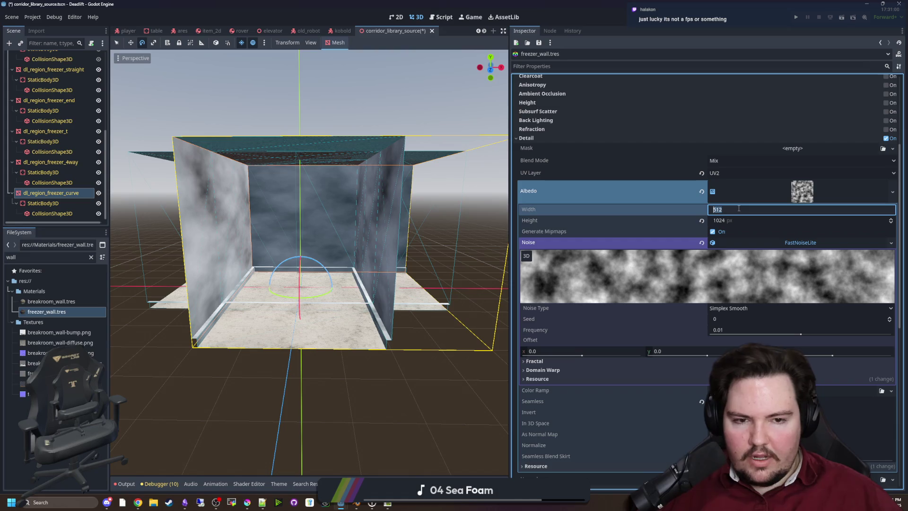
{"action": "type", "text": "1024"}
{"action": "key", "text": "Return"}
Step: Scroll through the noise texture settings to its Color Ramp slot
{"action": "scroll", "coordinate": [309, 260], "scroll_direction": "up", "scroll_amount": 3}
{"action": "scroll", "coordinate": [309, 262], "scroll_direction": "up", "scroll_amount": 5}
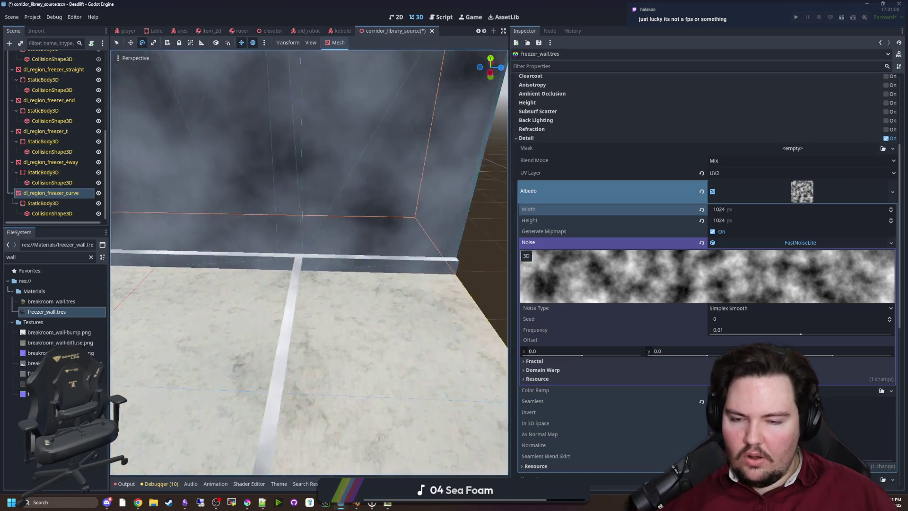
{"action": "scroll", "coordinate": [309, 263], "scroll_direction": "down", "scroll_amount": 5}
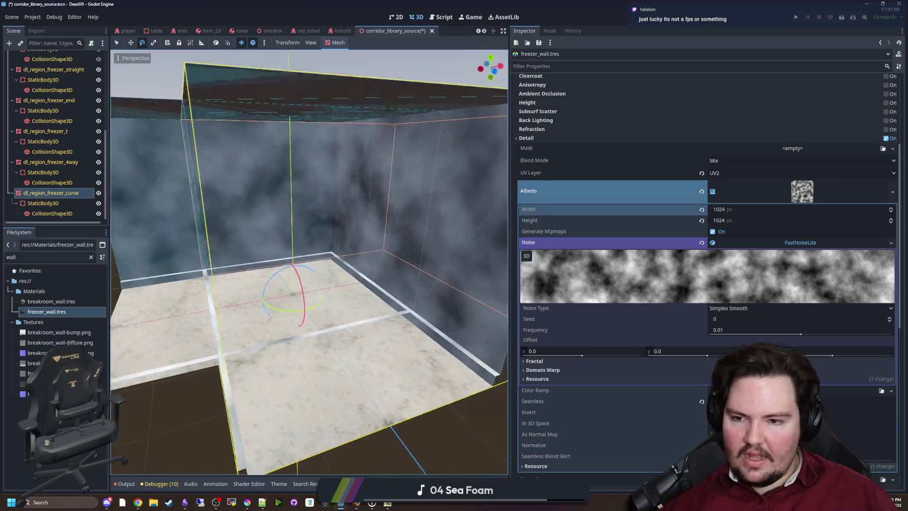
{"action": "scroll", "coordinate": [472, 272], "scroll_direction": "up", "scroll_amount": 3}
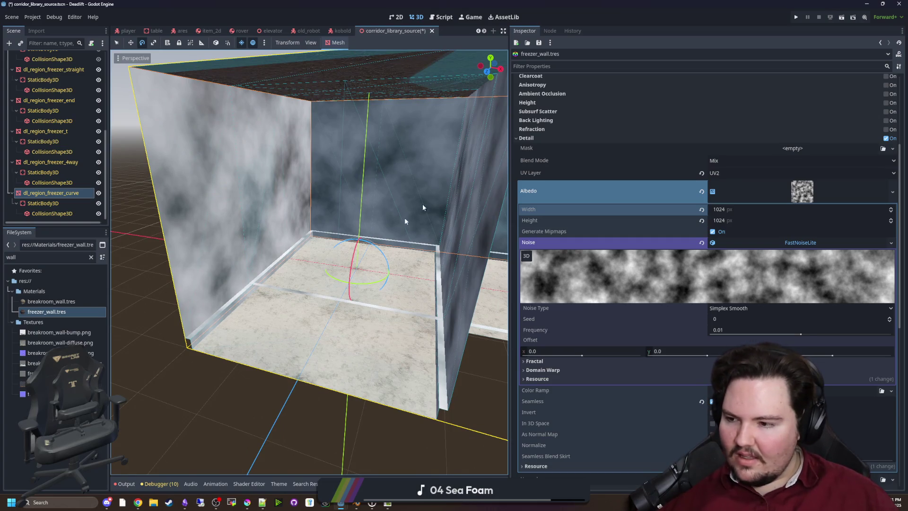
{"action": "scroll", "coordinate": [310, 262], "scroll_direction": "down", "scroll_amount": 3}
{"action": "scroll", "coordinate": [309, 262], "scroll_direction": "up", "scroll_amount": 5}
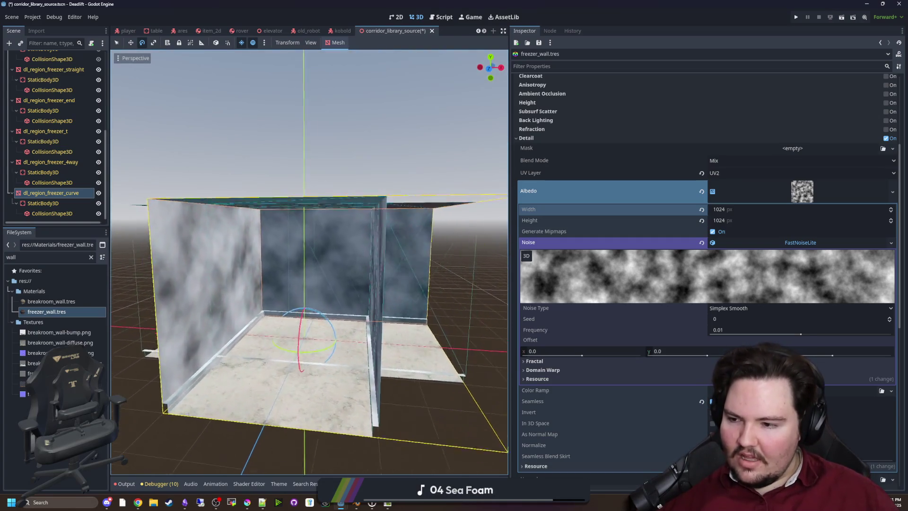
{"action": "scroll", "coordinate": [310, 262], "scroll_direction": "down", "scroll_amount": 3}
{"action": "scroll", "coordinate": [309, 262], "scroll_direction": "up", "scroll_amount": 3}
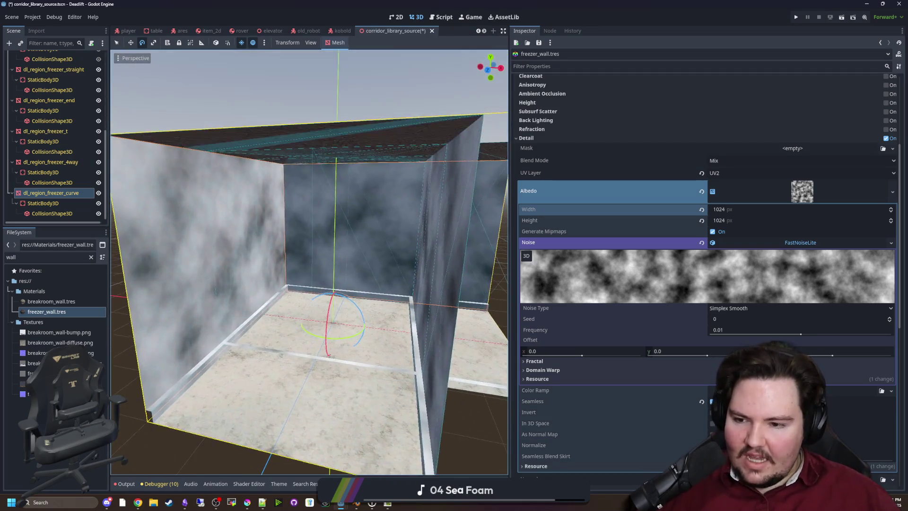
{"action": "scroll", "coordinate": [310, 262], "scroll_direction": "down", "scroll_amount": 2}
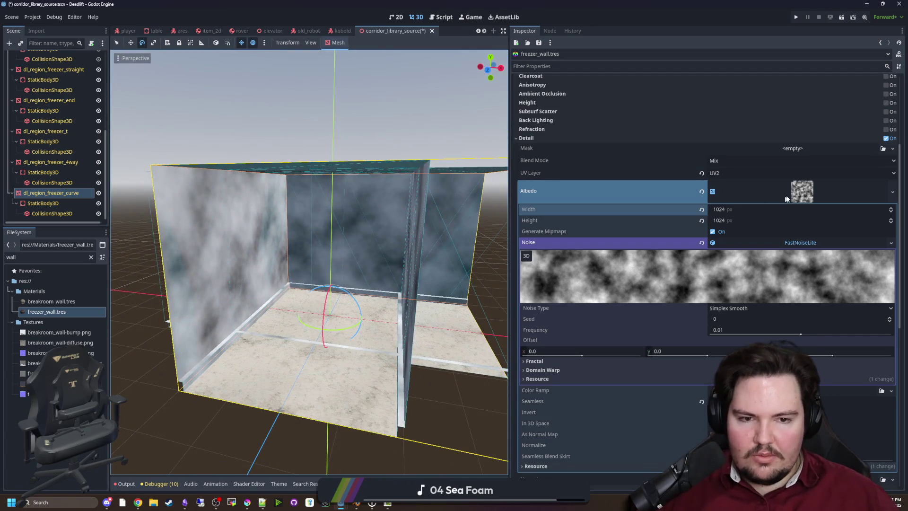
{"action": "scroll", "coordinate": [700, 272], "scroll_direction": "down", "scroll_amount": 2}
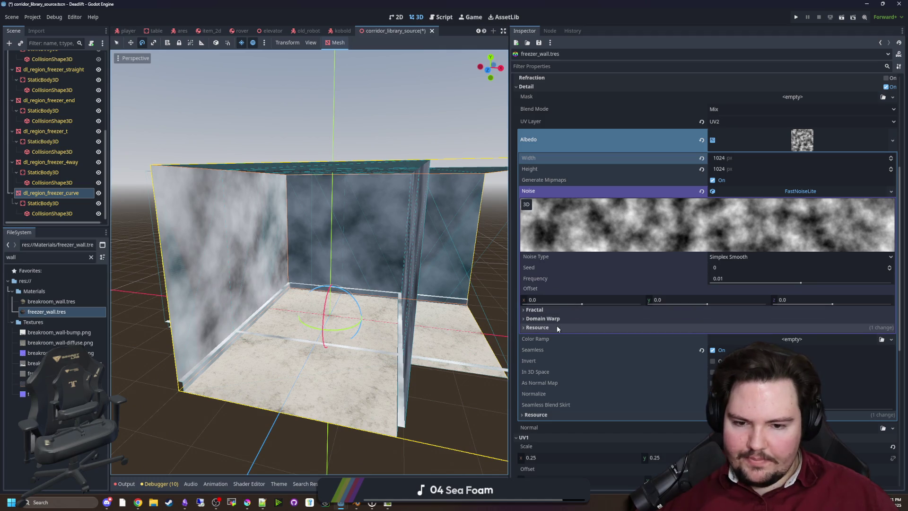
{"action": "left_click", "coordinate": [863, 342]}
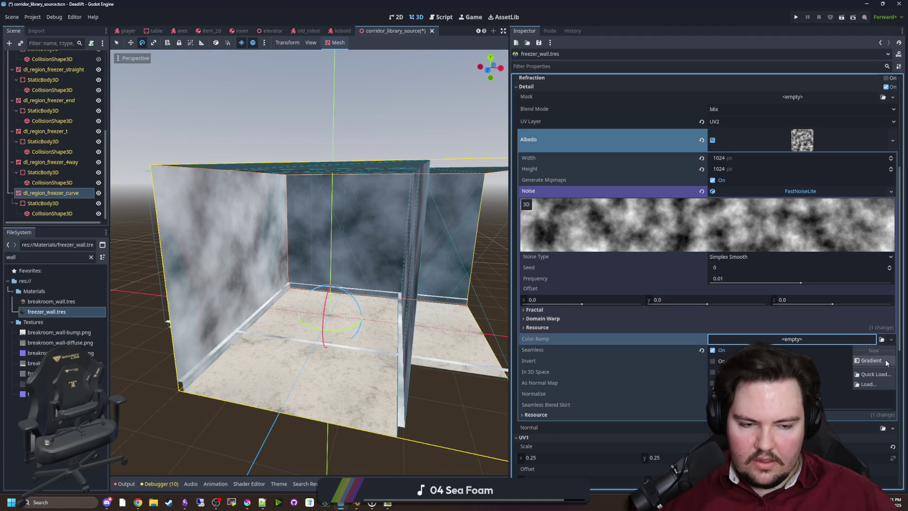
Step: Add a Gradient color ramp with a transparent-white stop shifted right to shrink the clouds
{"action": "left_click", "coordinate": [873, 361]}
{"action": "scroll", "coordinate": [537, 325], "scroll_direction": "down", "scroll_amount": 1}
{"action": "left_click_drag", "start_coordinate": [524, 318], "coordinate": [671, 318]}
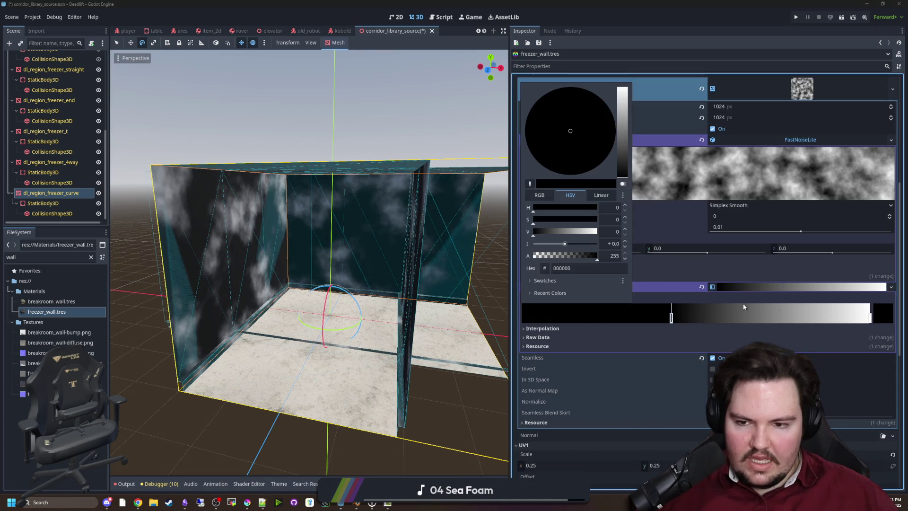
{"action": "mouse_move", "coordinate": [566, 258]}
{"action": "left_mouse_down"}
{"action": "mouse_move", "coordinate": [529, 256]}
{"action": "mouse_move", "coordinate": [600, 231]}
{"action": "left_mouse_up"}
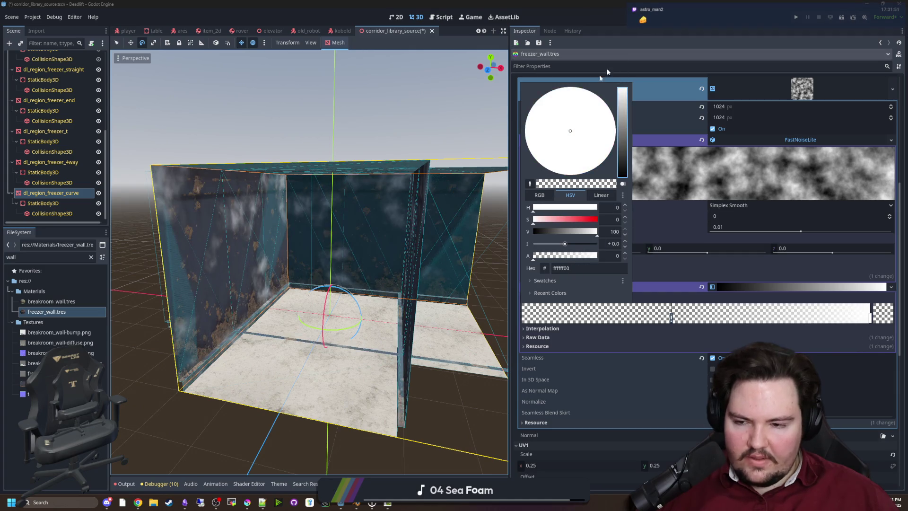
{"action": "left_click", "coordinate": [440, 298]}
{"action": "scroll", "coordinate": [440, 297], "scroll_direction": "up", "scroll_amount": 5}
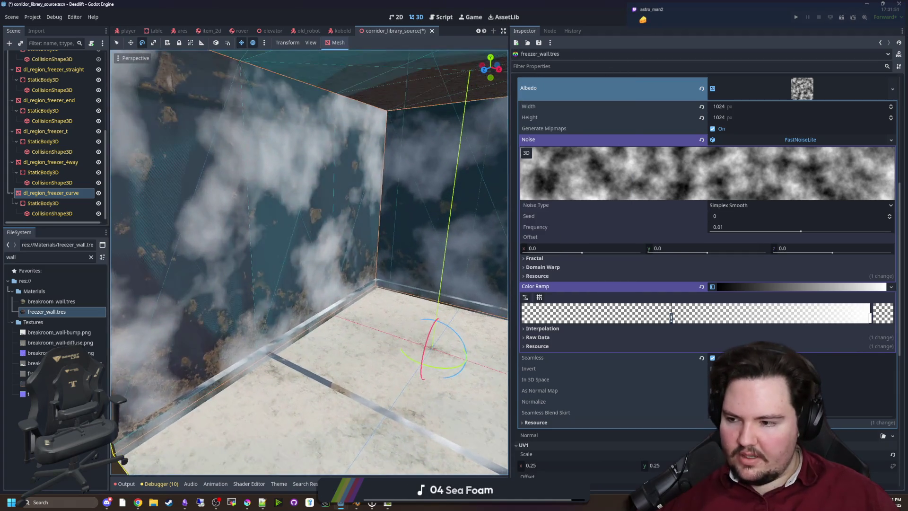
{"action": "mouse_move", "coordinate": [670, 318]}
{"action": "left_mouse_down"}
{"action": "mouse_move", "coordinate": [755, 315]}
{"action": "mouse_move", "coordinate": [746, 315]}
{"action": "left_mouse_up"}
{"action": "key", "text": "KP_1"}
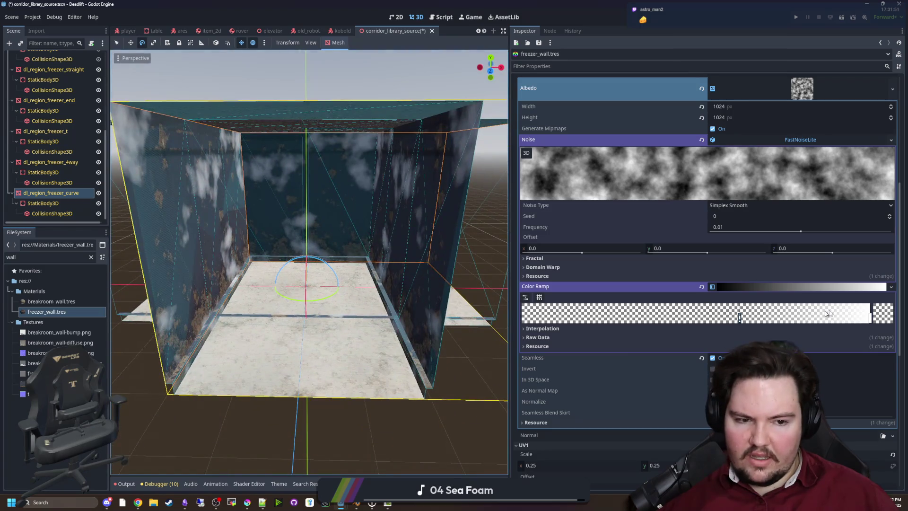
Step: Set the ramp's interpolation to Cubic and nudge its middle stop slightly left
{"action": "left_click", "coordinate": [869, 318]}
{"action": "left_click", "coordinate": [749, 328]}
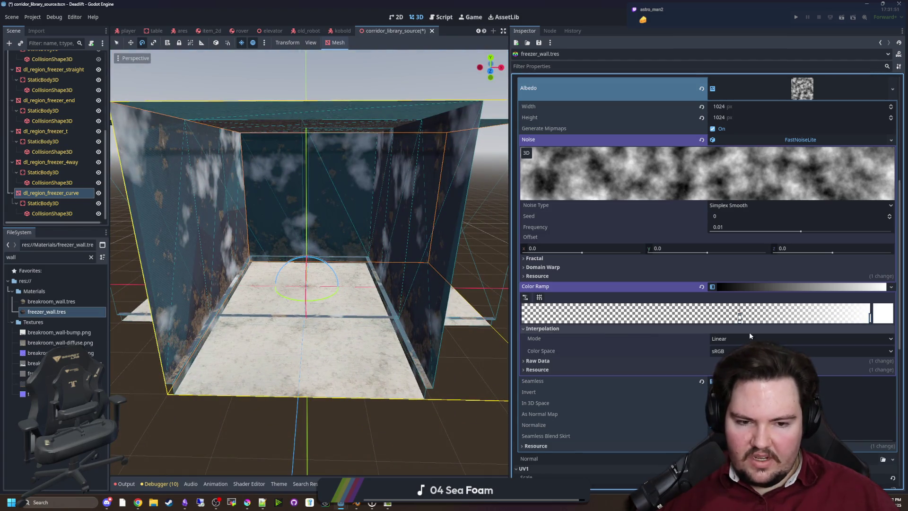
{"action": "left_click", "coordinate": [752, 338]}
{"action": "left_click", "coordinate": [723, 371]}
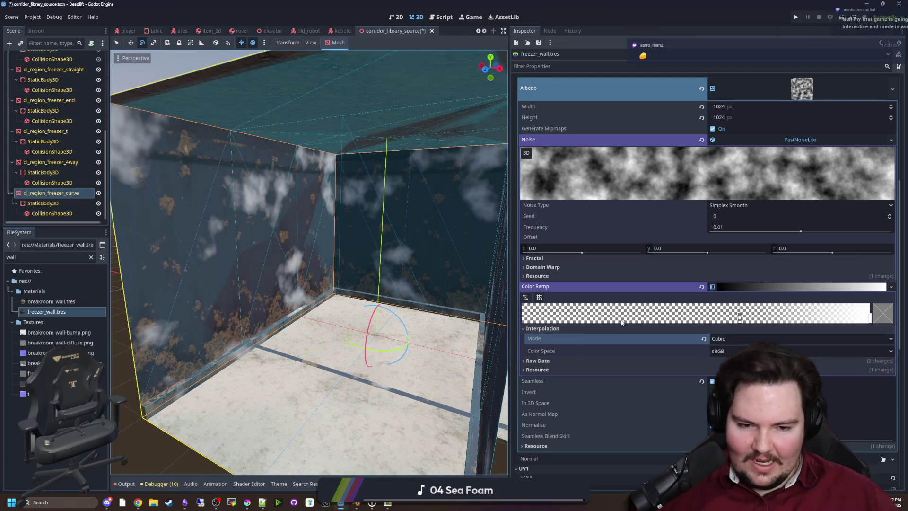
{"action": "left_click", "coordinate": [736, 317]}
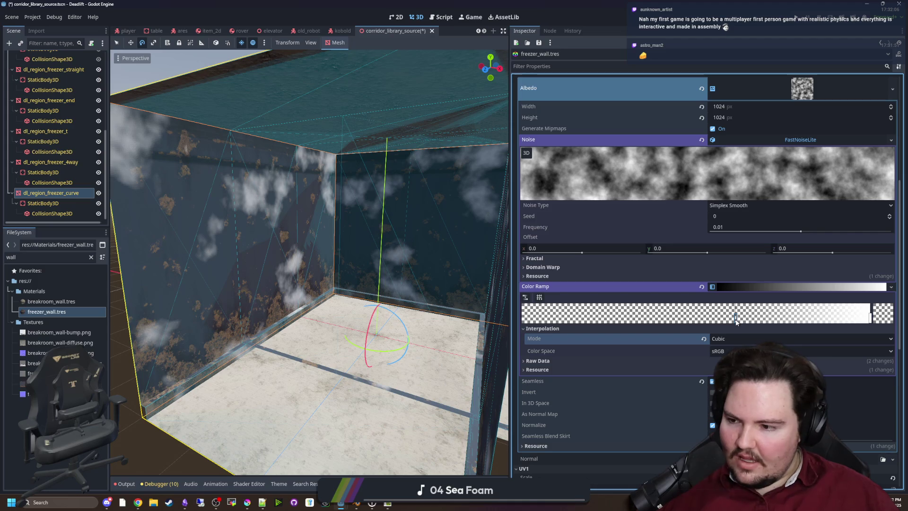
{"action": "left_click_drag", "start_coordinate": [736, 317], "coordinate": [729, 317]}
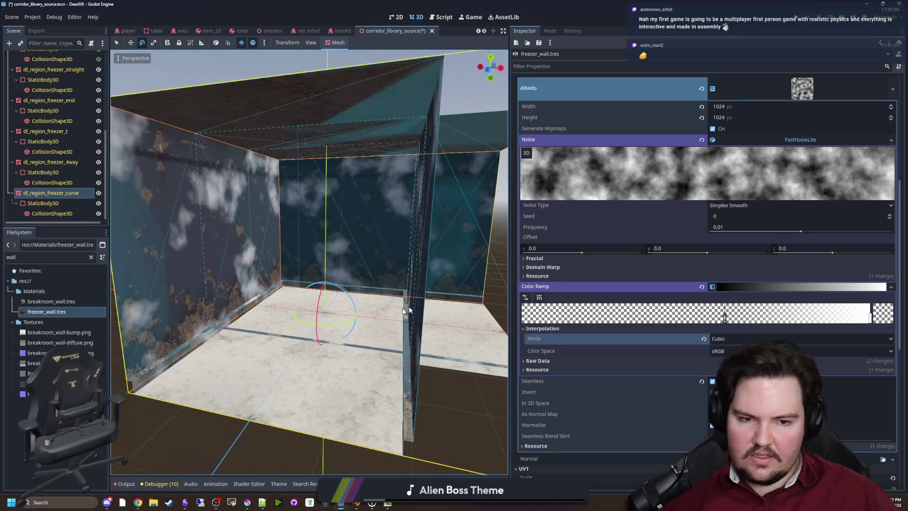
Step: Try Cellular, Perlin, Simplex and Simplex Smooth noise types on the freezer wall
{"action": "left_click", "coordinate": [736, 207]}
{"action": "left_click", "coordinate": [737, 236]}
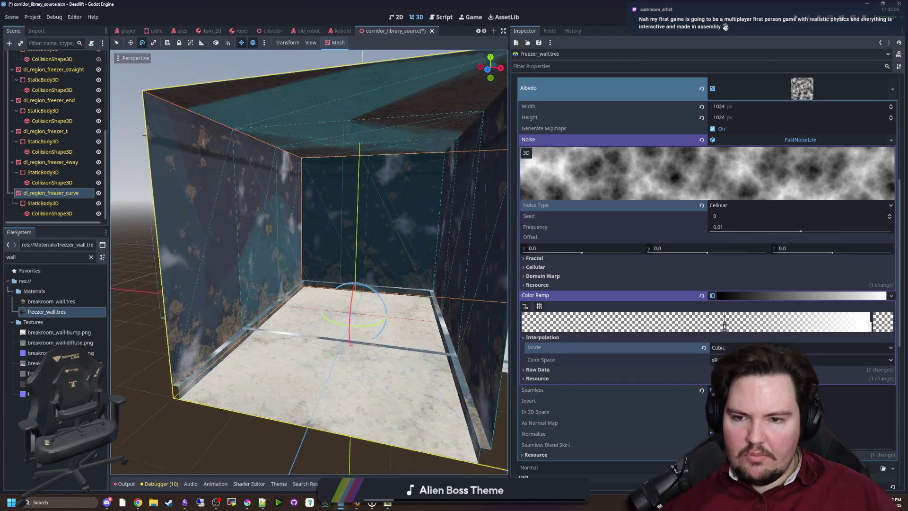
{"action": "left_click", "coordinate": [736, 245]}
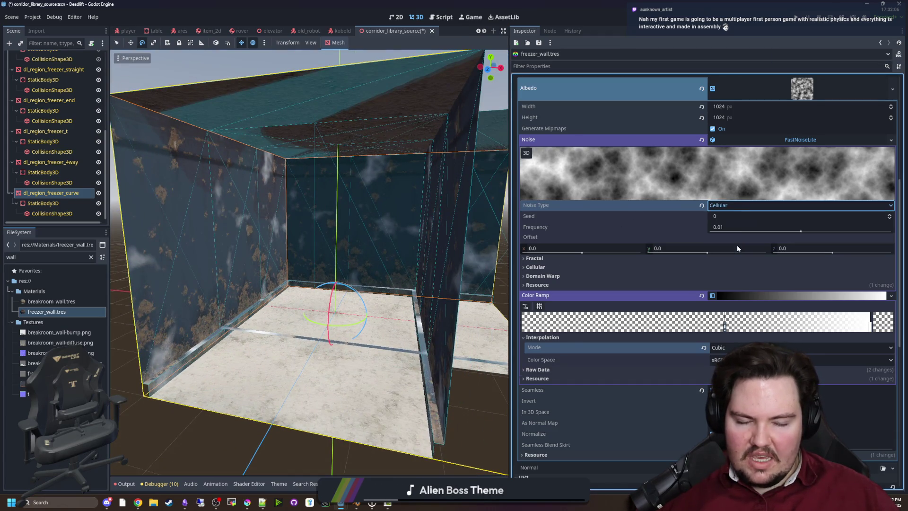
{"action": "left_click", "coordinate": [739, 206]}
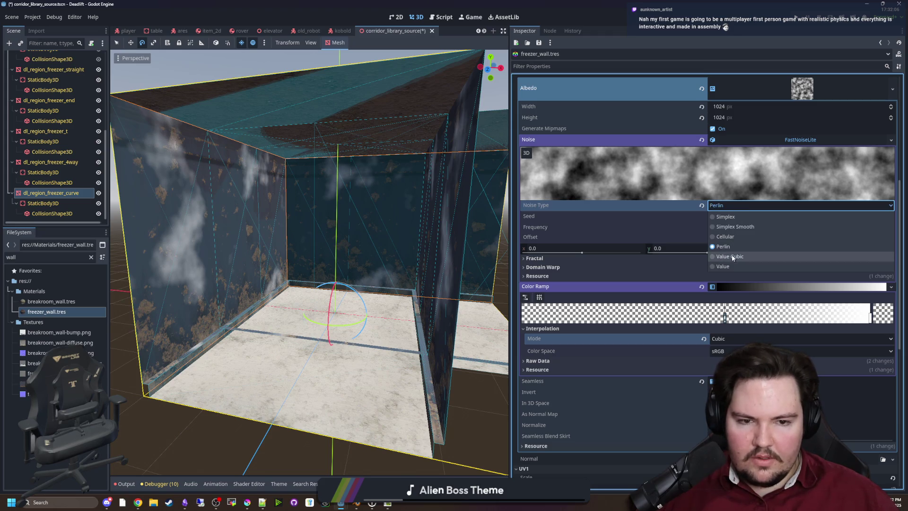
{"action": "left_click", "coordinate": [733, 216]}
{"action": "left_click", "coordinate": [733, 209]}
{"action": "left_click", "coordinate": [733, 227]}
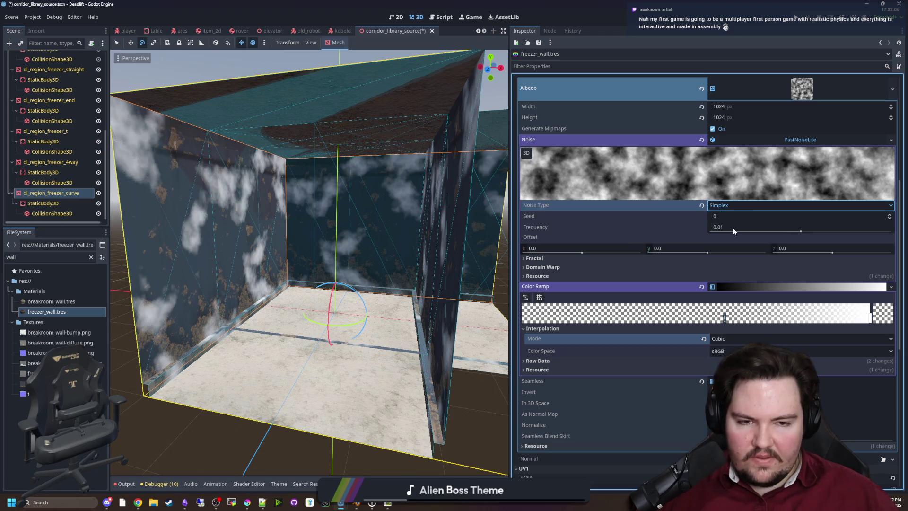
{"action": "left_click", "coordinate": [734, 207]}
{"action": "left_click", "coordinate": [734, 236]}
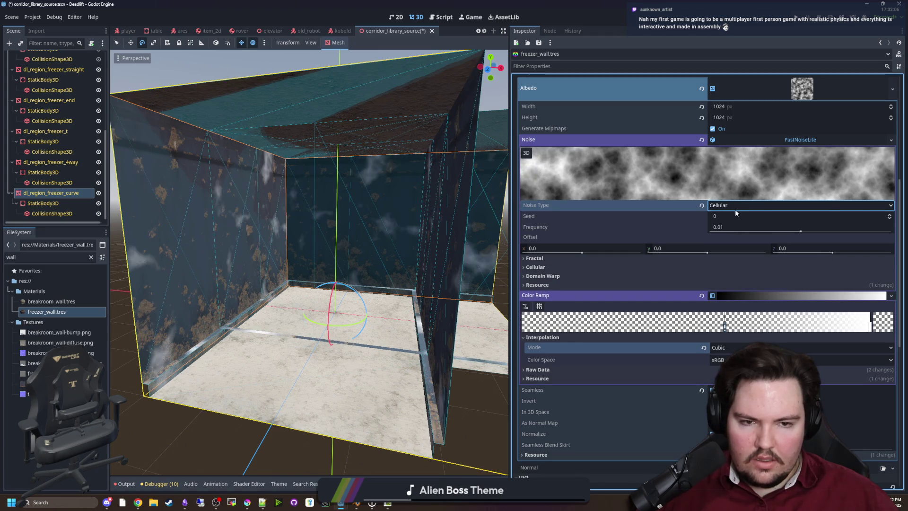
{"action": "left_click_drag", "start_coordinate": [426, 246], "coordinate": [283, 257]}
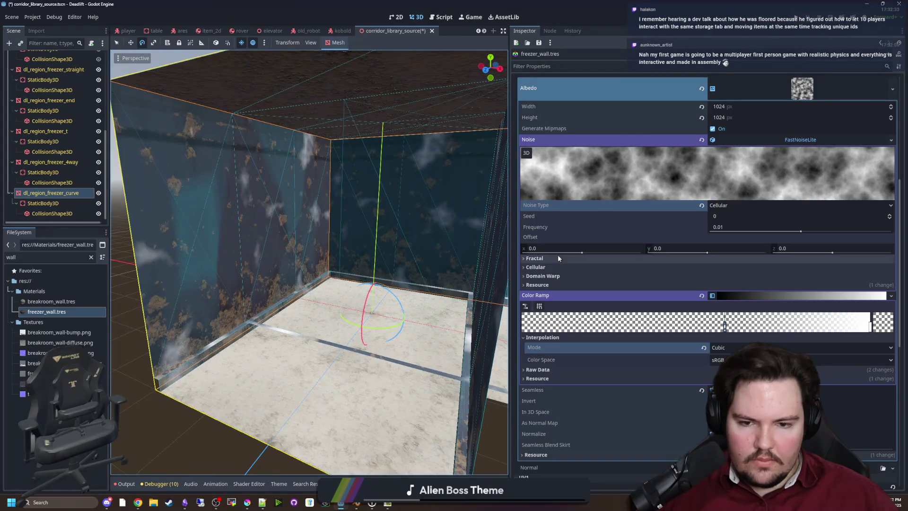
Step: Settle on Simplex Smooth with 6 fractal octaves and weighted strength 0, and enable Domain Warp
{"action": "left_click", "coordinate": [558, 255]}
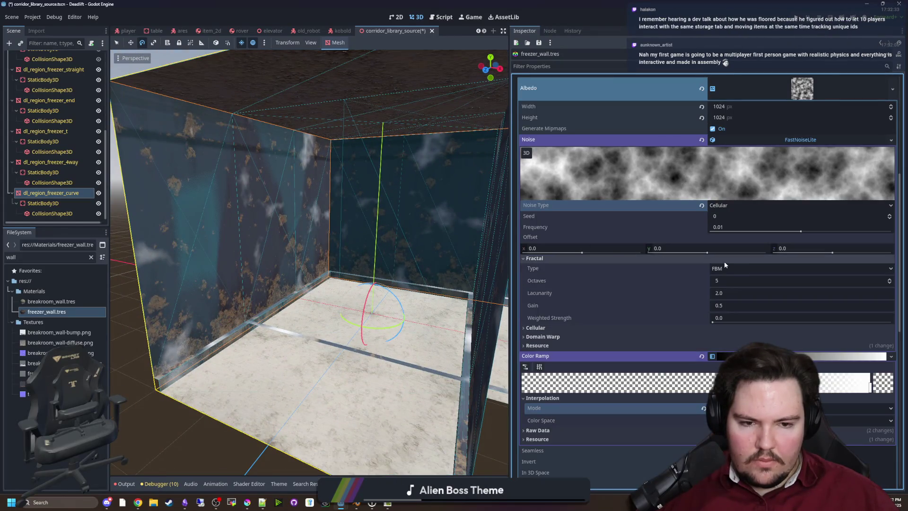
{"action": "left_click", "coordinate": [889, 281]}
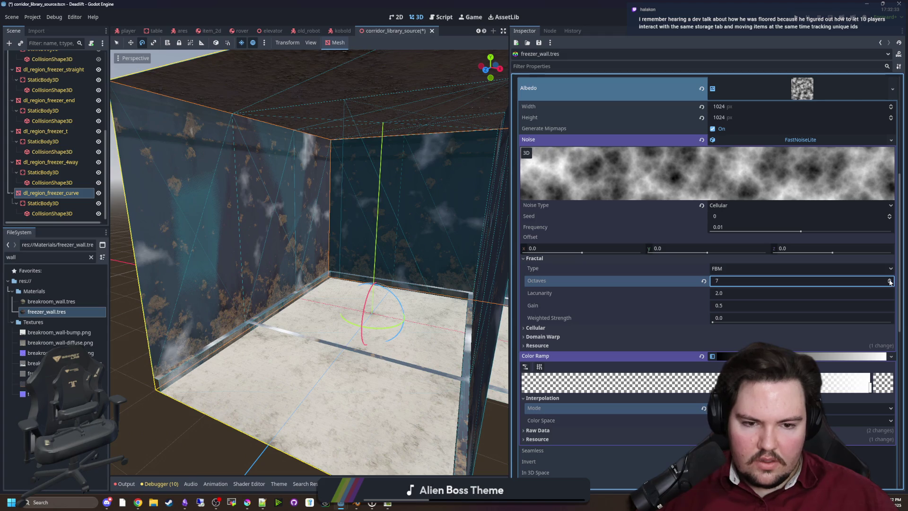
{"action": "left_click", "coordinate": [748, 206]}
{"action": "left_click", "coordinate": [742, 243]}
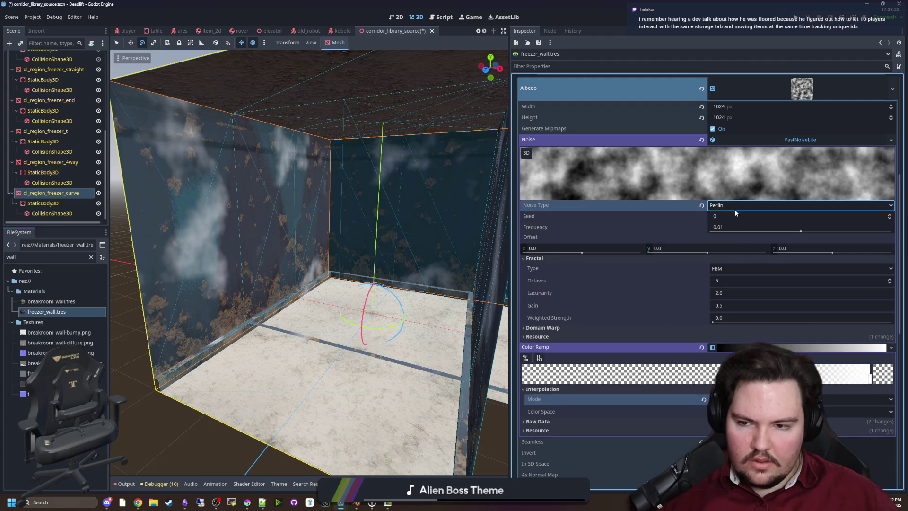
{"action": "left_click", "coordinate": [732, 206]}
{"action": "left_click", "coordinate": [734, 227]}
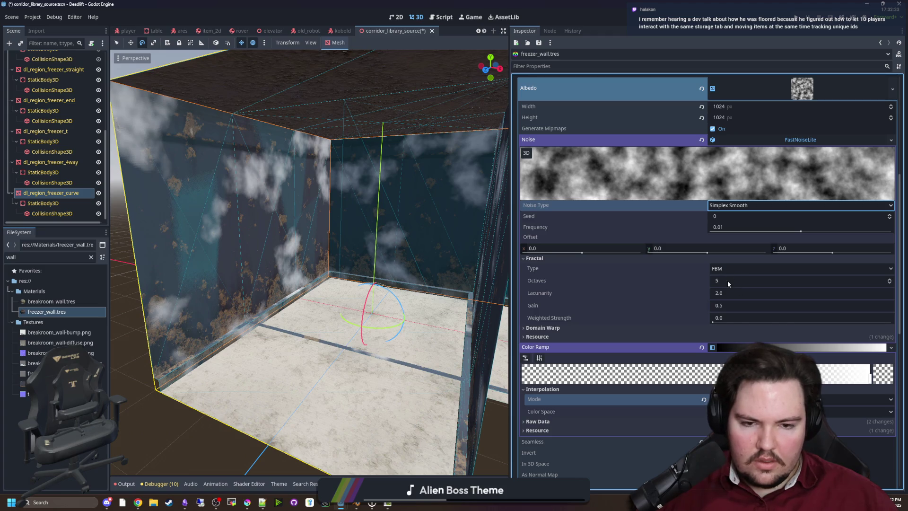
{"action": "left_click", "coordinate": [889, 279]}
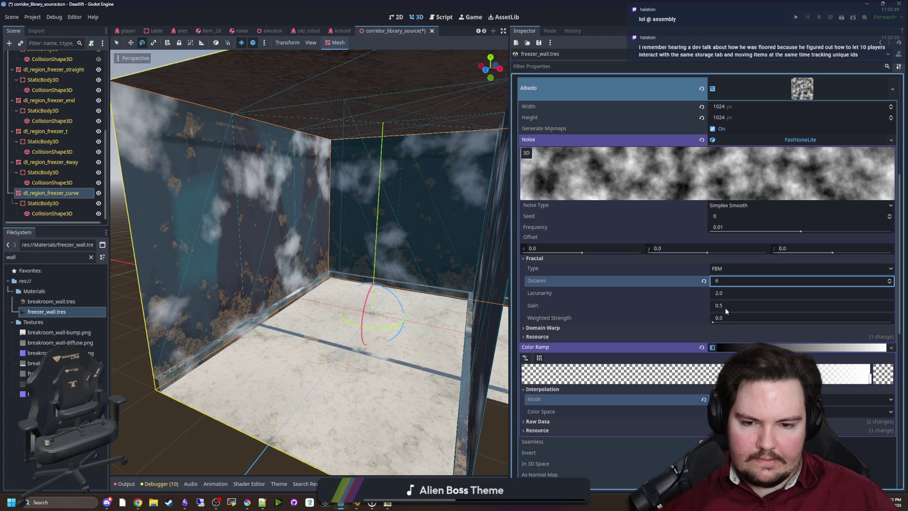
{"action": "left_click_drag", "start_coordinate": [712, 322], "coordinate": [802, 320]}
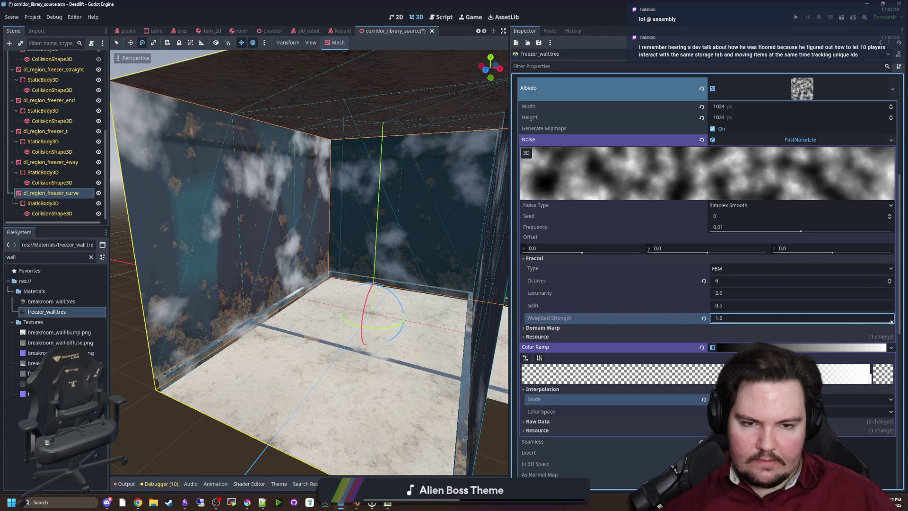
{"action": "left_click", "coordinate": [704, 318]}
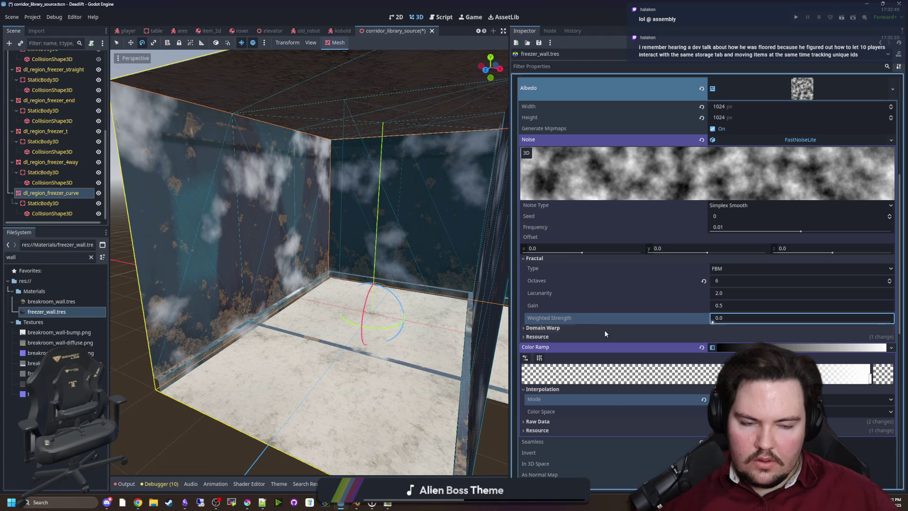
{"action": "left_click", "coordinate": [583, 327]}
{"action": "left_click", "coordinate": [715, 338]}
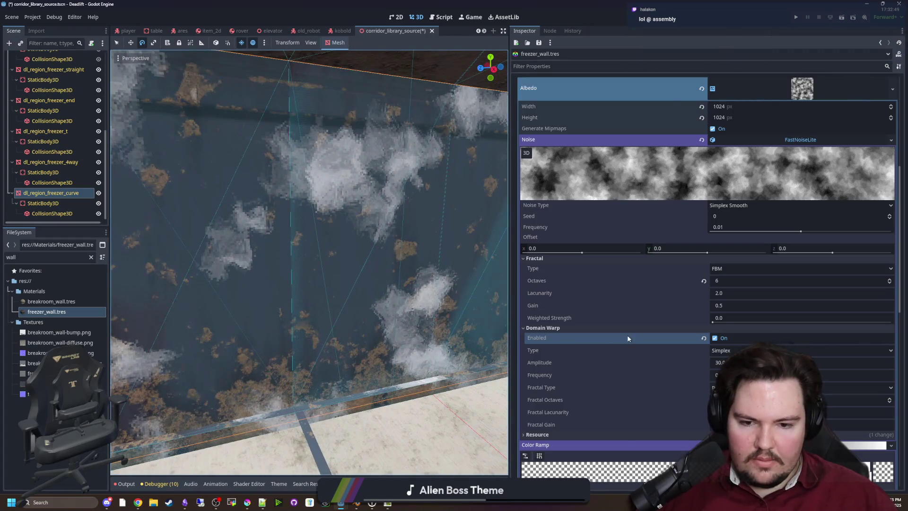
Step: Raise the domain warp amplitude to 114.125 and view the warped freezer room walls
{"action": "scroll", "coordinate": [627, 335], "scroll_direction": "down", "scroll_amount": 2}
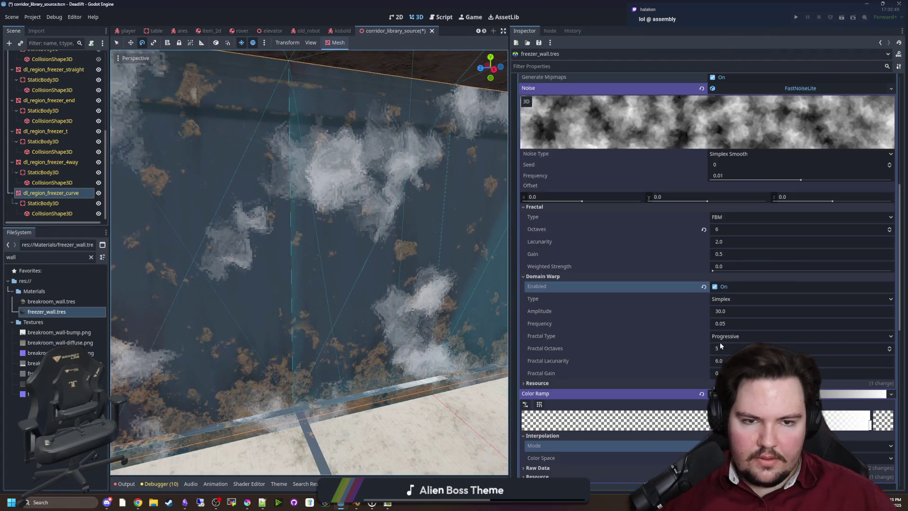
{"action": "left_click_drag", "start_coordinate": [731, 313], "coordinate": [888, 311]}
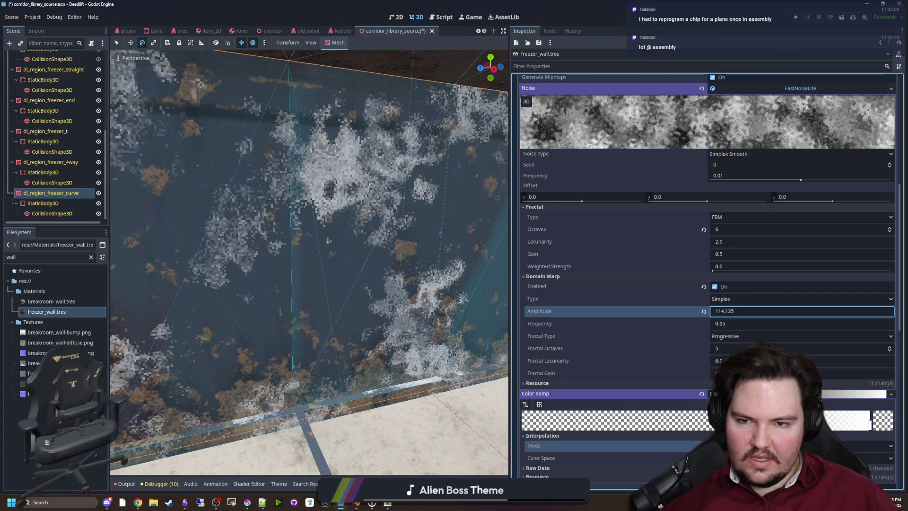
{"action": "key", "text": "f"}
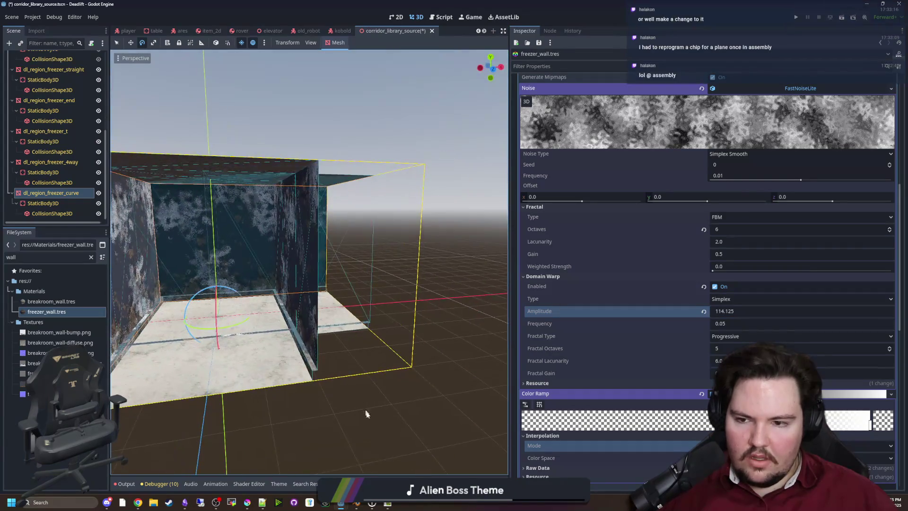
{"action": "left_click", "coordinate": [364, 410]}
{"action": "scroll", "coordinate": [363, 408], "scroll_direction": "up", "scroll_amount": 10}
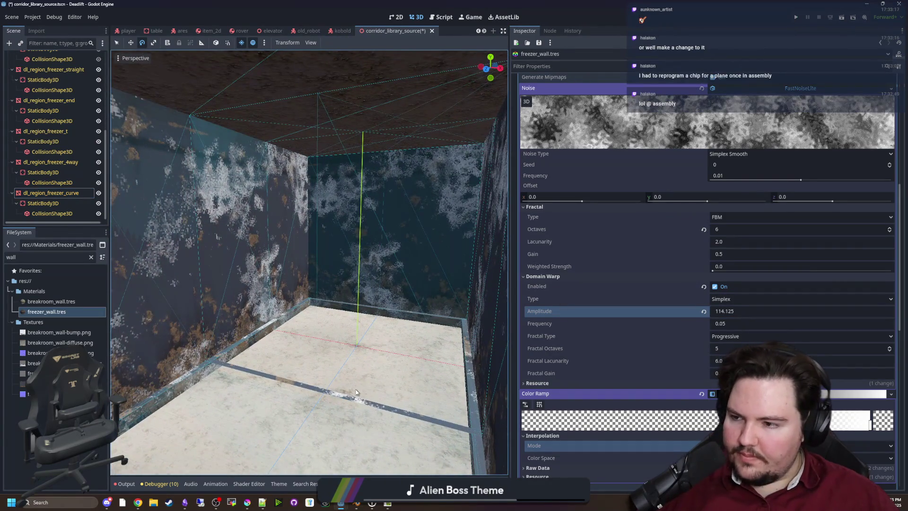
{"action": "mouse_move", "coordinate": [355, 392]}
{"action": "left_mouse_down"}
{"action": "mouse_move", "coordinate": [371, 346]}
{"action": "mouse_move", "coordinate": [397, 343]}
{"action": "left_mouse_up"}
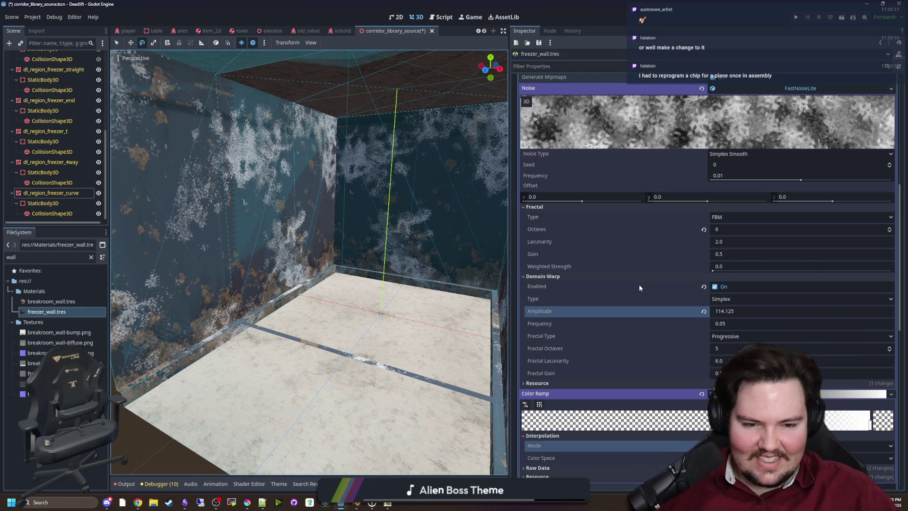
{"action": "key", "text": "s"}
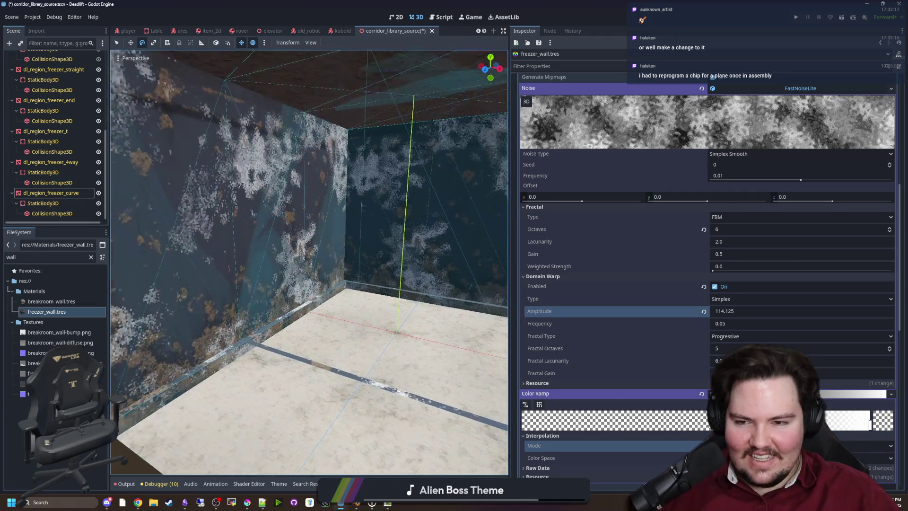
Step: Slide the middle ramp stop left, lower the right stop's alpha to 147, and save
{"action": "scroll", "coordinate": [709, 308], "scroll_direction": "down", "scroll_amount": 3}
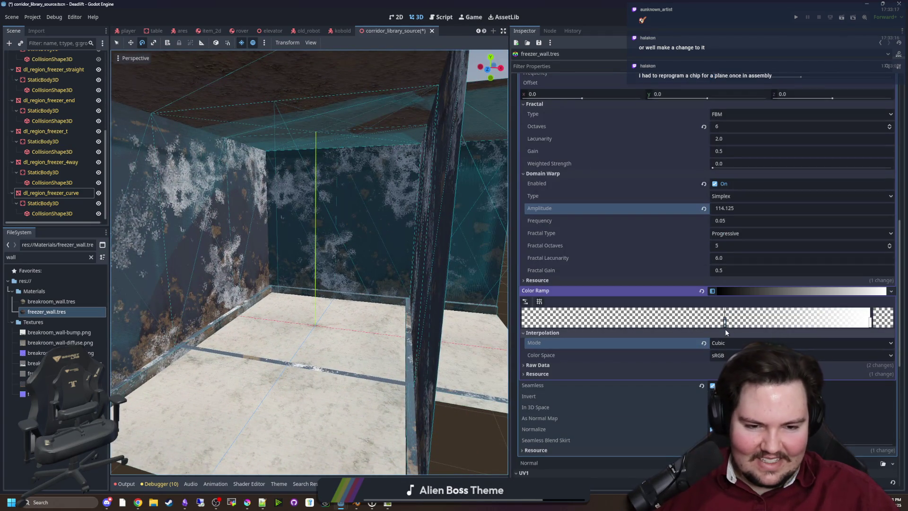
{"action": "left_click_drag", "start_coordinate": [726, 327], "coordinate": [687, 327]}
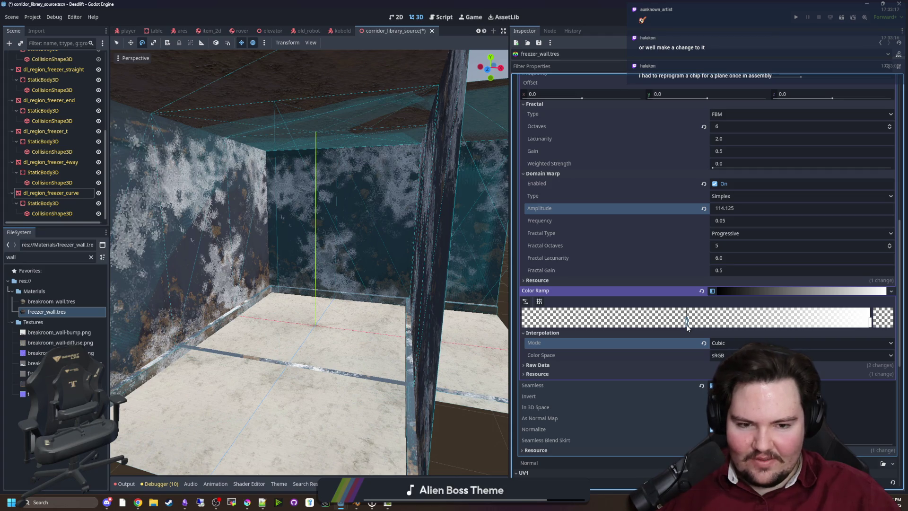
{"action": "left_click", "coordinate": [879, 324]}
{"action": "left_click", "coordinate": [585, 261]}
{"action": "mouse_move", "coordinate": [580, 263]}
{"action": "left_mouse_down"}
{"action": "mouse_move", "coordinate": [568, 264]}
{"action": "mouse_move", "coordinate": [584, 263]}
{"action": "left_mouse_up"}
{"action": "right_click", "coordinate": [456, 415]}
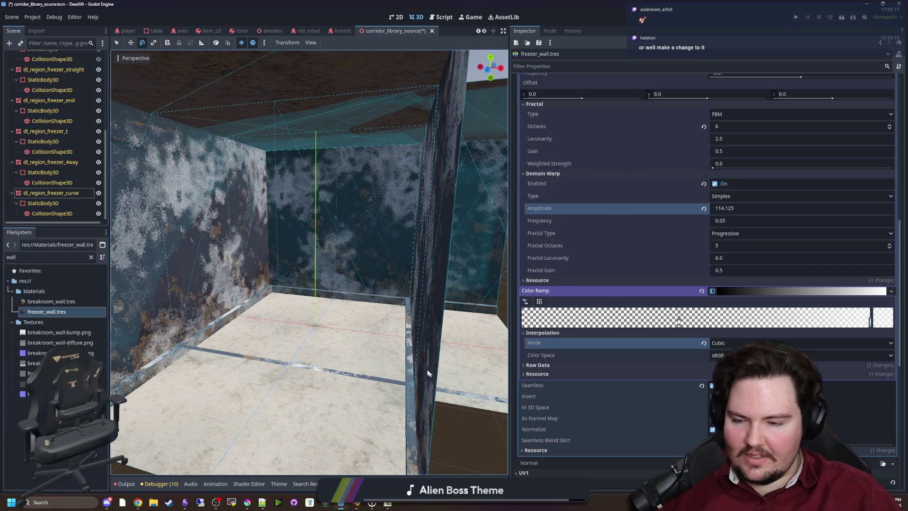
{"action": "key", "text": "ctrl+s"}
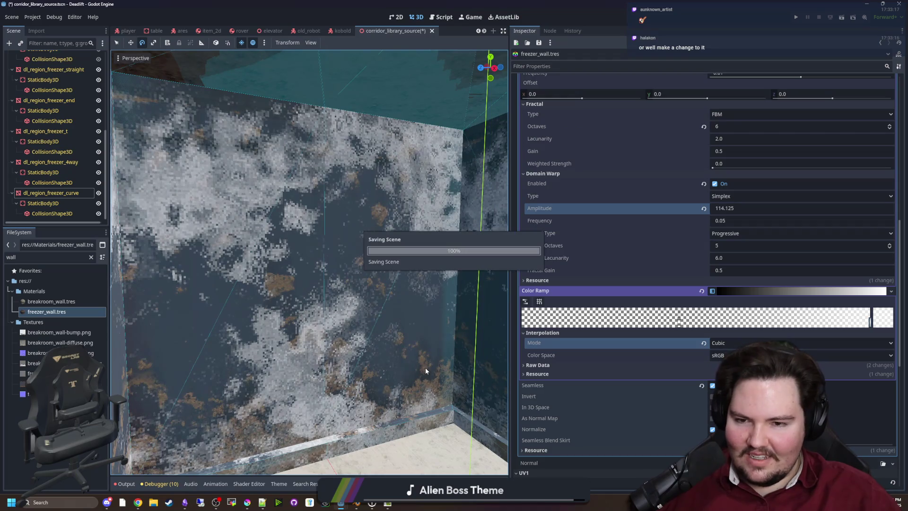
Step: Try Simplex Reduced and Basic Grid domain warp types, then return to Simplex
{"action": "scroll", "coordinate": [309, 262], "scroll_direction": "down", "scroll_amount": 6}
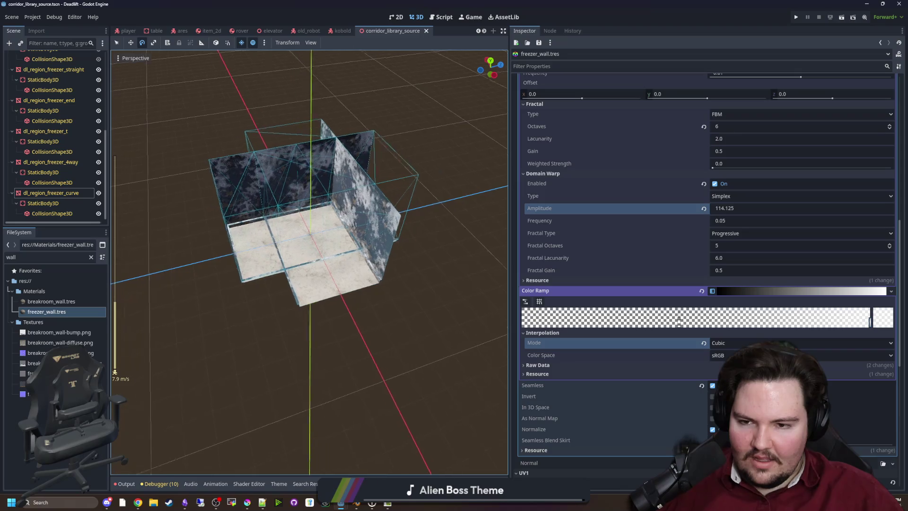
{"action": "scroll", "coordinate": [638, 251], "scroll_direction": "up", "scroll_amount": 2}
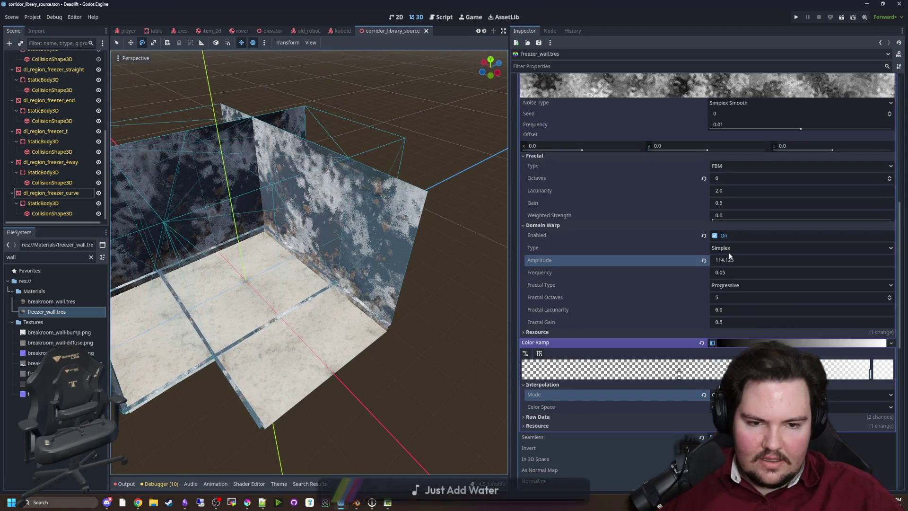
{"action": "left_click", "coordinate": [728, 249]}
{"action": "left_click", "coordinate": [738, 269]}
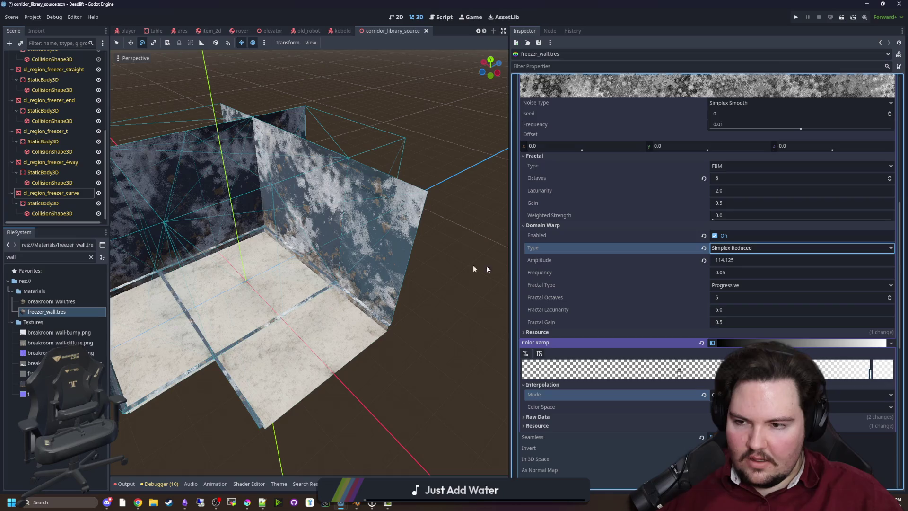
{"action": "scroll", "coordinate": [650, 212], "scroll_direction": "up", "scroll_amount": 2}
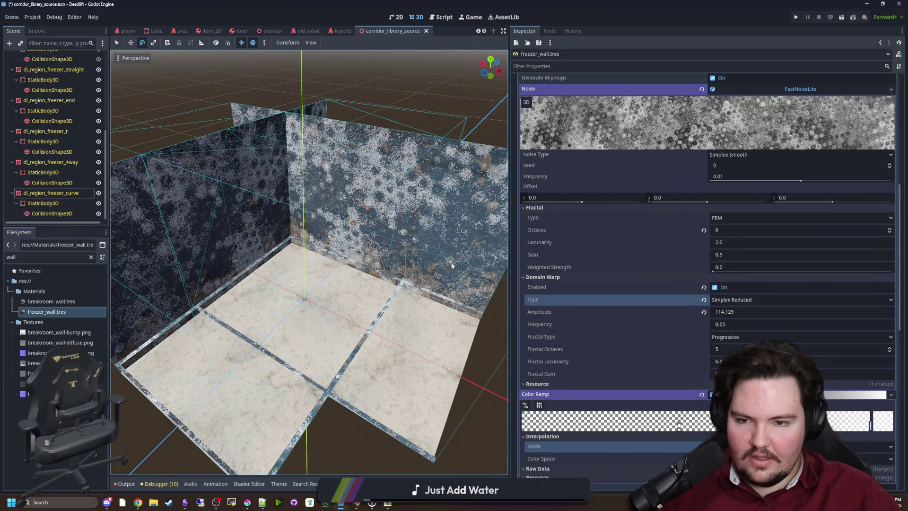
{"action": "left_click", "coordinate": [731, 300]}
{"action": "left_click", "coordinate": [733, 334]}
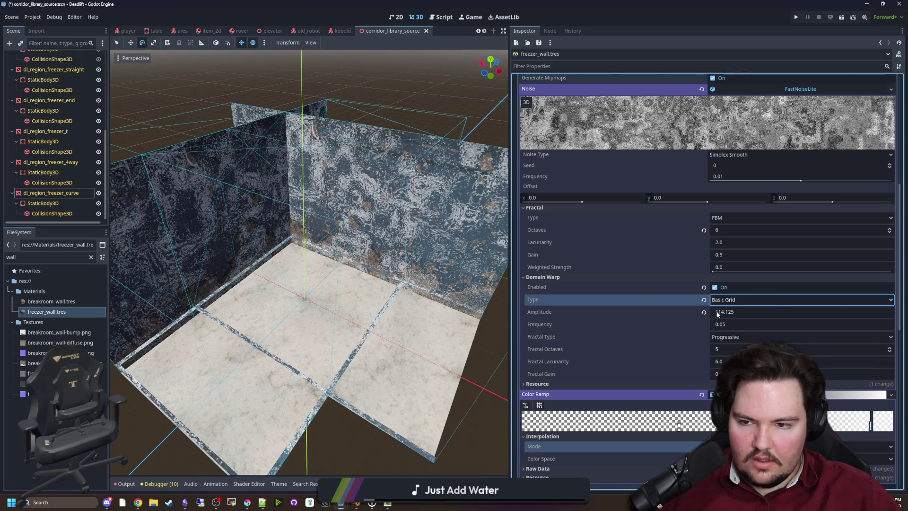
{"action": "left_click", "coordinate": [712, 301]}
{"action": "left_click", "coordinate": [731, 311]}
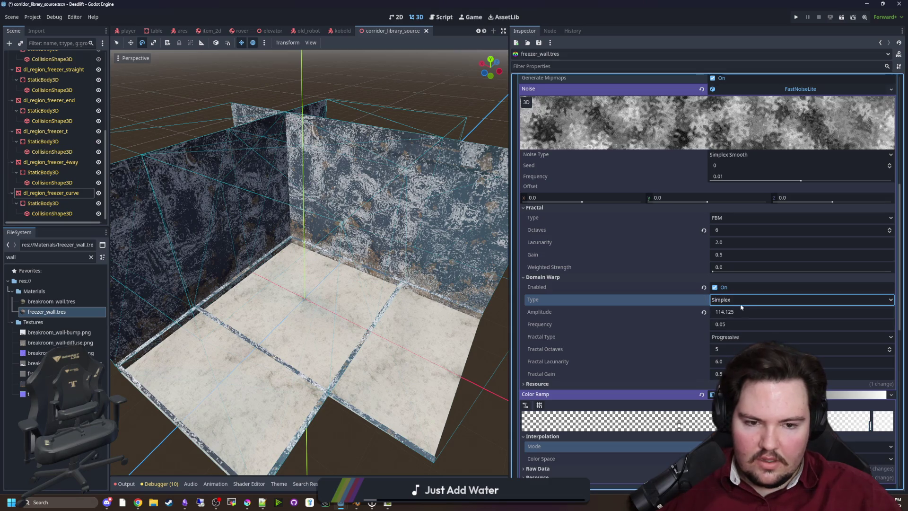
Step: Set warp frequency 0.195 and amplitude 95.005, keeping Progressive fractal type after trying Independent and None
{"action": "mouse_move", "coordinate": [734, 325]}
{"action": "left_mouse_down"}
{"action": "mouse_move", "coordinate": [761, 326]}
{"action": "mouse_move", "coordinate": [727, 325]}
{"action": "left_mouse_up"}
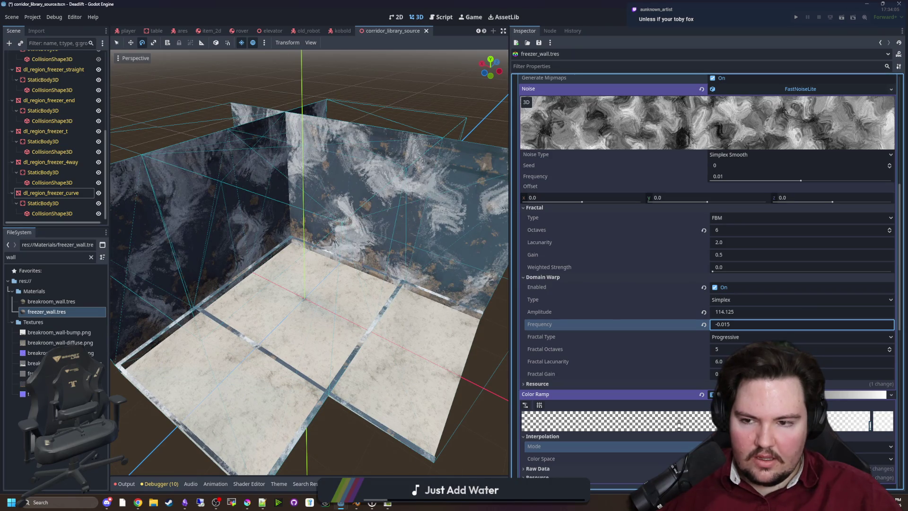
{"action": "left_click_drag", "start_coordinate": [726, 325], "coordinate": [728, 325]}
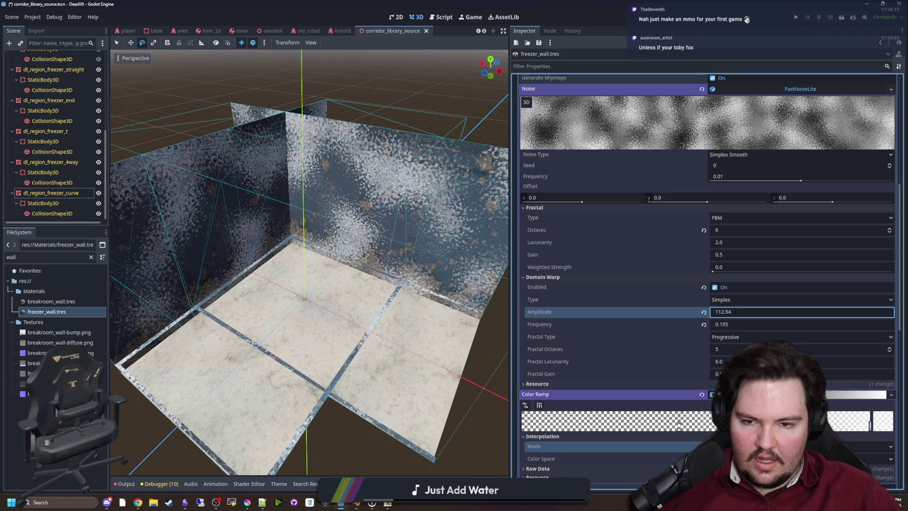
{"action": "left_click_drag", "start_coordinate": [729, 312], "coordinate": [725, 311]}
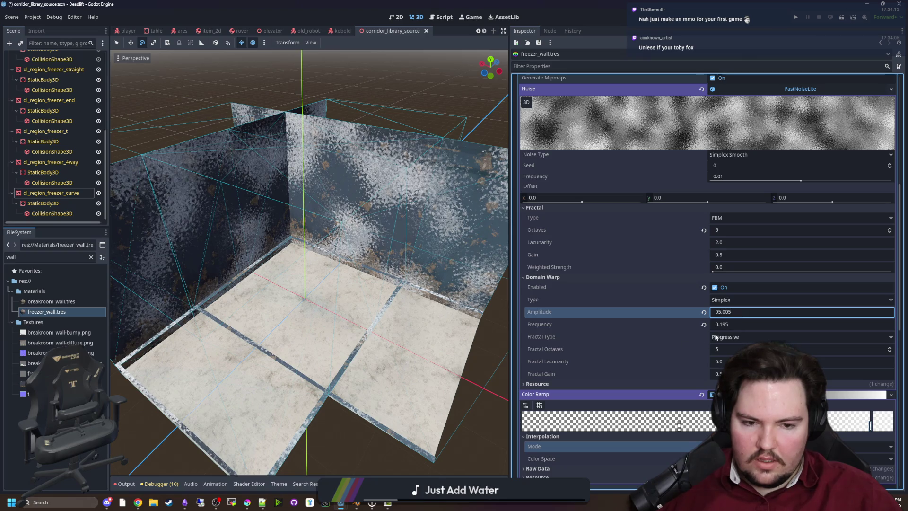
{"action": "left_click", "coordinate": [756, 337]}
{"action": "left_click", "coordinate": [756, 367]}
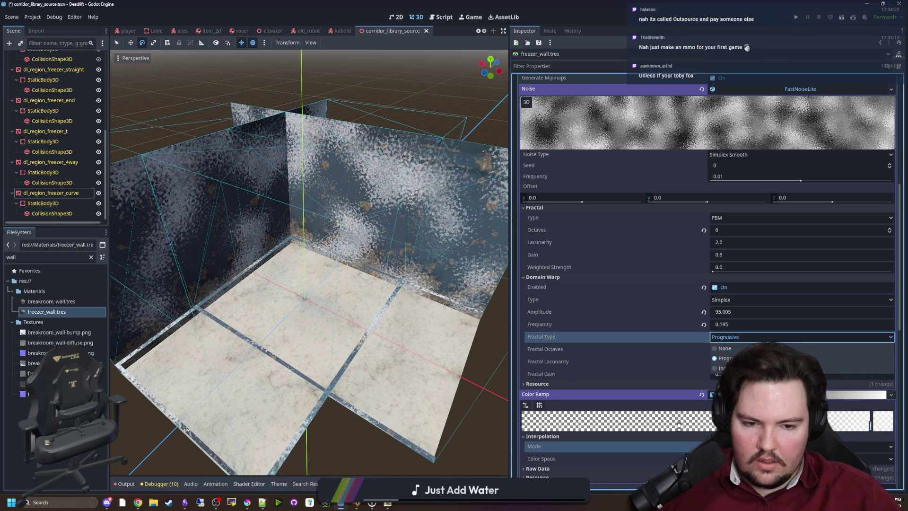
{"action": "left_click", "coordinate": [731, 337]}
{"action": "left_click", "coordinate": [728, 345]}
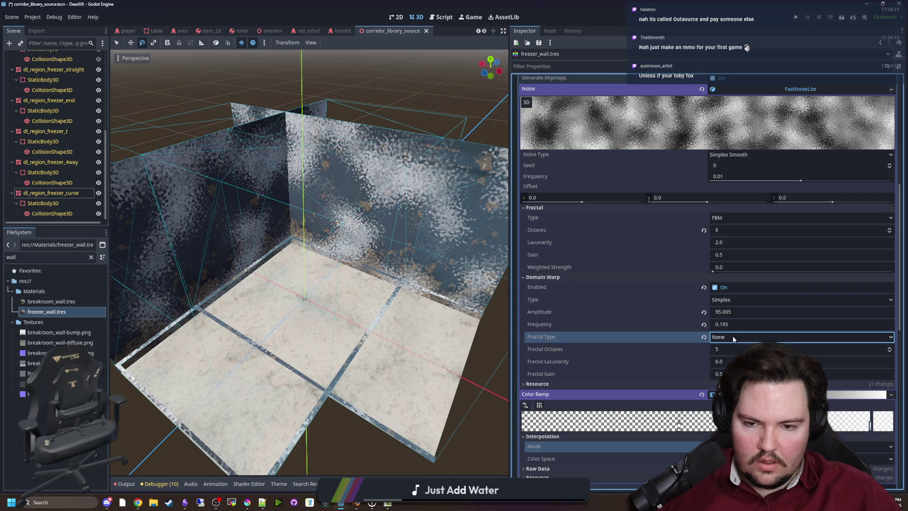
{"action": "left_click", "coordinate": [733, 337]}
{"action": "left_click", "coordinate": [730, 358]}
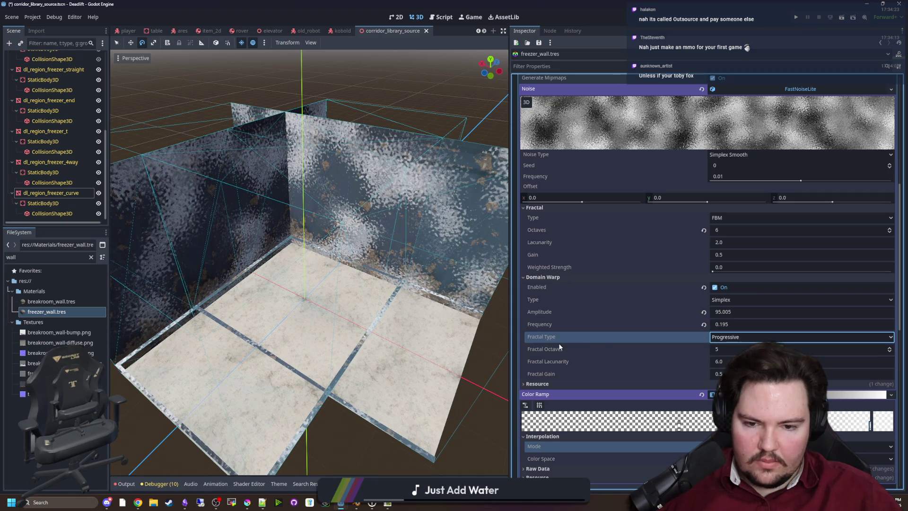
Step: Review the white gradient stop's colour (alpha 203) and inspect the freezer wall corner up close
{"action": "scroll", "coordinate": [432, 257], "scroll_direction": "up", "scroll_amount": 5}
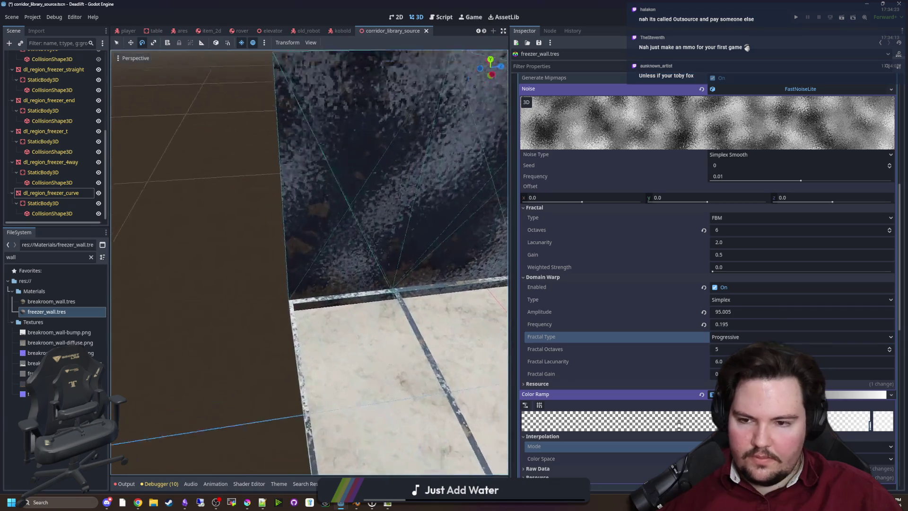
{"action": "key", "text": "s"}
{"action": "scroll", "coordinate": [656, 408], "scroll_direction": "down", "scroll_amount": 3}
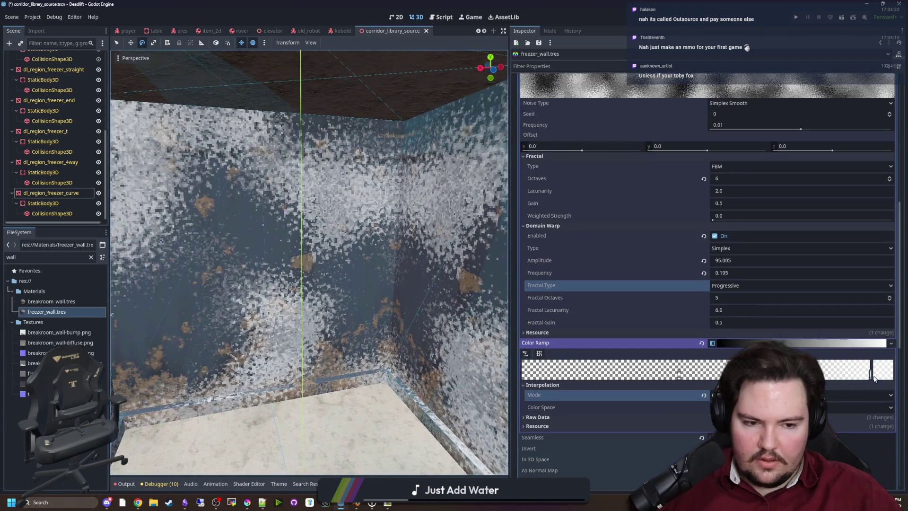
{"action": "left_click", "coordinate": [882, 372]}
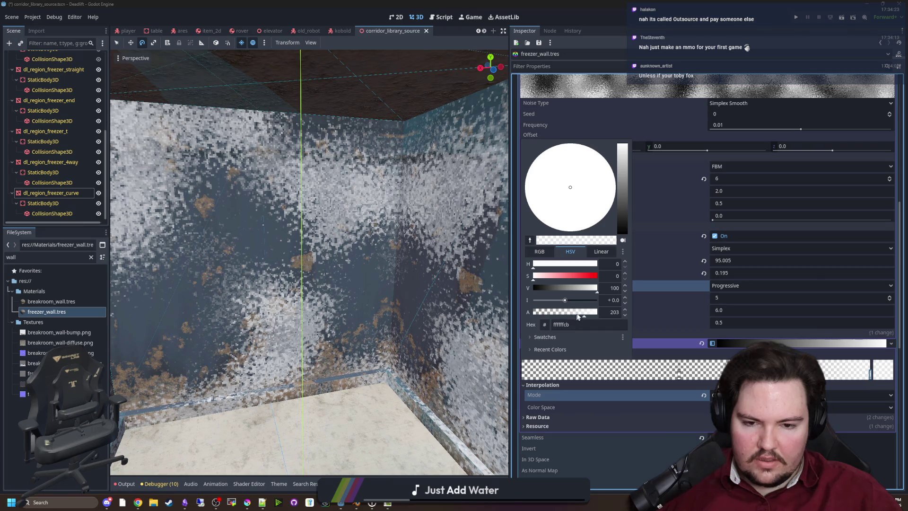
{"action": "left_click", "coordinate": [683, 377]}
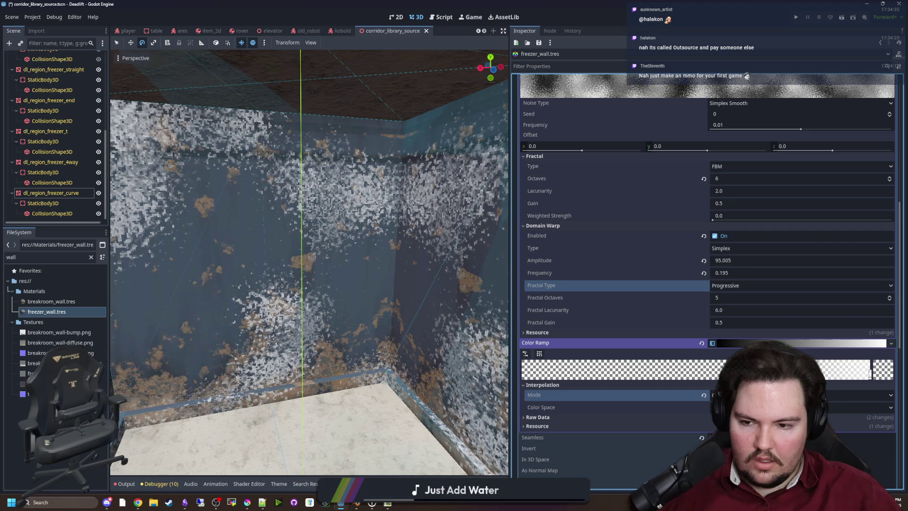
{"action": "scroll", "coordinate": [416, 455], "scroll_direction": "down", "scroll_amount": 10}
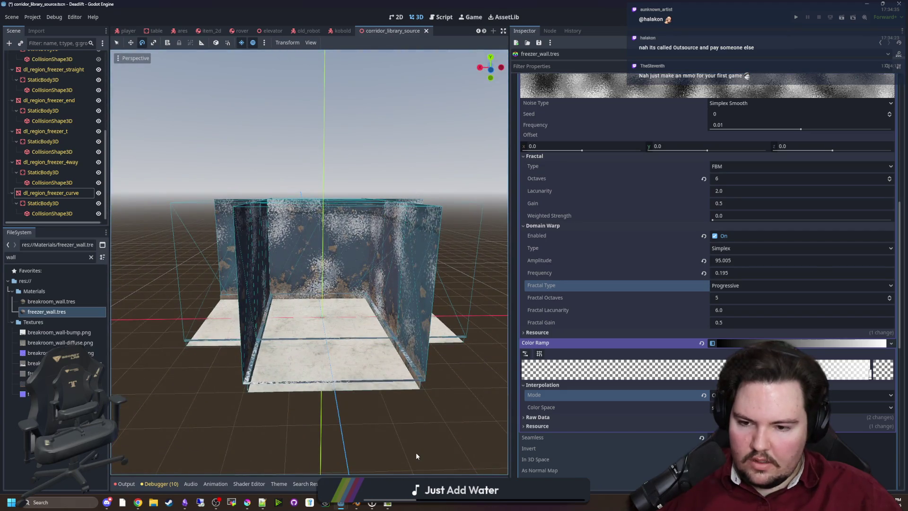
{"action": "scroll", "coordinate": [416, 452], "scroll_direction": "up", "scroll_amount": 5}
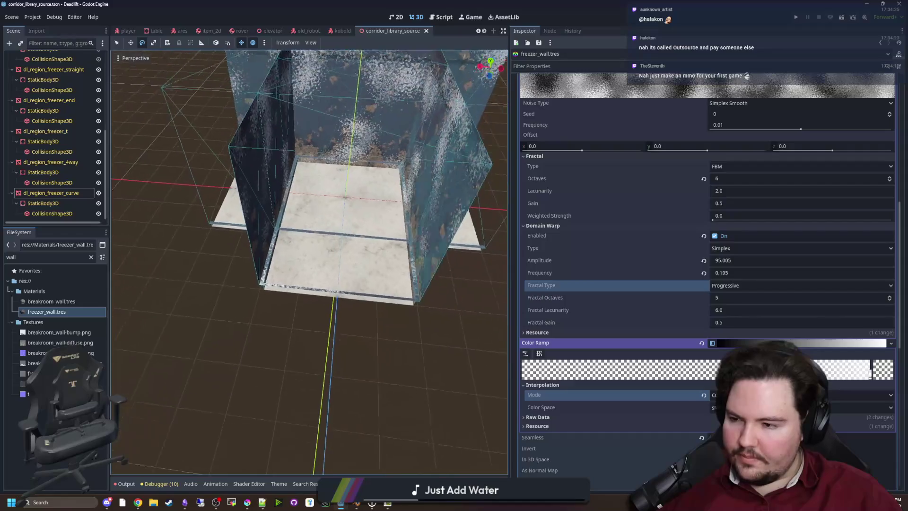
{"action": "scroll", "coordinate": [309, 262], "scroll_direction": "down", "scroll_amount": 3}
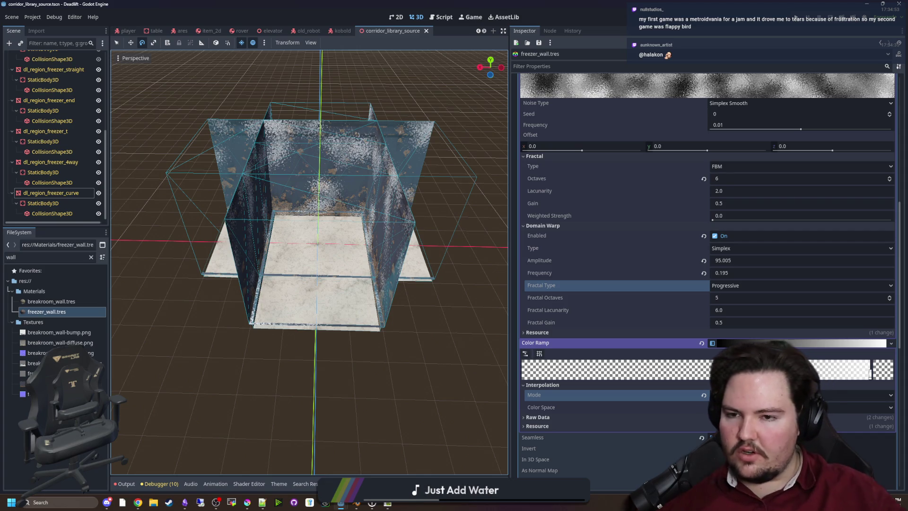
Step: Save the corridor scene and fly around the freezer room inspecting the wall texture
{"action": "key", "text": "ctrl+s"}
{"action": "left_click_drag", "start_coordinate": [302, 367], "coordinate": [250, 357]}
{"action": "key", "text": "w"}
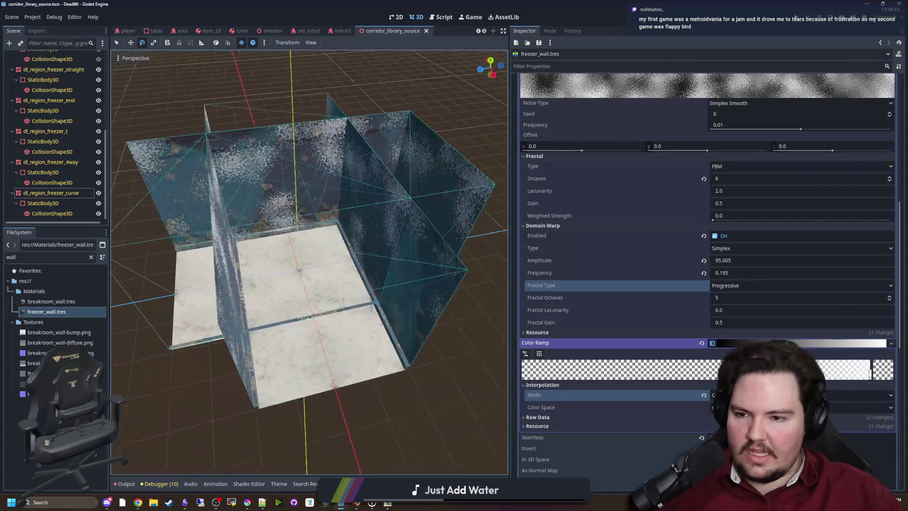
{"action": "key", "text": "w"}
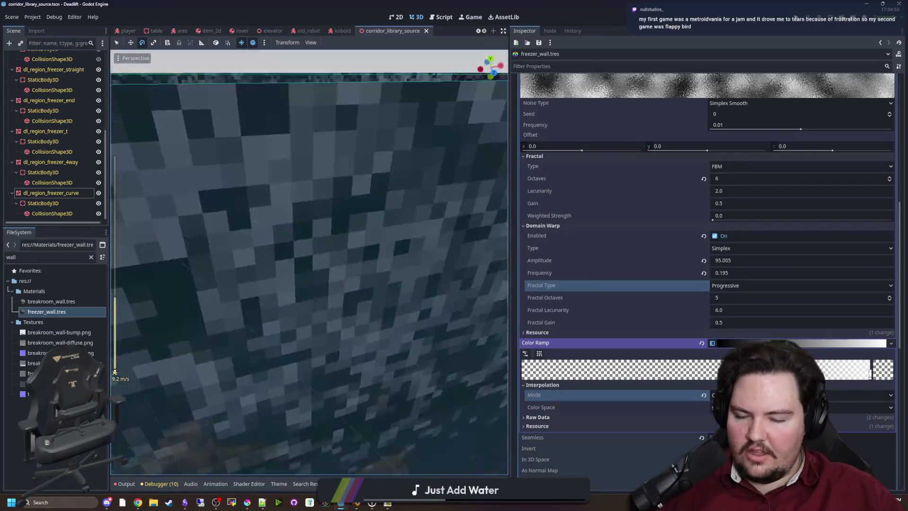
{"action": "key", "text": "w"}
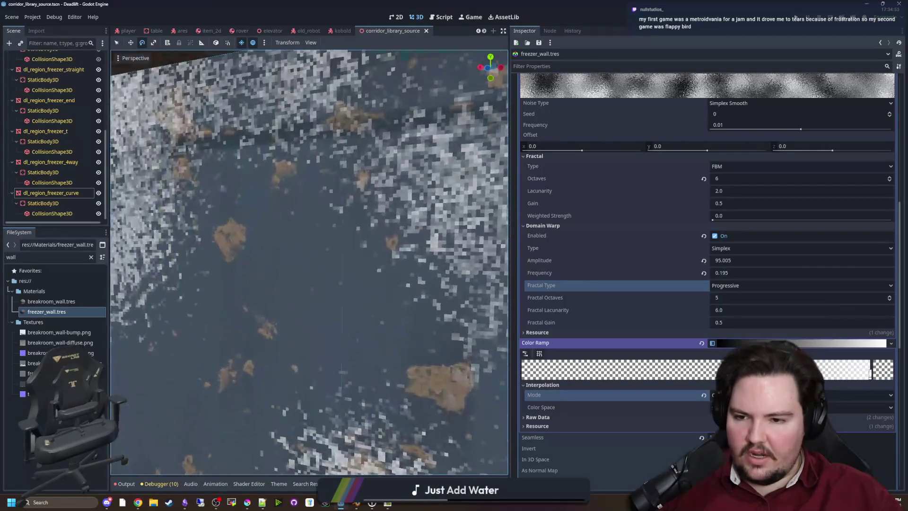
{"action": "key", "text": "f"}
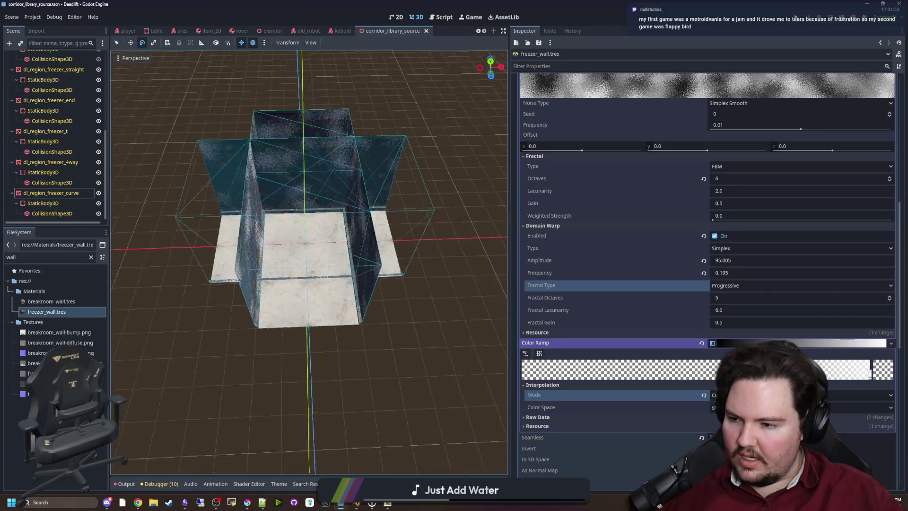
{"action": "key", "text": "w"}
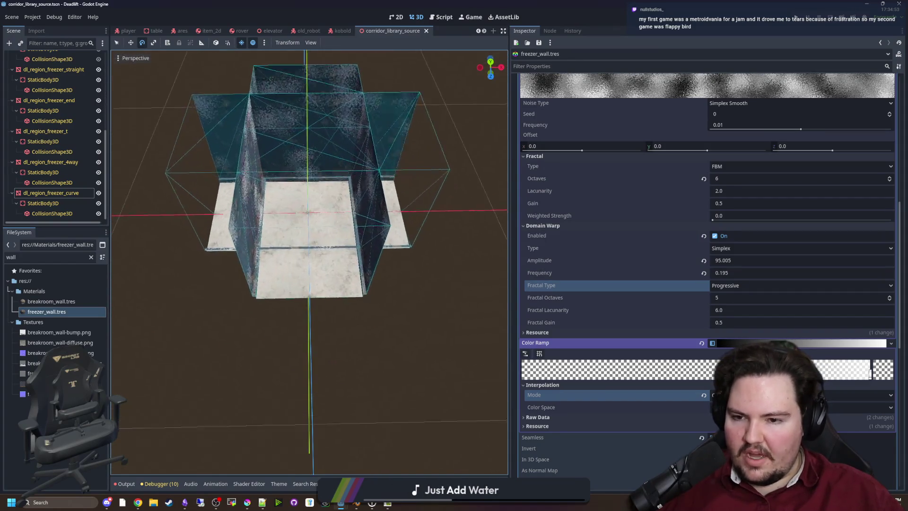
{"action": "key", "text": "s"}
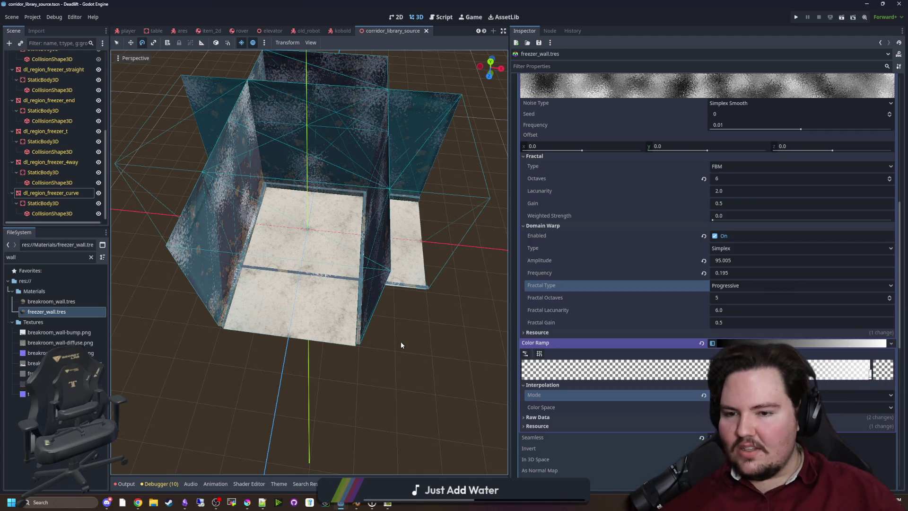
Step: Orbit closer to the walls and floor, save again, and run the project with F5
{"action": "left_click_drag", "start_coordinate": [388, 321], "coordinate": [265, 330]}
{"action": "scroll", "coordinate": [284, 330], "scroll_direction": "up", "scroll_amount": 2}
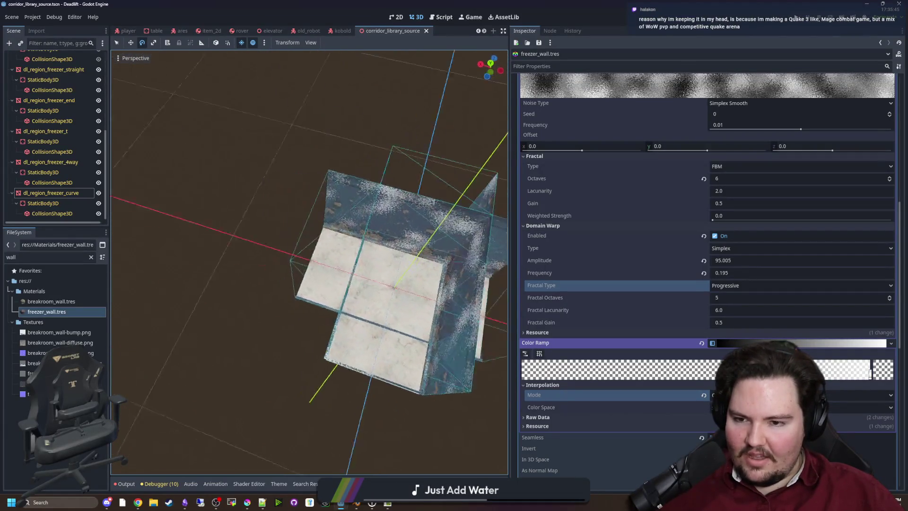
{"action": "key", "text": "ctrl+s"}
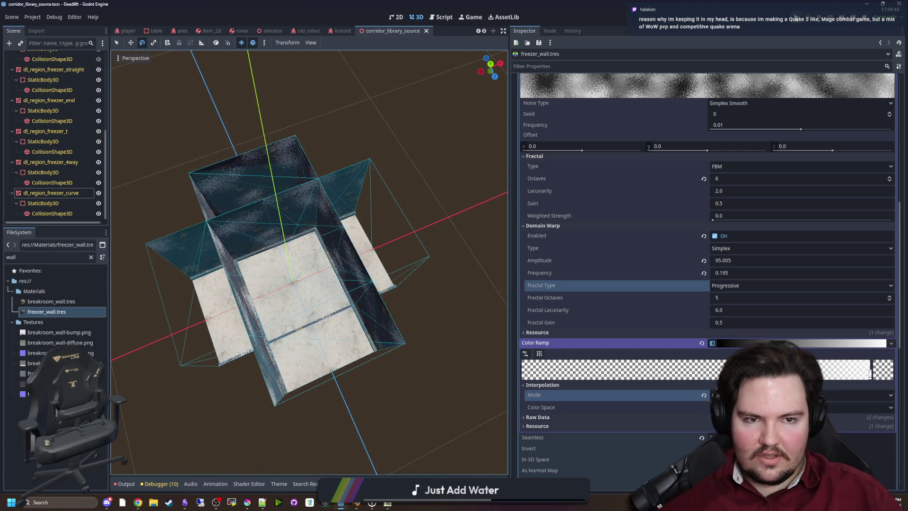
{"action": "key", "text": "F5"}
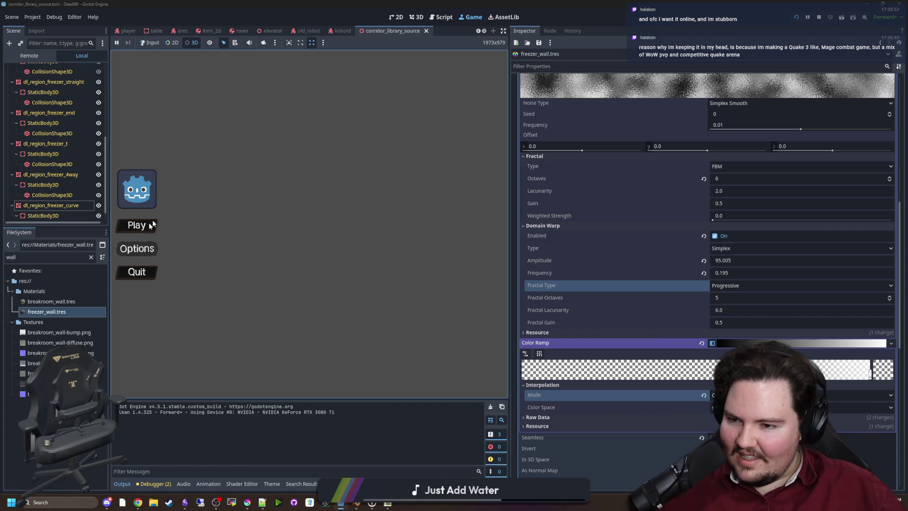
Step: Enable game input, press Play in the main menu, then stop the run with F8
{"action": "left_click", "coordinate": [152, 44]}
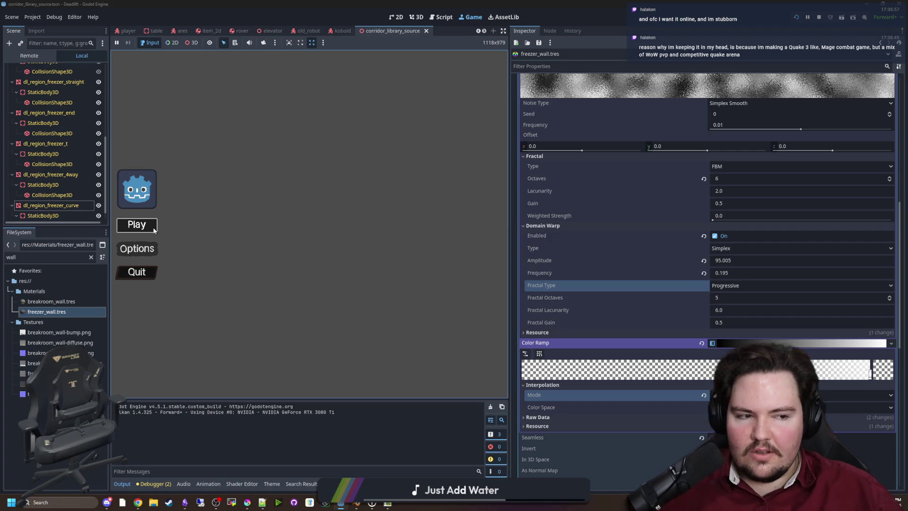
{"action": "left_click", "coordinate": [137, 225]}
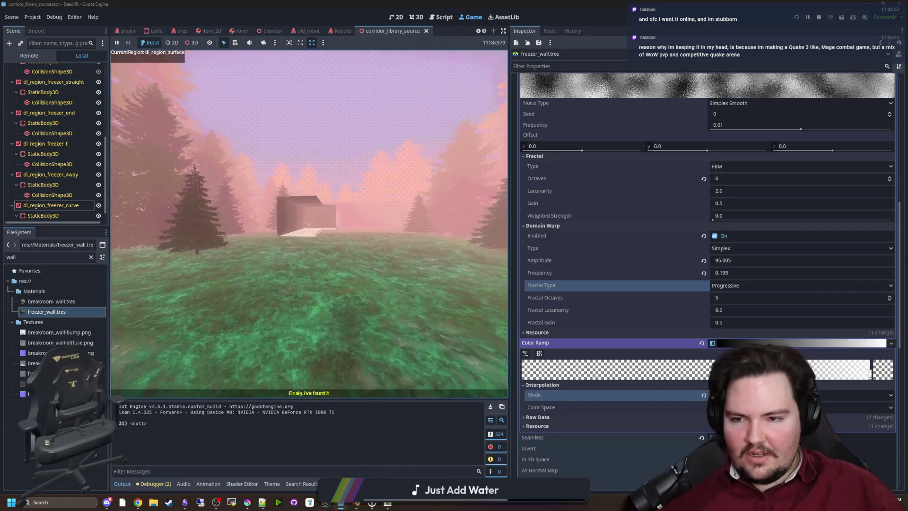
{"action": "key", "text": "super"}
{"action": "key", "text": "F8"}
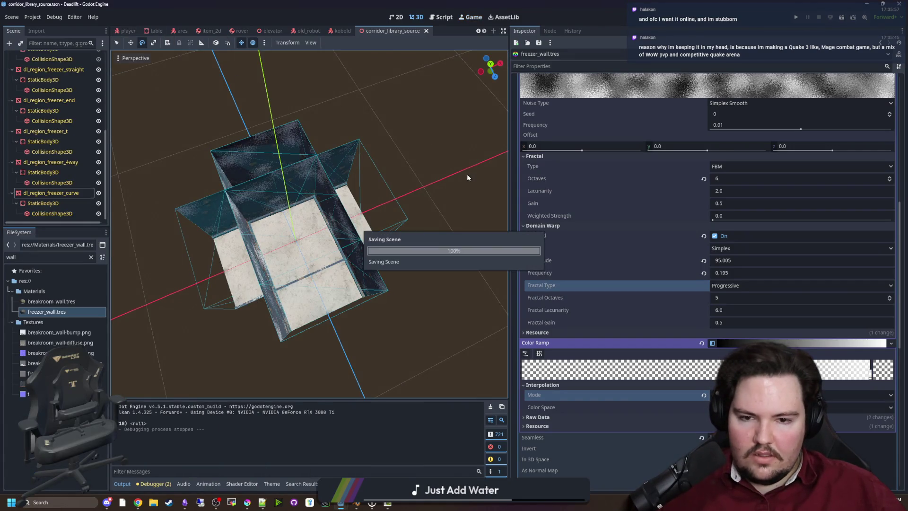
Step: Filter the FileSystem for 'wo' and open world.tscn
{"action": "scroll", "coordinate": [551, 212], "scroll_direction": "down", "scroll_amount": 5}
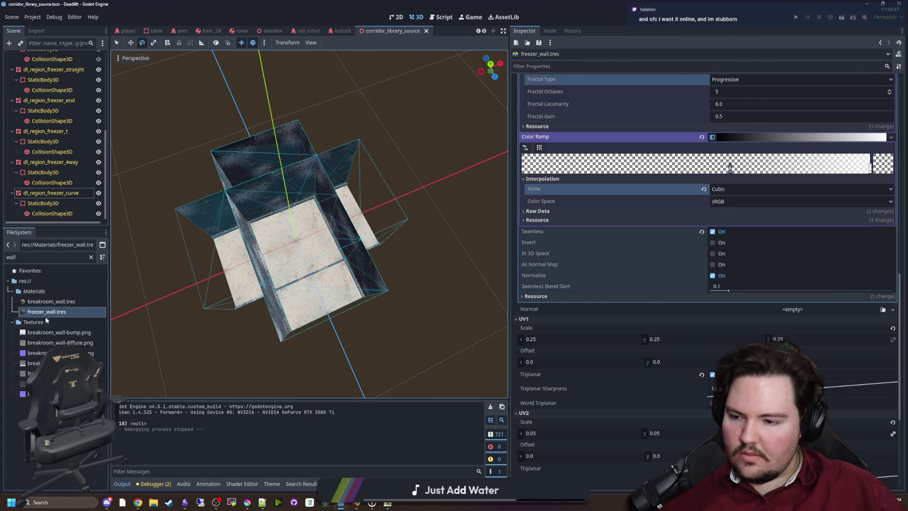
{"action": "left_click", "coordinate": [92, 257]}
{"action": "type", "text": "world"}
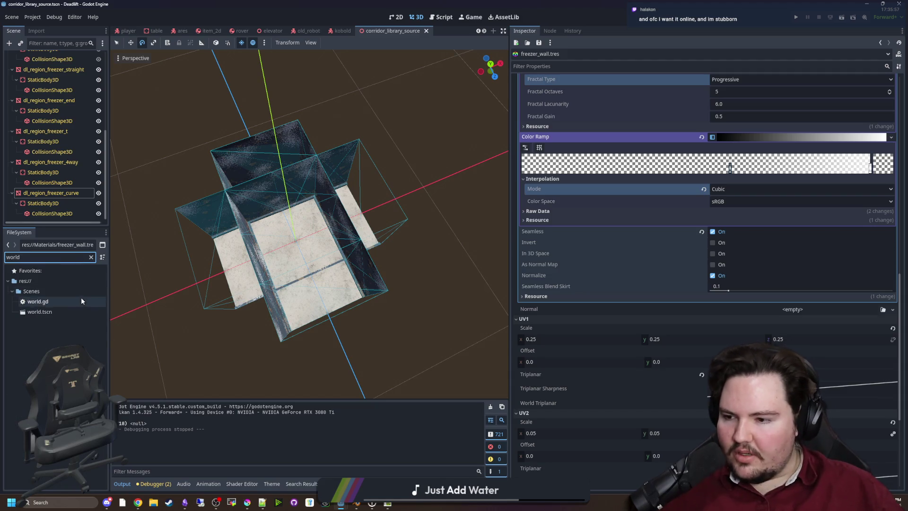
{"action": "double_click", "coordinate": [67, 312]}
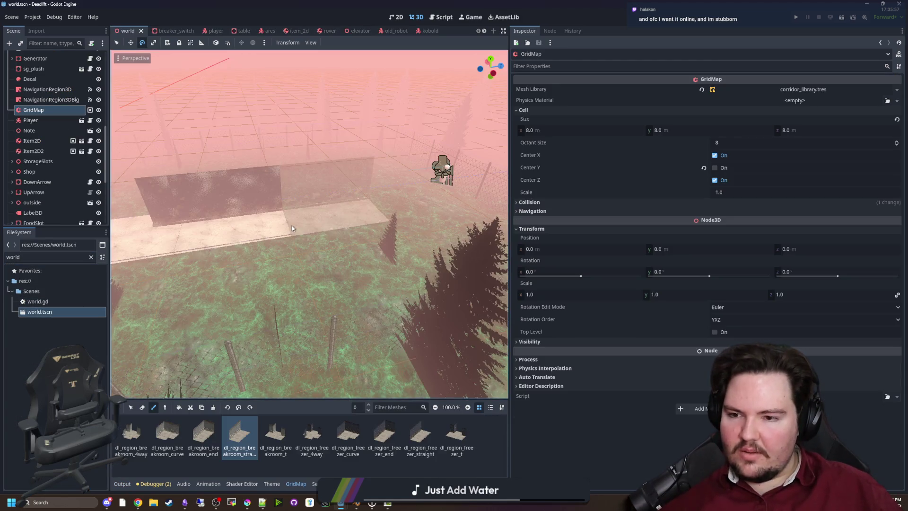
{"action": "scroll", "coordinate": [216, 375], "scroll_direction": "up", "scroll_amount": 10}
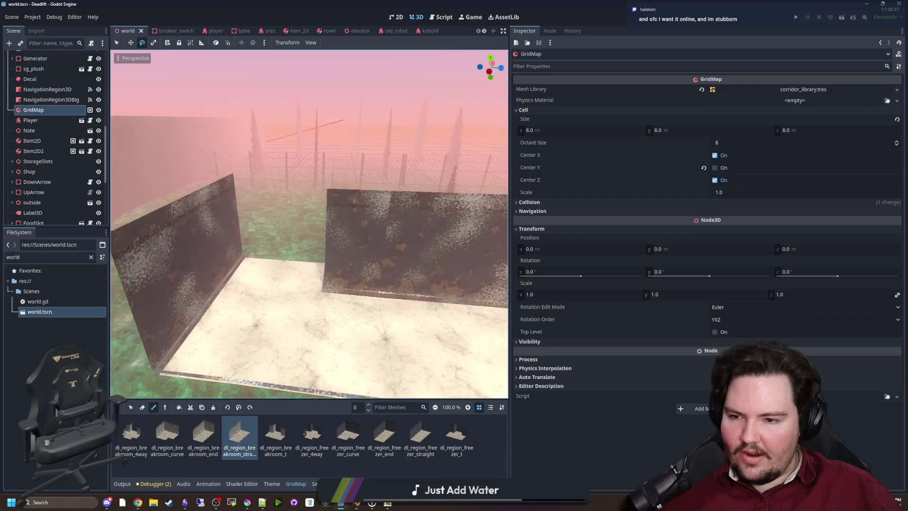
Step: Erase the test wall and floor tiles from the GridMap and run the project
{"action": "left_click", "coordinate": [142, 407]}
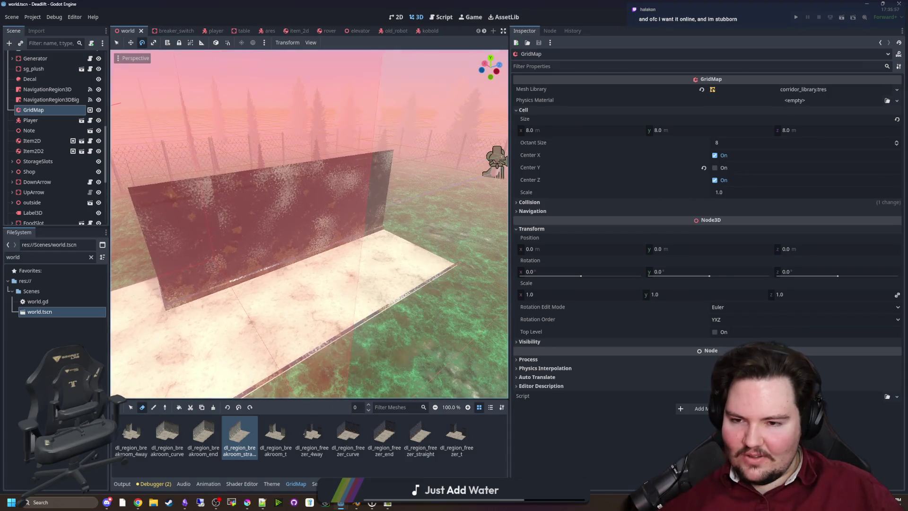
{"action": "left_click_drag", "start_coordinate": [355, 261], "coordinate": [230, 296]}
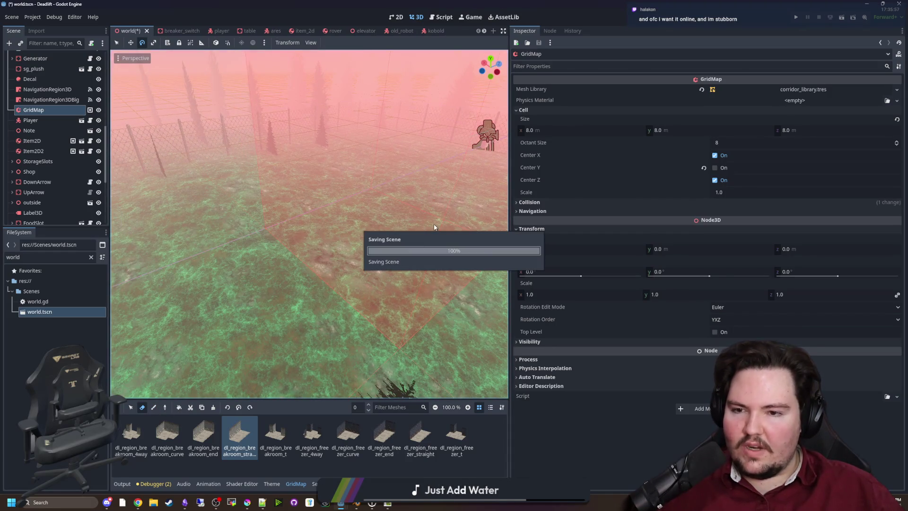
{"action": "key", "text": "F5"}
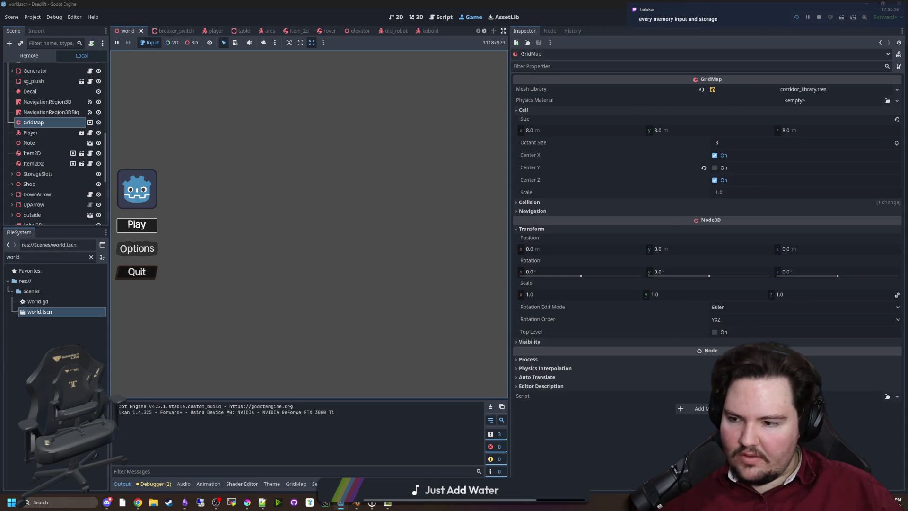
Step: Start play, walk through the forest and up into the building's elevator, then pause with Esc
{"action": "key", "text": "Return"}
{"action": "key", "text": "w"}
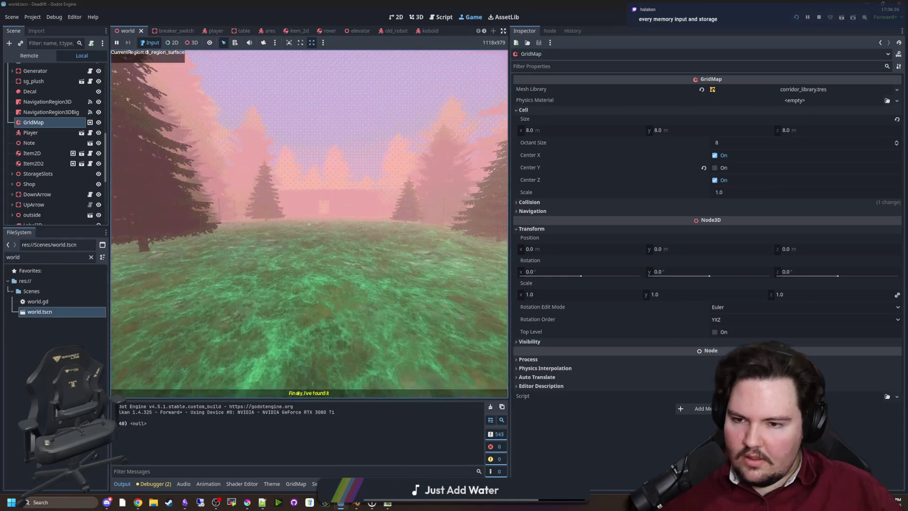
{"action": "key", "text": "w"}
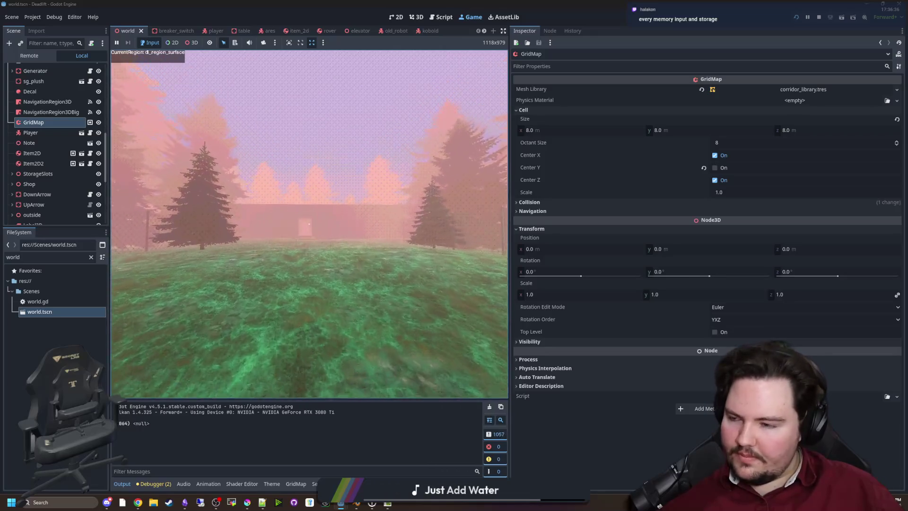
{"action": "key", "text": "w"}
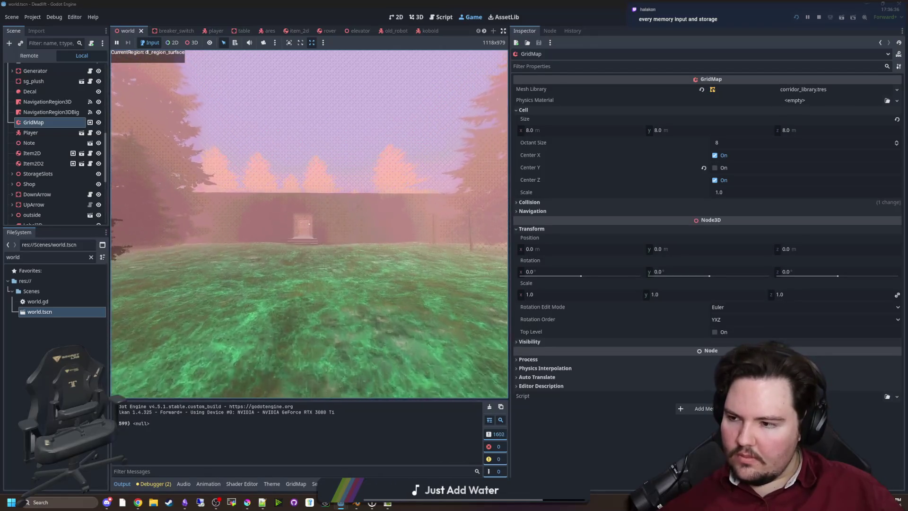
{"action": "key", "text": "w"}
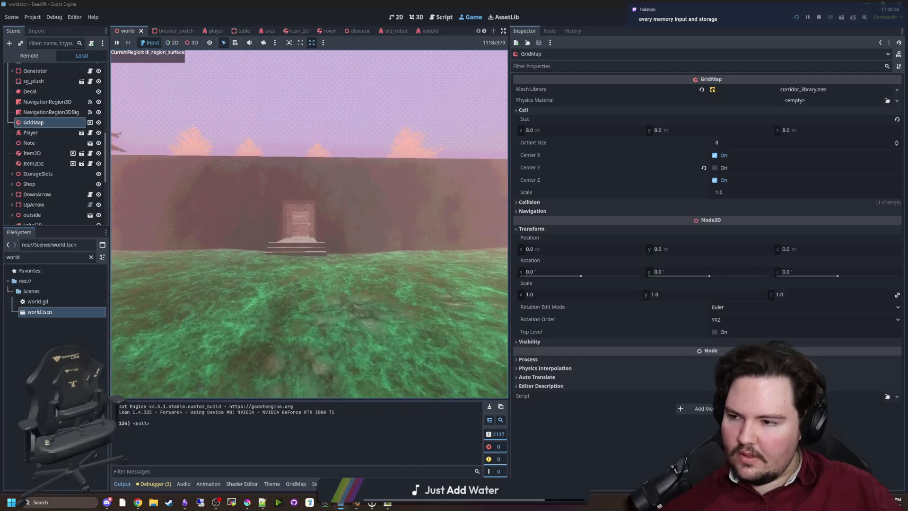
{"action": "key", "text": "w"}
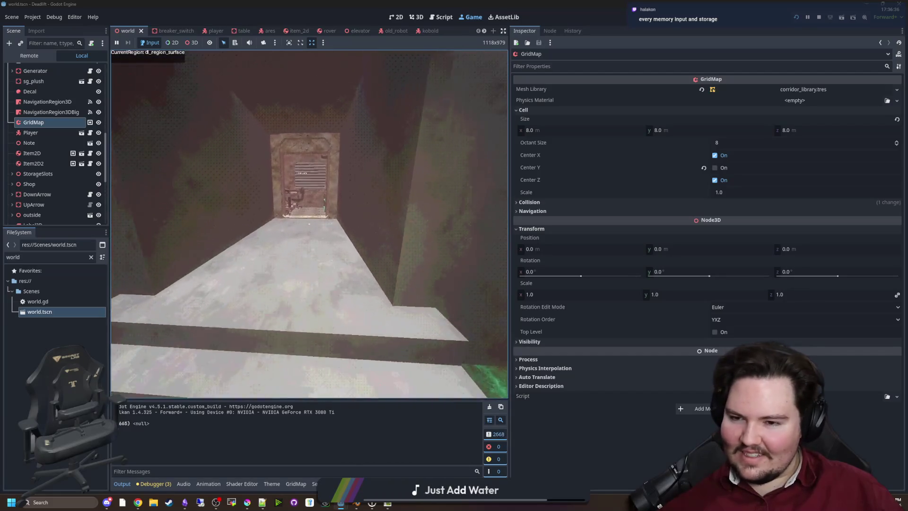
{"action": "mouse_move", "coordinate": [309, 223]}
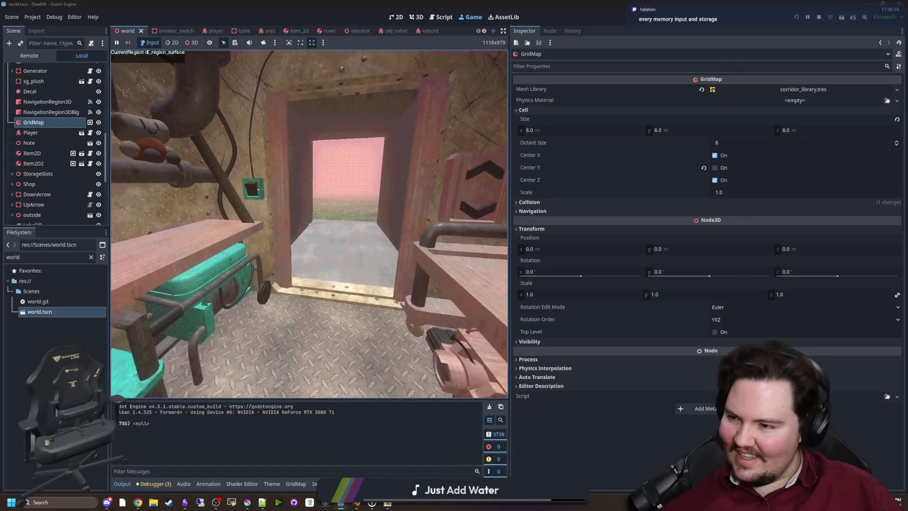
{"action": "key", "text": "w"}
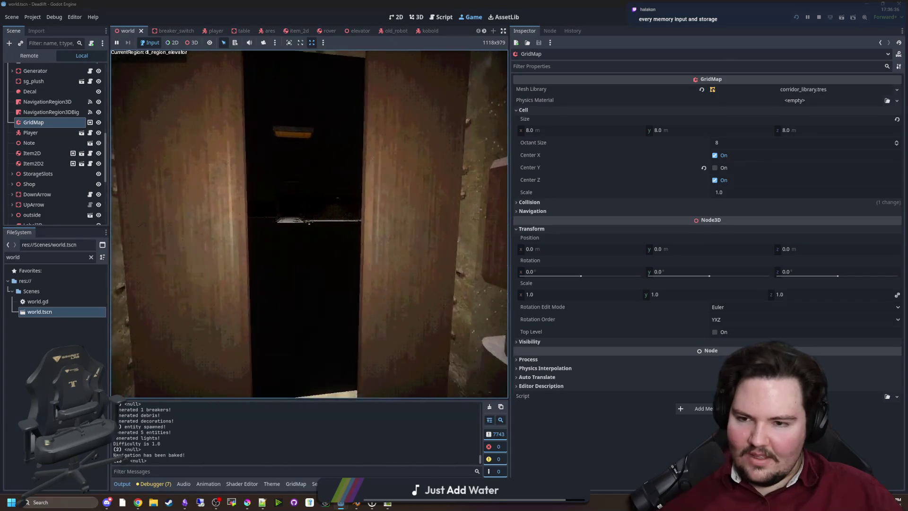
{"action": "key", "text": "super"}
{"action": "key", "text": "Escape"}
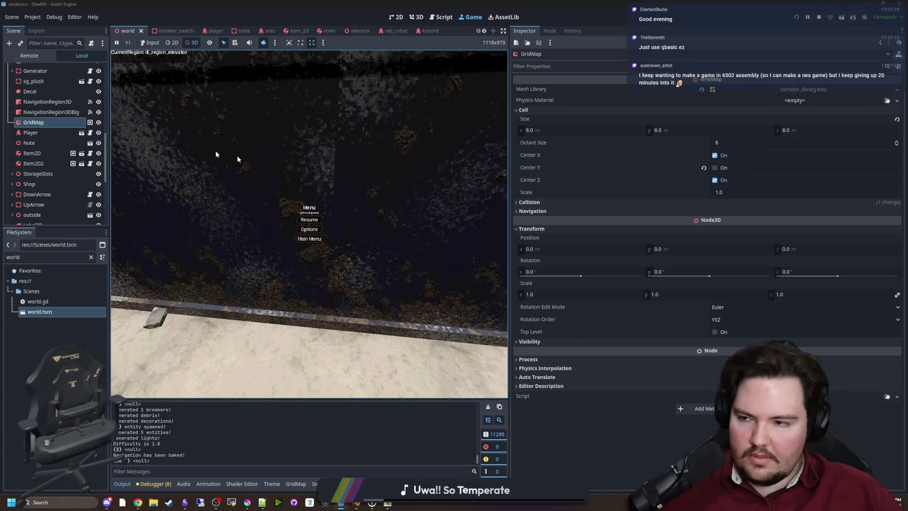
Step: Filter the FileSystem for 'wall' and open the freezer_wall.tres material
{"action": "left_click", "coordinate": [91, 257]}
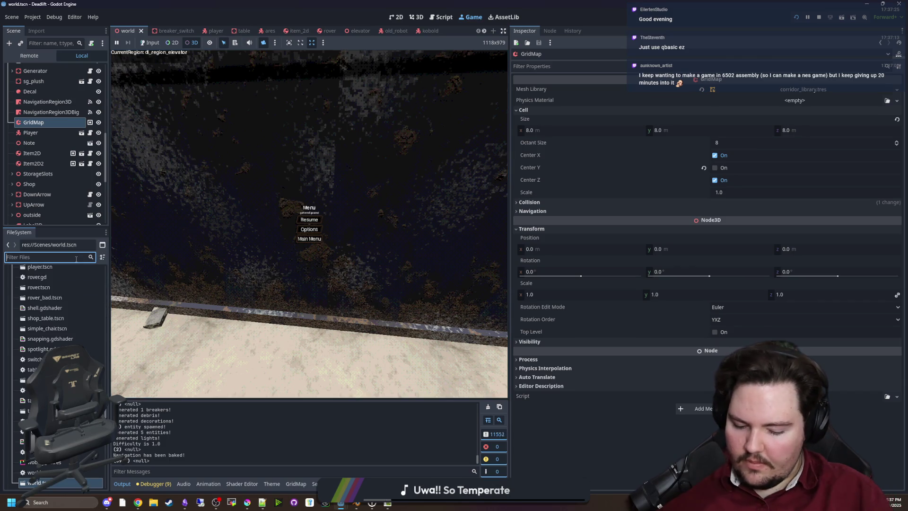
{"action": "type", "text": "wall"}
{"action": "left_click", "coordinate": [47, 312]}
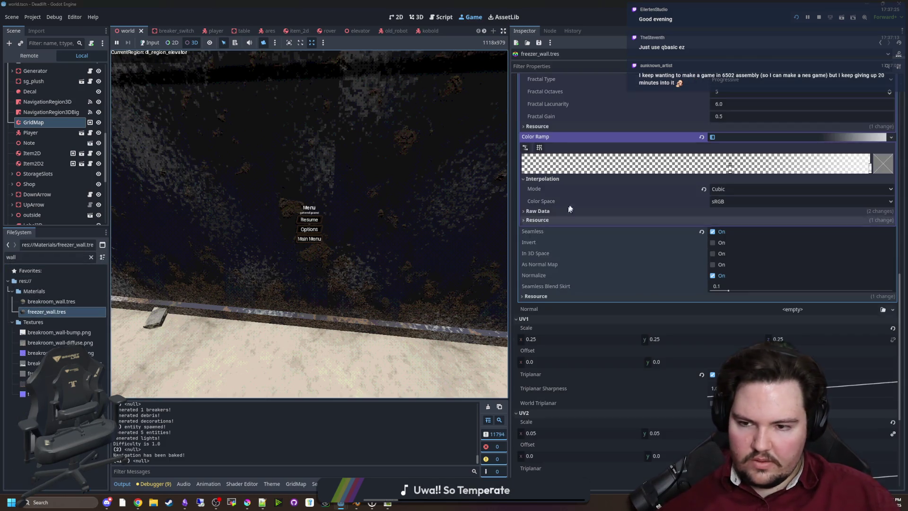
{"action": "scroll", "coordinate": [562, 215], "scroll_direction": "down", "scroll_amount": 5}
{"action": "scroll", "coordinate": [632, 237], "scroll_direction": "up", "scroll_amount": 10}
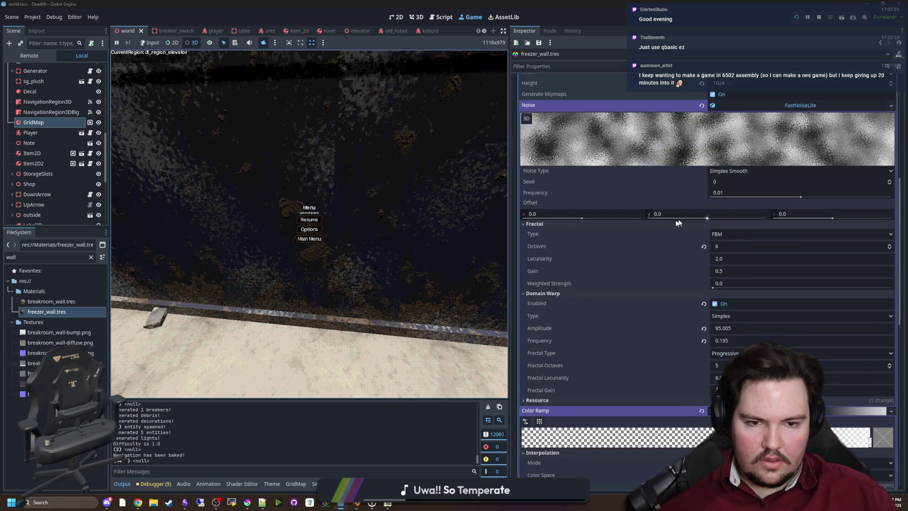
Step: Collapse the Noise and detail Albedo sub-resources and toggle UV2 World Triplanar
{"action": "left_click", "coordinate": [781, 107]}
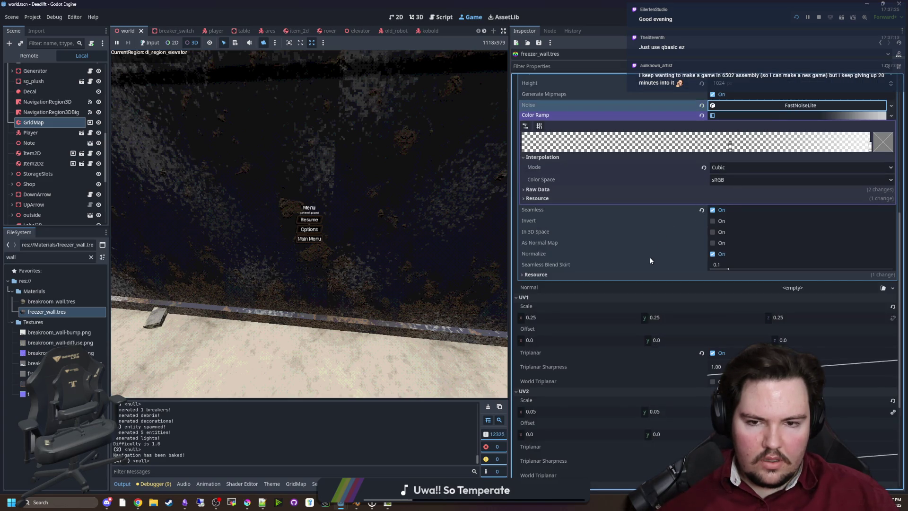
{"action": "scroll", "coordinate": [648, 256], "scroll_direction": "up", "scroll_amount": 5}
{"action": "left_click", "coordinate": [756, 207]}
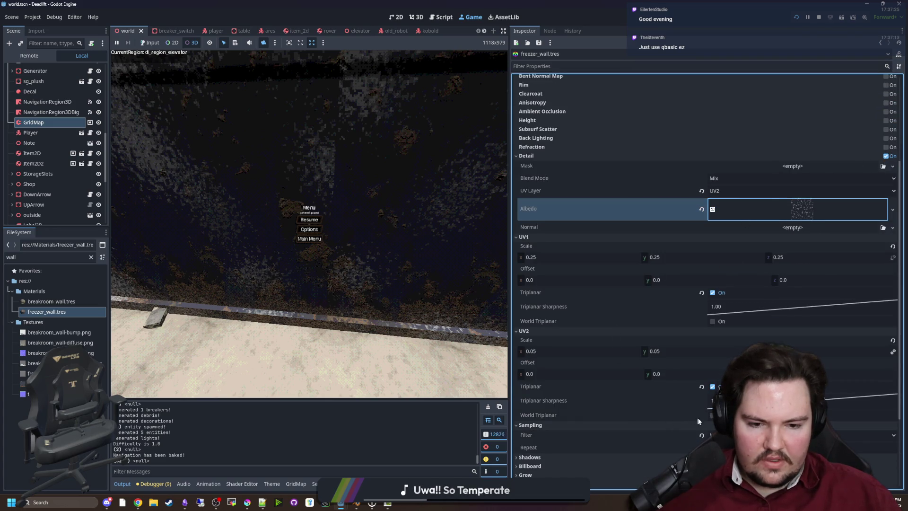
{"action": "left_click", "coordinate": [712, 415]}
{"action": "left_click", "coordinate": [711, 415]}
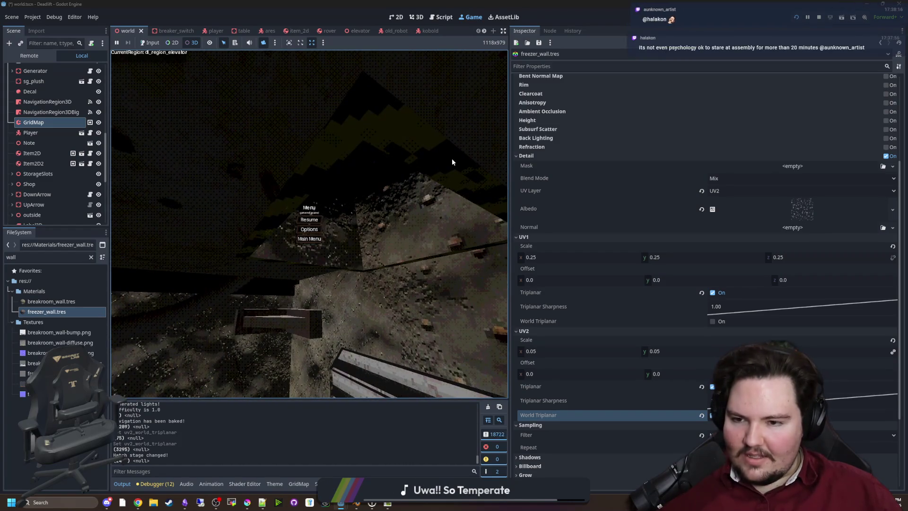
Step: Inspect the elevator's remote Plane mesh, re-enable input and overhead camera, then resume play with Esc
{"action": "left_click", "coordinate": [306, 221]}
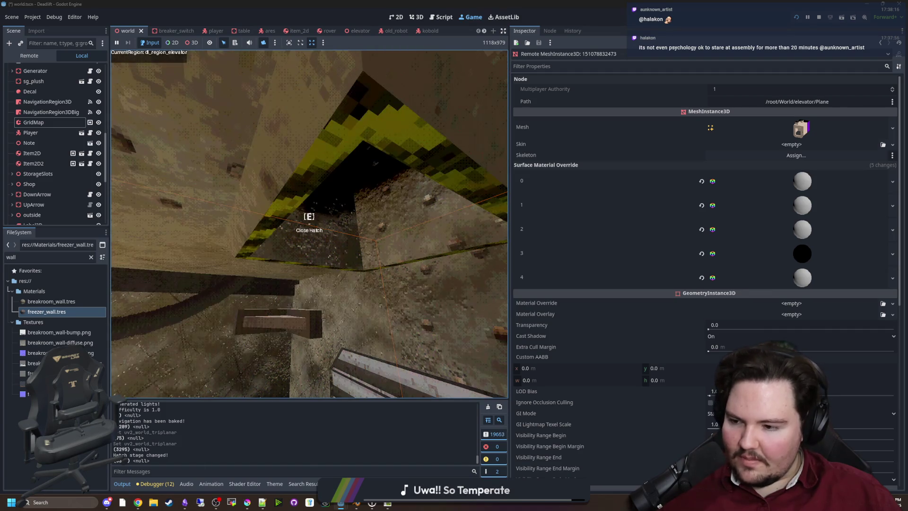
{"action": "key", "text": "super"}
{"action": "left_click", "coordinate": [151, 44]}
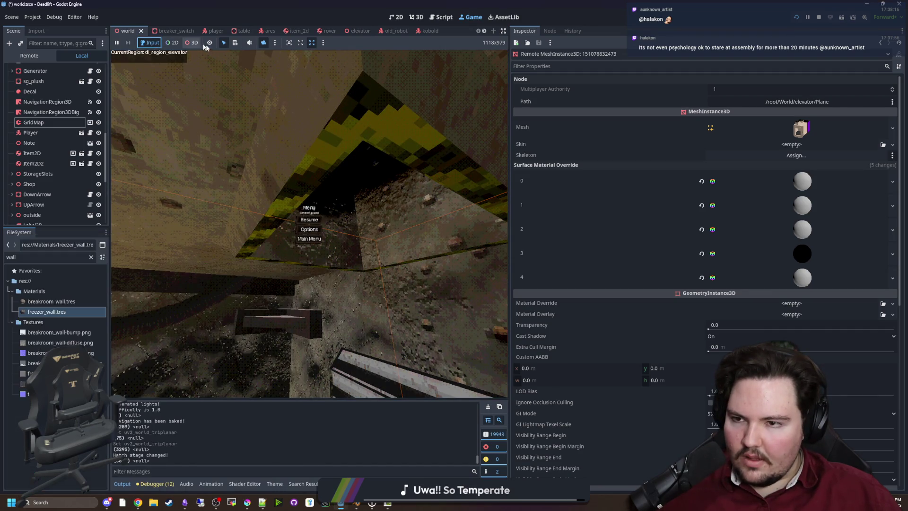
{"action": "left_click", "coordinate": [267, 44]}
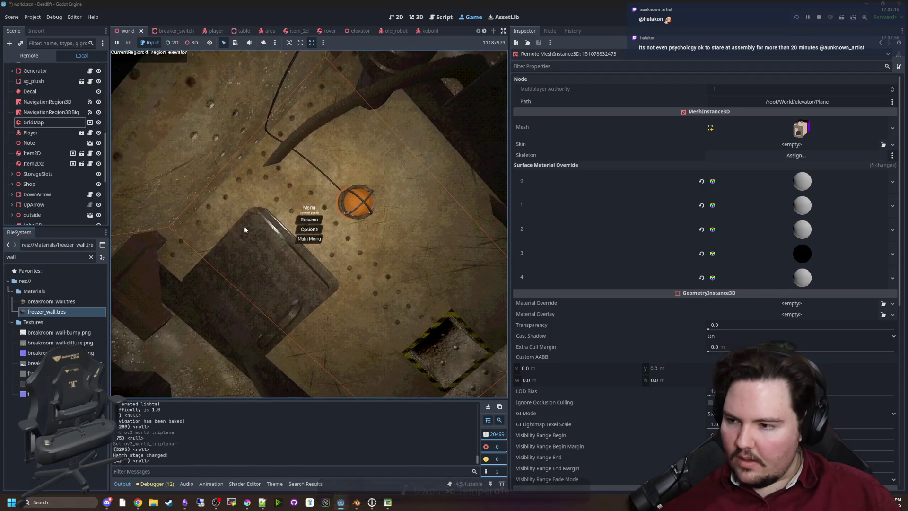
{"action": "key", "text": "Escape"}
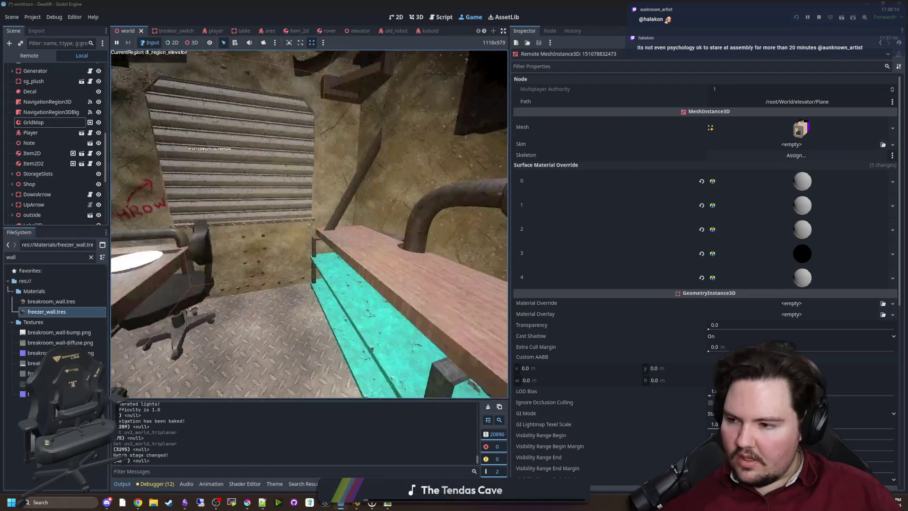
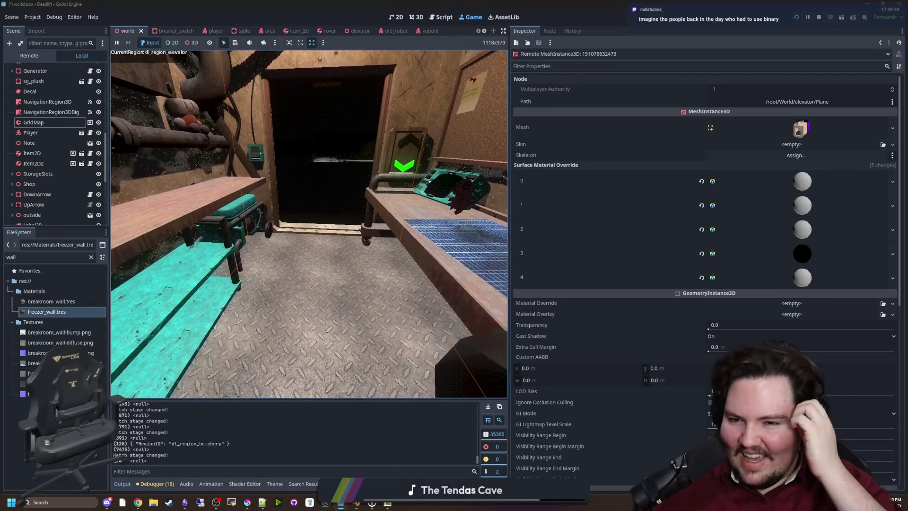
Step: Walk the player out of the elevator into dl_region_butchery, then pause and stop the game
{"action": "key", "text": "w"}
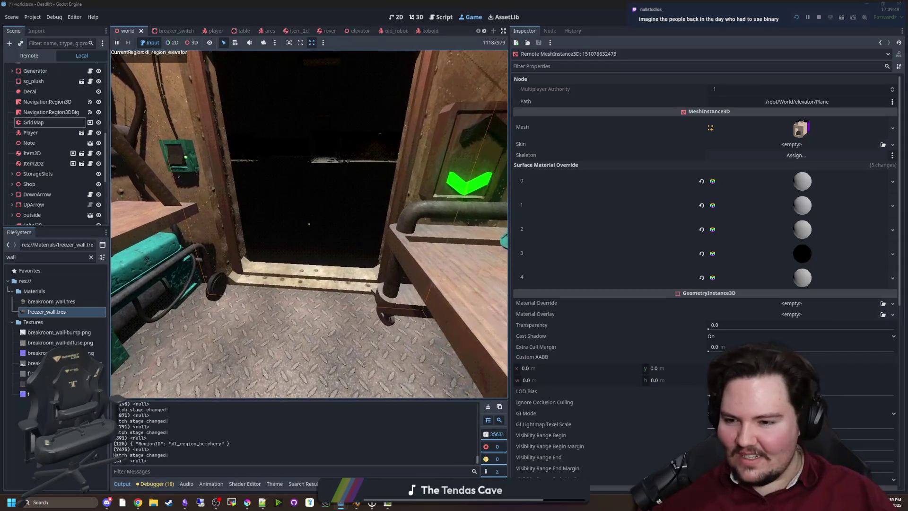
{"action": "key", "text": "w"}
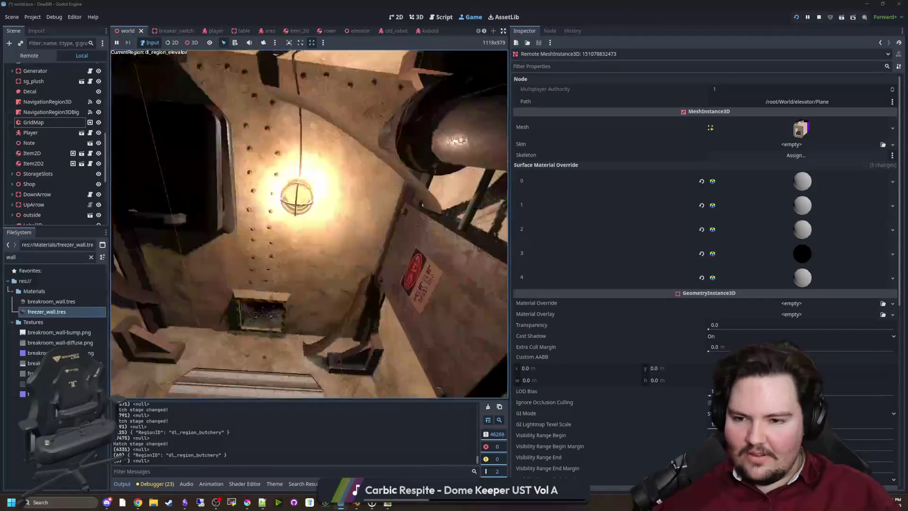
{"action": "key", "text": "w"}
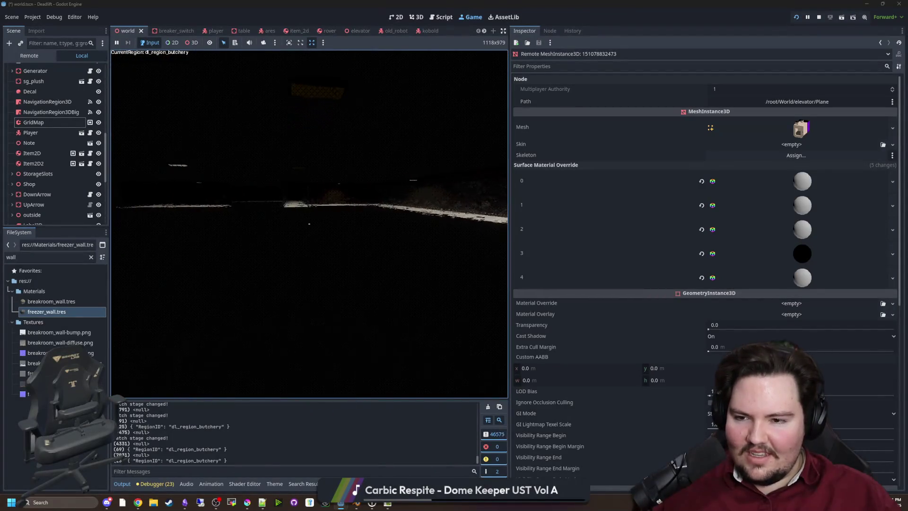
{"action": "key", "text": "Escape"}
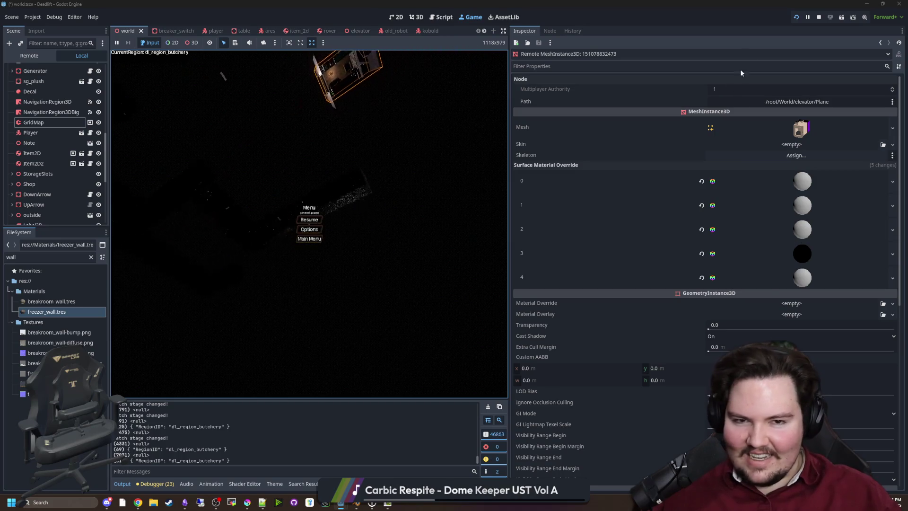
{"action": "left_click", "coordinate": [816, 20]}
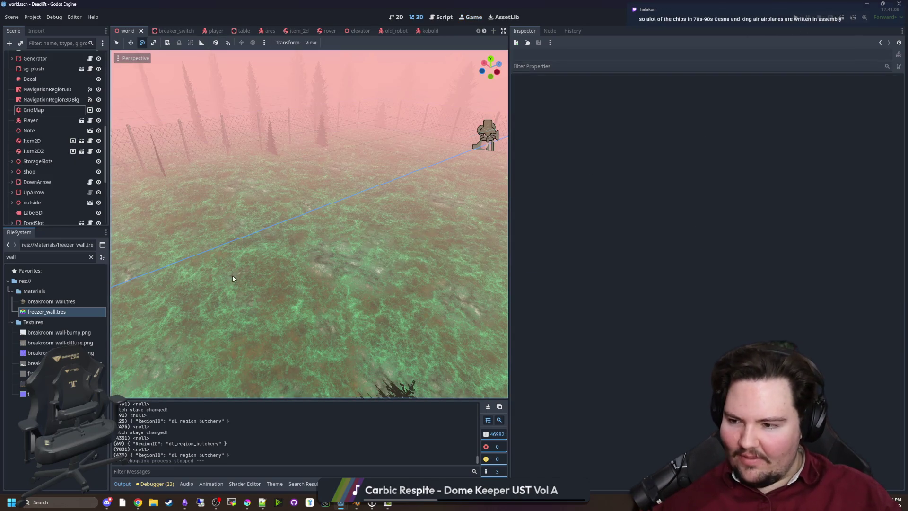
Step: Fly the editor camera into the building to view the shutter, cabinet and teal-console bench
{"action": "key", "text": "w"}
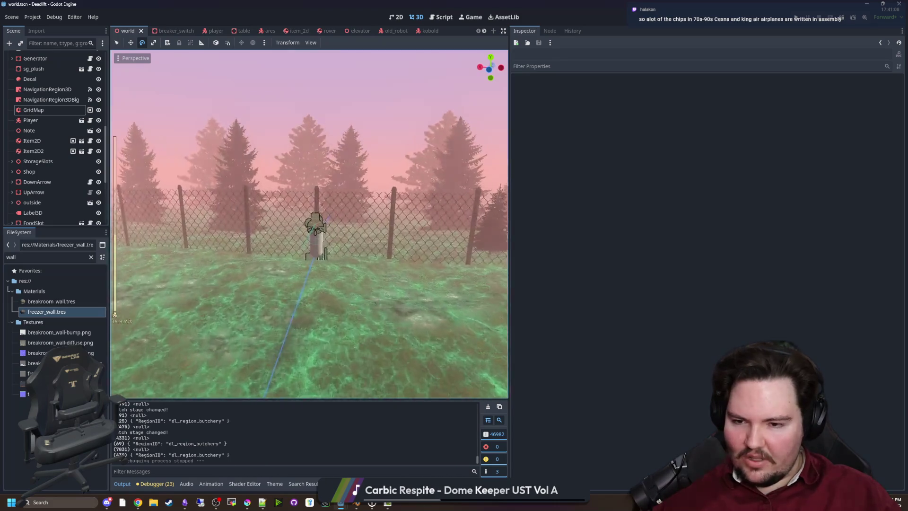
{"action": "scroll", "coordinate": [310, 223], "scroll_direction": "up", "scroll_amount": 5}
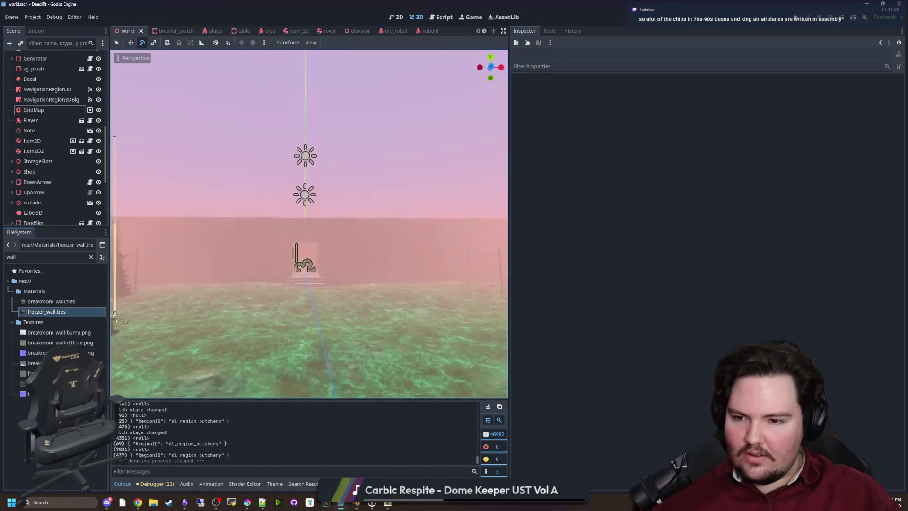
{"action": "key", "text": "w"}
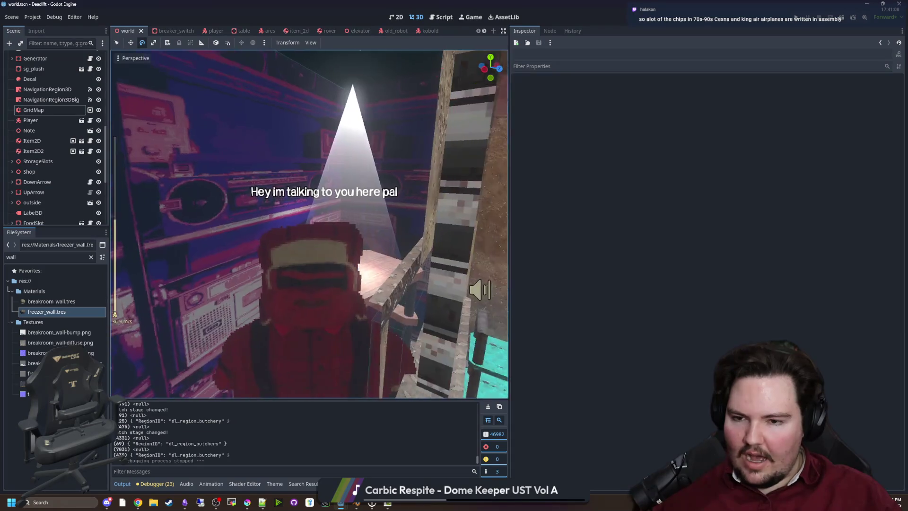
{"action": "key", "text": "w"}
{"action": "scroll", "coordinate": [309, 223], "scroll_direction": "down", "scroll_amount": 10}
{"action": "key", "text": "w"}
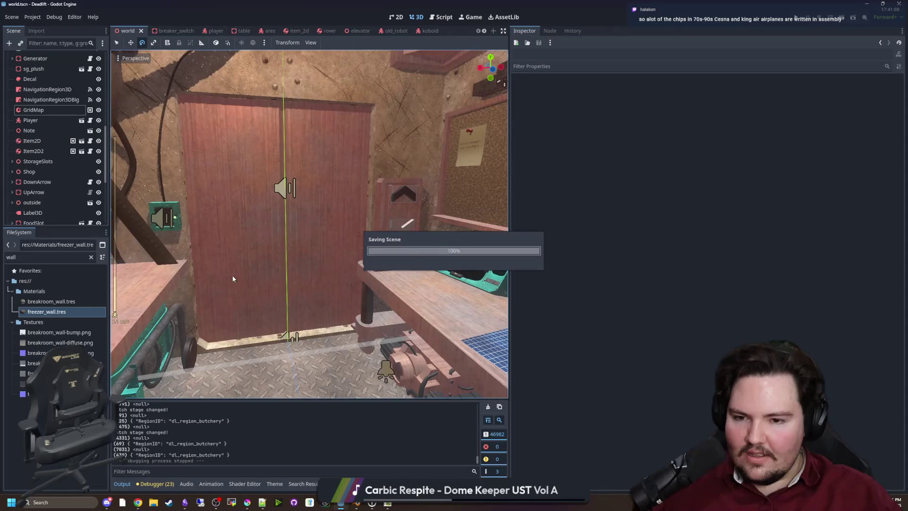
{"action": "key", "text": "w"}
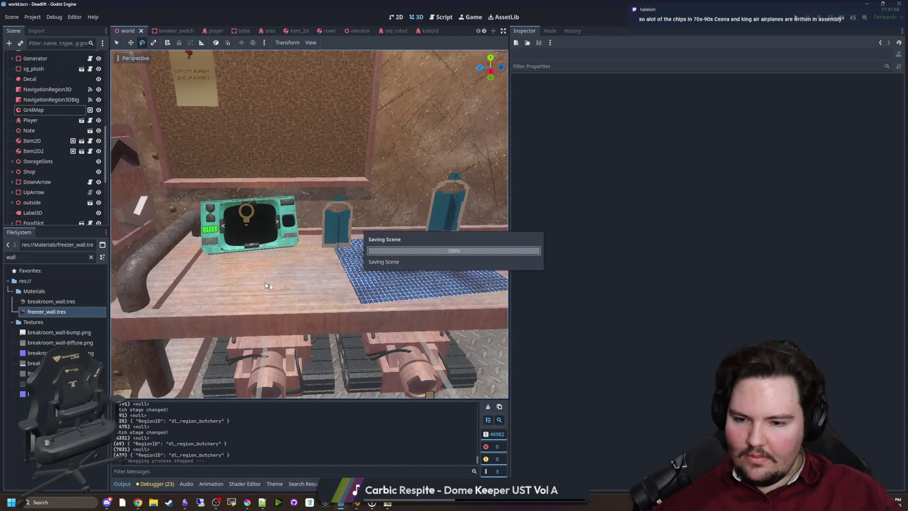
{"action": "key", "text": "w"}
{"action": "key", "text": "w"}
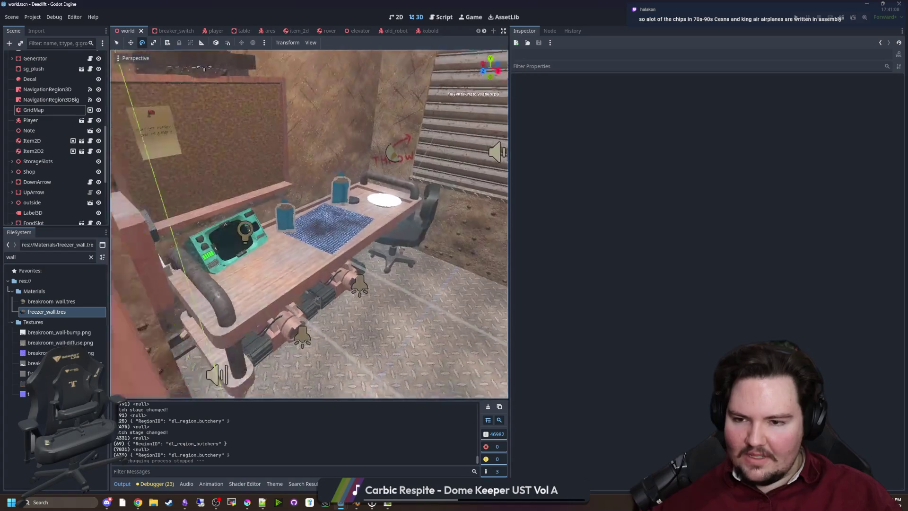
Step: Look through the red freezer door, then inspect the shutter, red wall and robot table
{"action": "key", "text": "s"}
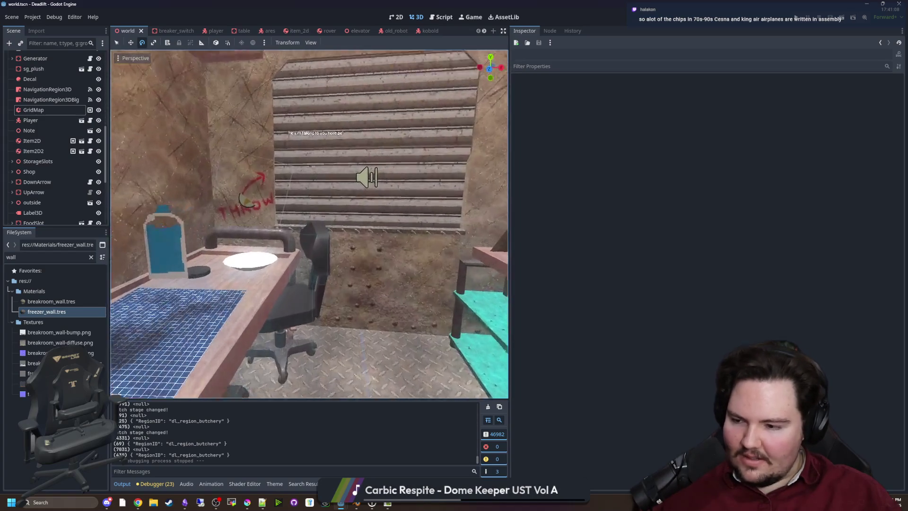
{"action": "key", "text": "w"}
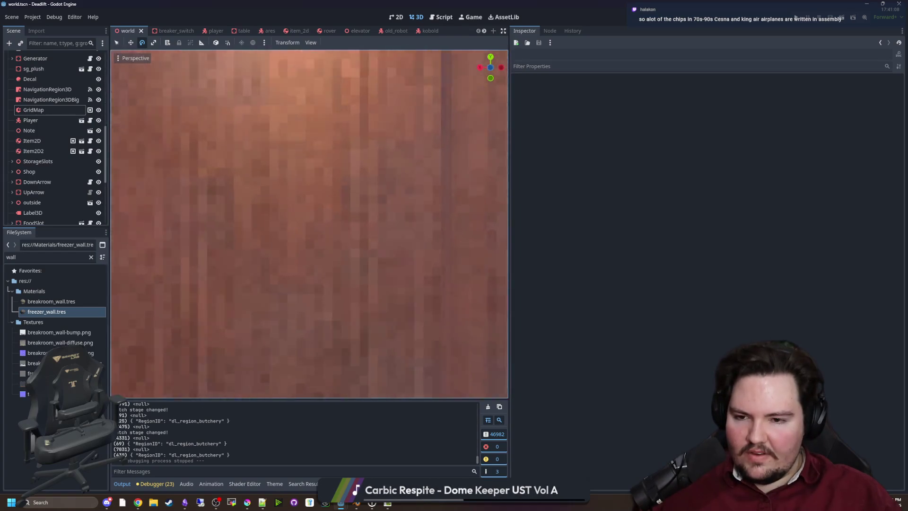
{"action": "key", "text": "s"}
{"action": "key", "text": "w"}
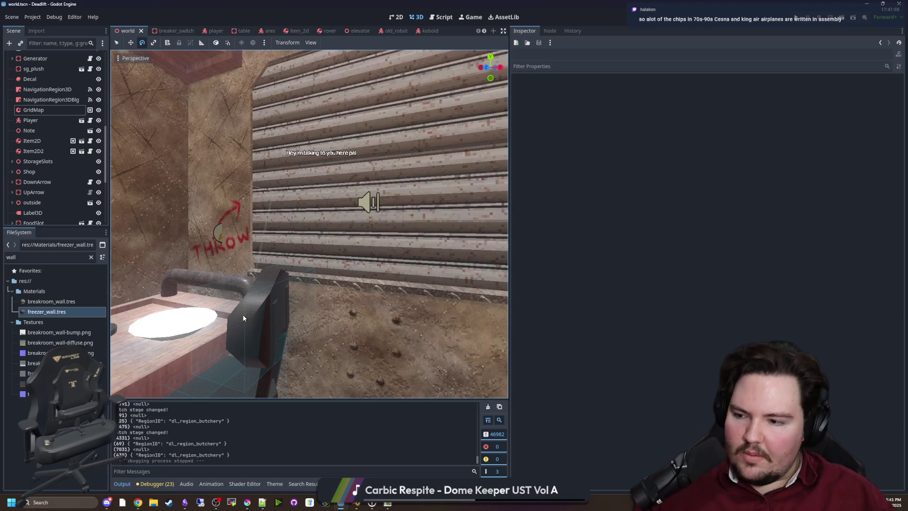
{"action": "key", "text": "w"}
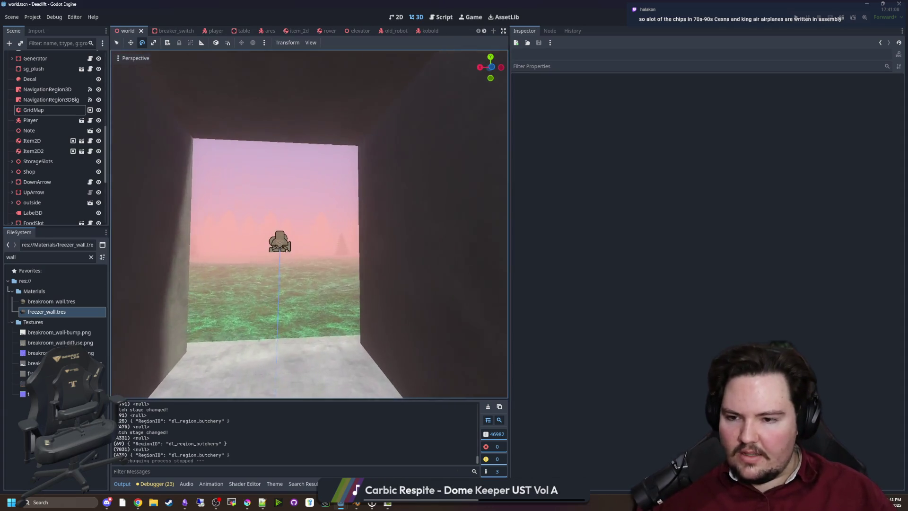
{"action": "key", "text": "w"}
{"action": "key", "text": "s"}
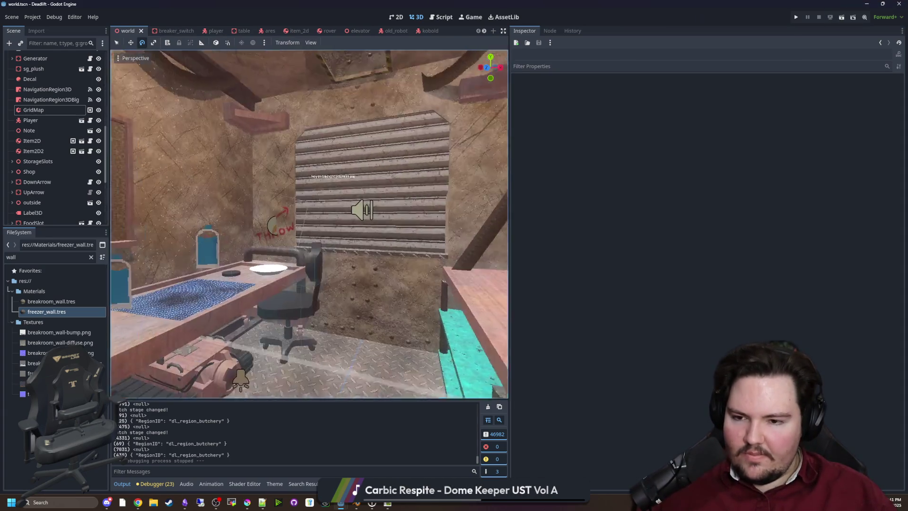
{"action": "left_click", "coordinate": [137, 502]}
Step: Search Google for 'clair ob' and open the Clair Obscur: Expedition 33 Steam store result
{"action": "mouse_move", "coordinate": [536, 190]}
{"action": "left_mouse_down"}
{"action": "mouse_move", "coordinate": [438, 106]}
{"action": "mouse_move", "coordinate": [472, 91]}
{"action": "left_mouse_up"}
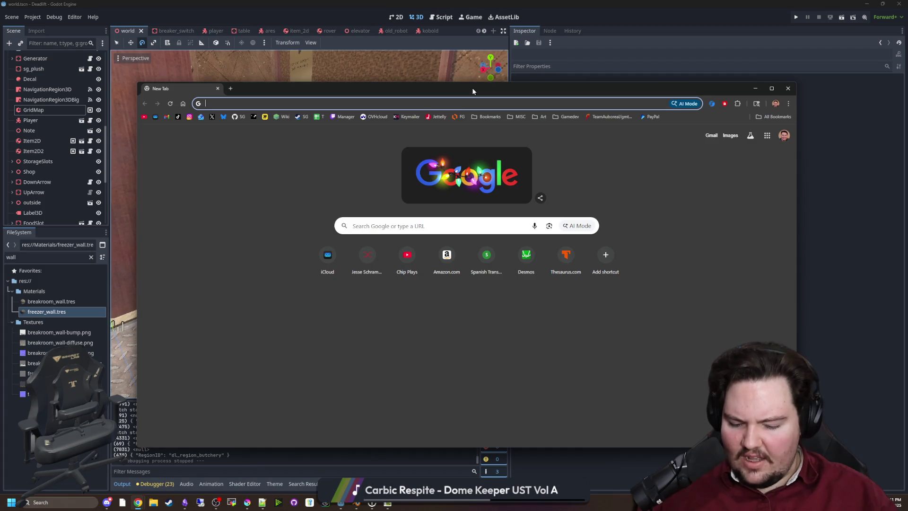
{"action": "type", "text": "clair ob"}
{"action": "key", "text": "Return"}
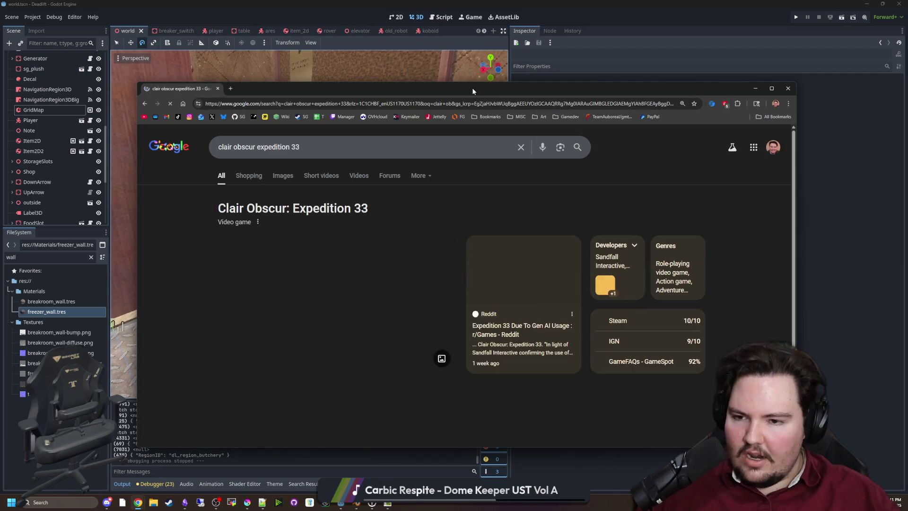
{"action": "scroll", "coordinate": [284, 346], "scroll_direction": "down", "scroll_amount": 5}
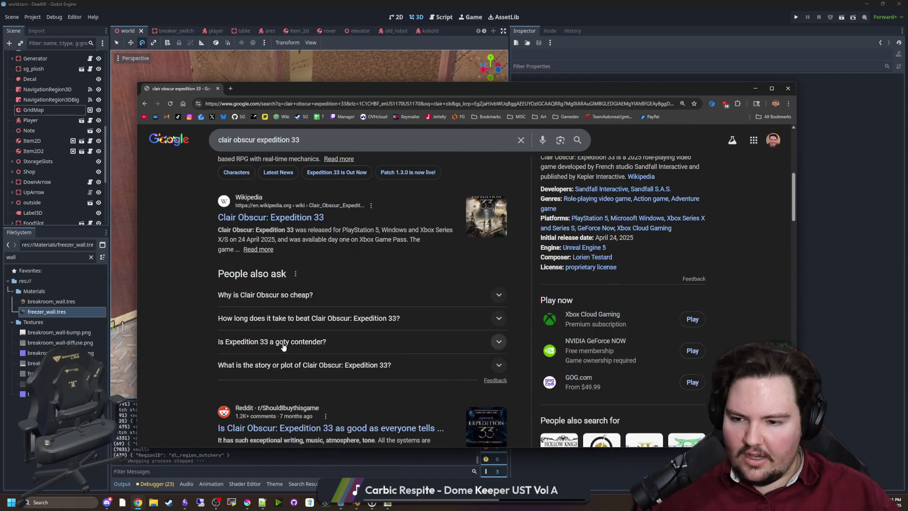
{"action": "scroll", "coordinate": [284, 347], "scroll_direction": "down", "scroll_amount": 5}
{"action": "left_click", "coordinate": [334, 254]}
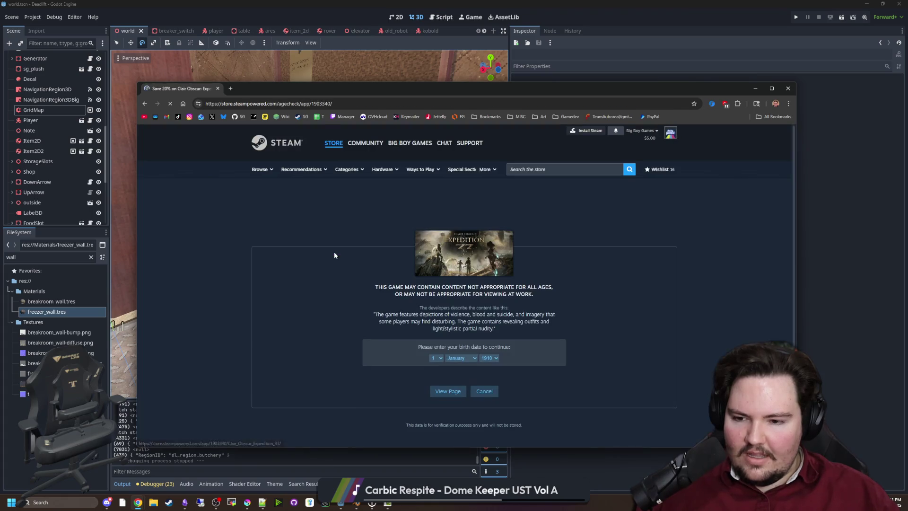
Step: Pass the age check, open the screenshot viewer and advance through the first screenshots
{"action": "left_click", "coordinate": [444, 393]}
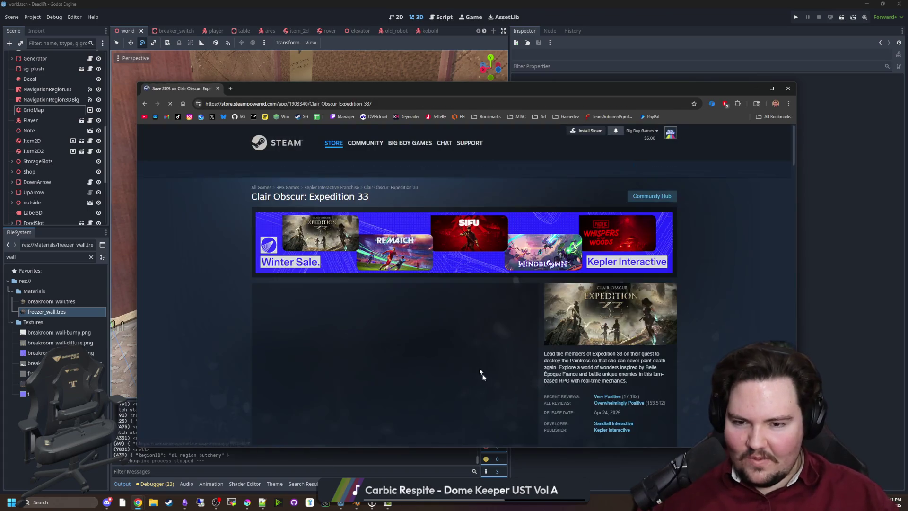
{"action": "scroll", "coordinate": [483, 379], "scroll_direction": "down", "scroll_amount": 1}
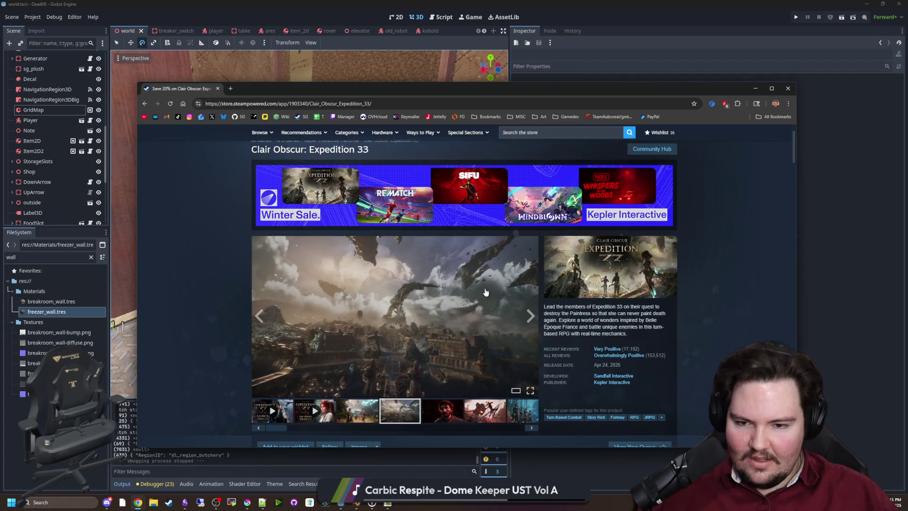
{"action": "left_click", "coordinate": [485, 291]}
{"action": "left_click", "coordinate": [705, 286]}
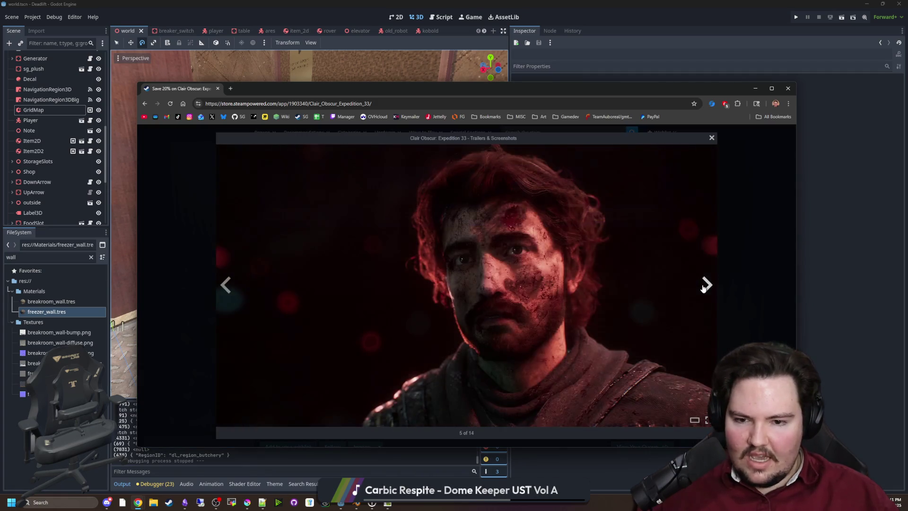
{"action": "left_click", "coordinate": [705, 286]}
{"action": "left_click", "coordinate": [706, 286]}
{"action": "left_click", "coordinate": [709, 287]}
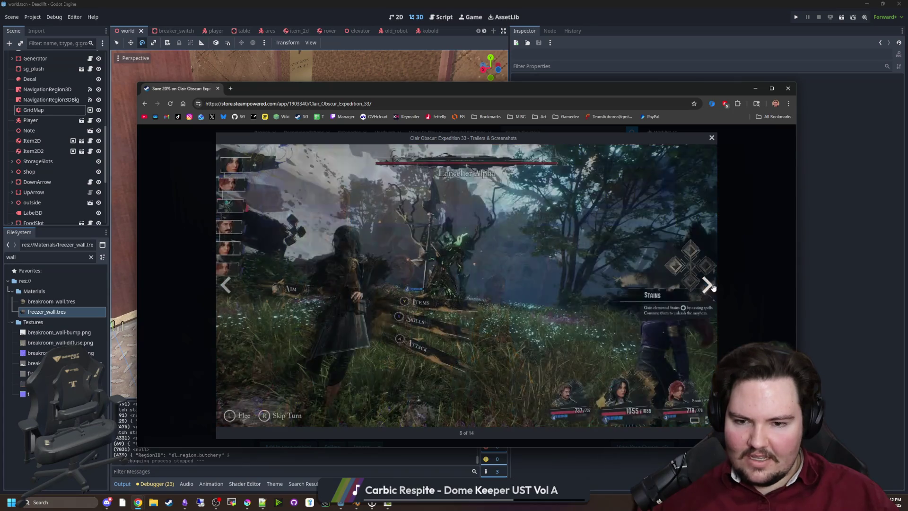
{"action": "left_click", "coordinate": [707, 285]}
{"action": "left_click", "coordinate": [706, 285]}
{"action": "left_click", "coordinate": [707, 286]}
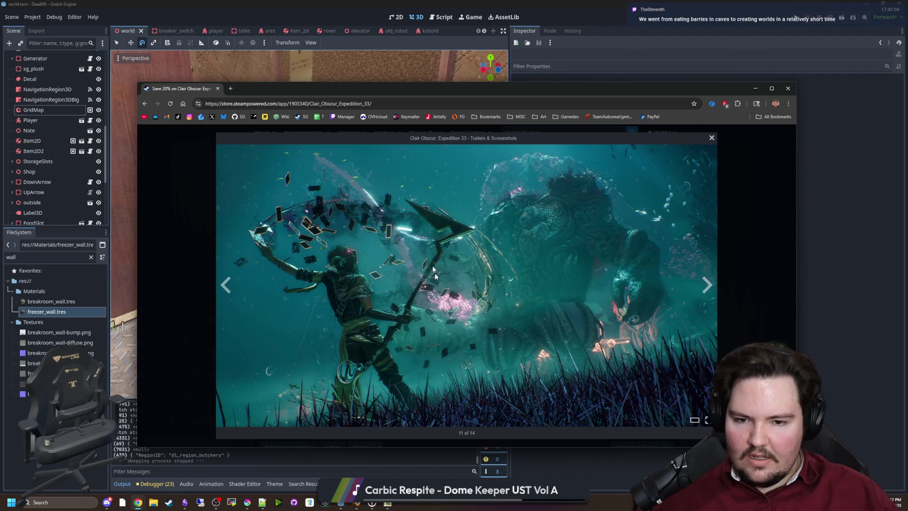
Step: Page through the remaining screenshots, then close the viewer and the store browser window
{"action": "left_click", "coordinate": [706, 286]}
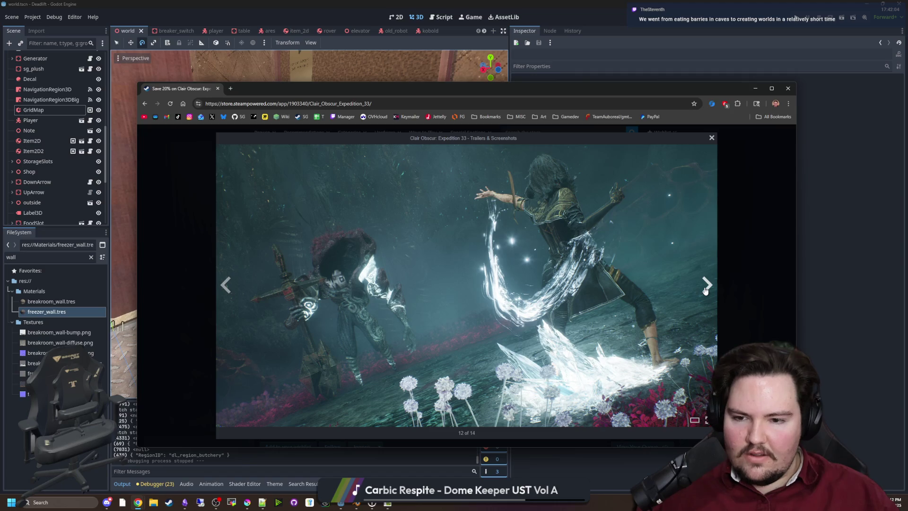
{"action": "left_click", "coordinate": [705, 289]}
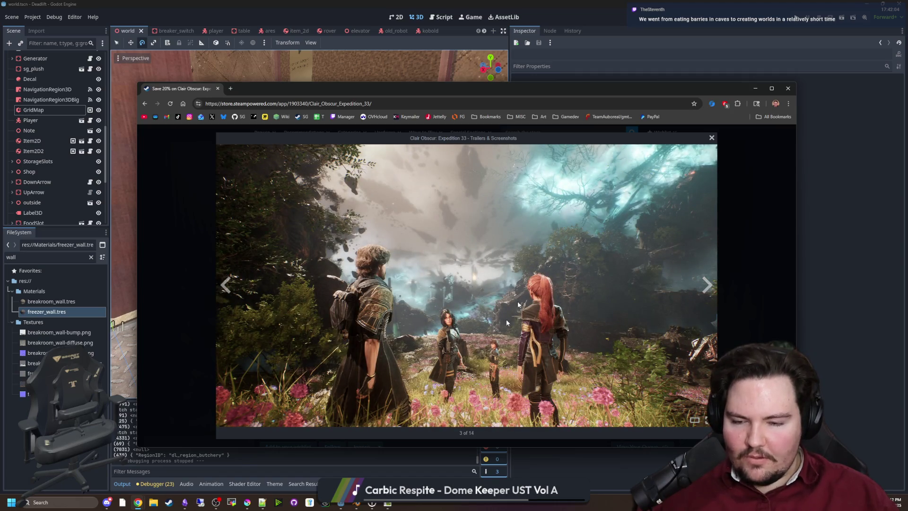
{"action": "left_click", "coordinate": [703, 290]}
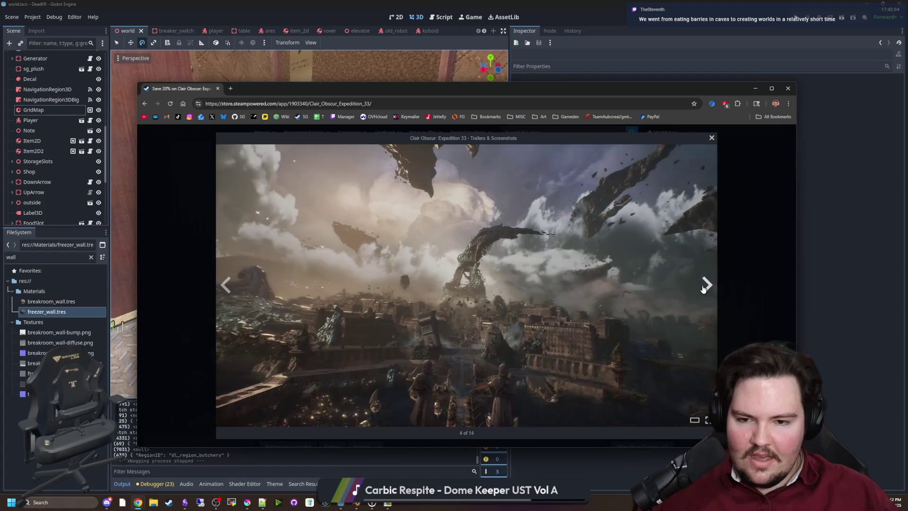
{"action": "left_click", "coordinate": [703, 289]}
{"action": "left_click", "coordinate": [703, 290]}
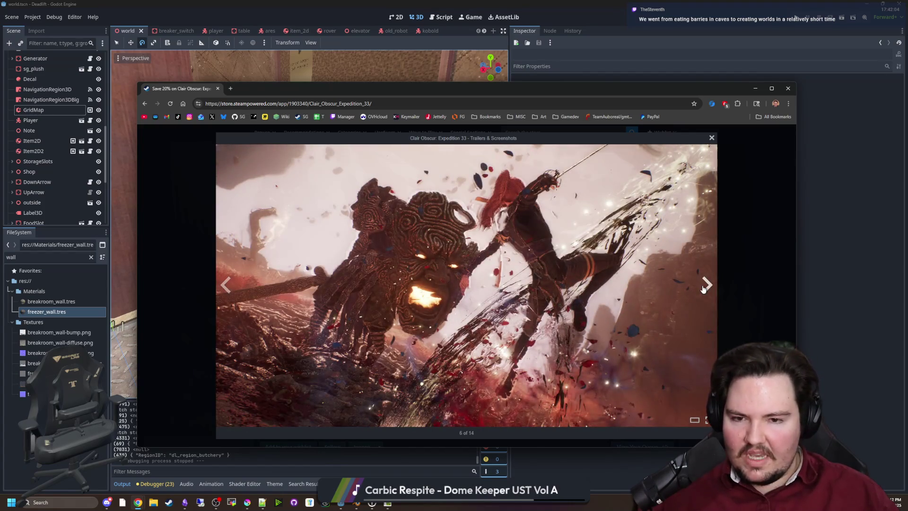
{"action": "left_click", "coordinate": [703, 289]}
{"action": "left_click", "coordinate": [703, 289]}
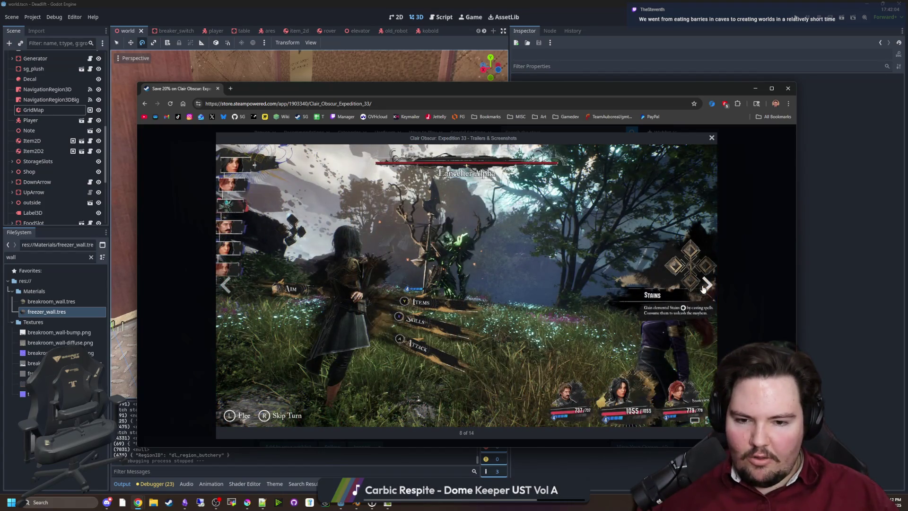
{"action": "left_click", "coordinate": [703, 289]}
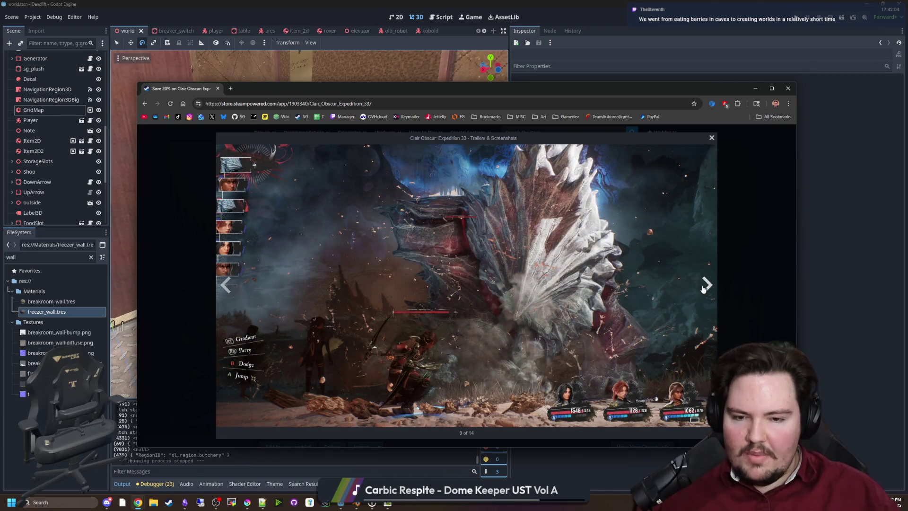
{"action": "left_click", "coordinate": [703, 289]}
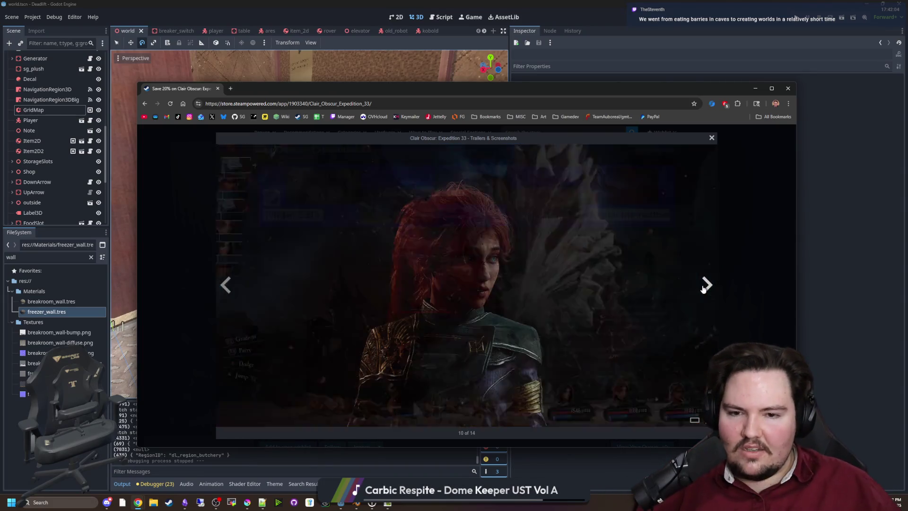
{"action": "left_click", "coordinate": [703, 289]}
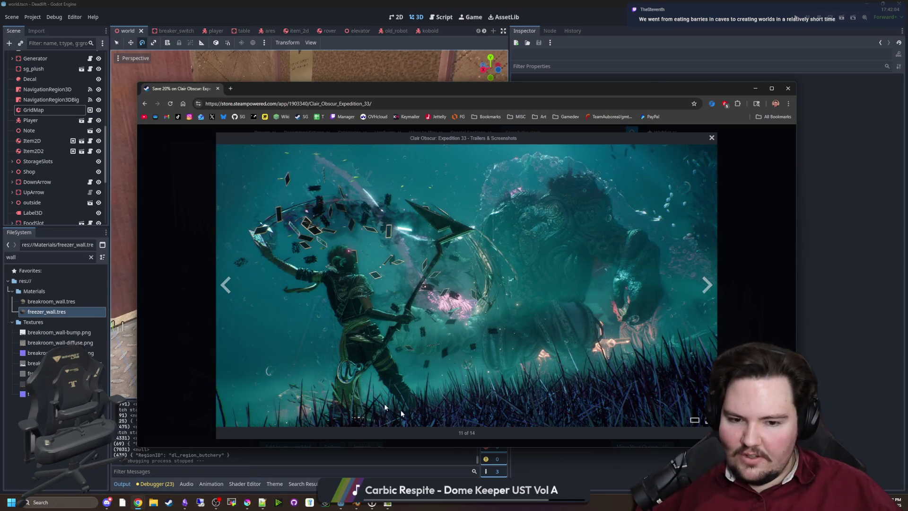
{"action": "left_click", "coordinate": [699, 293]}
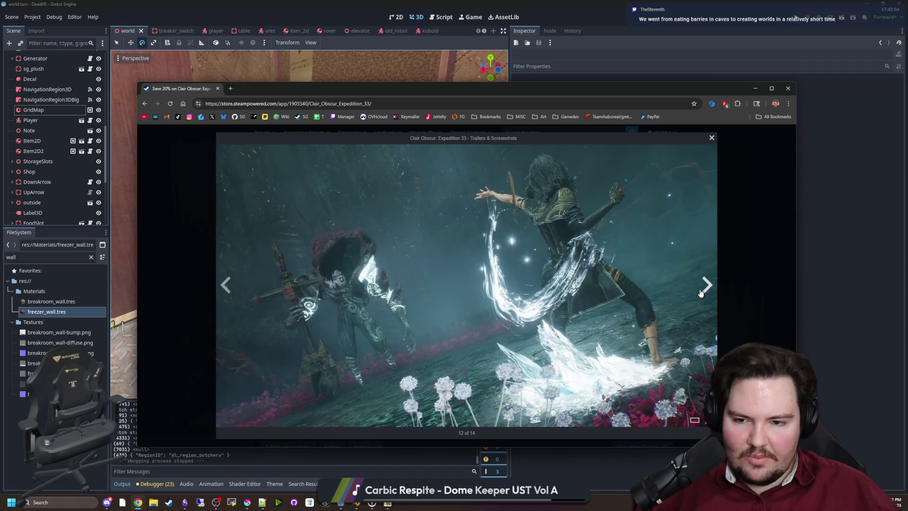
{"action": "left_click", "coordinate": [704, 285]}
{"action": "left_click", "coordinate": [707, 284]}
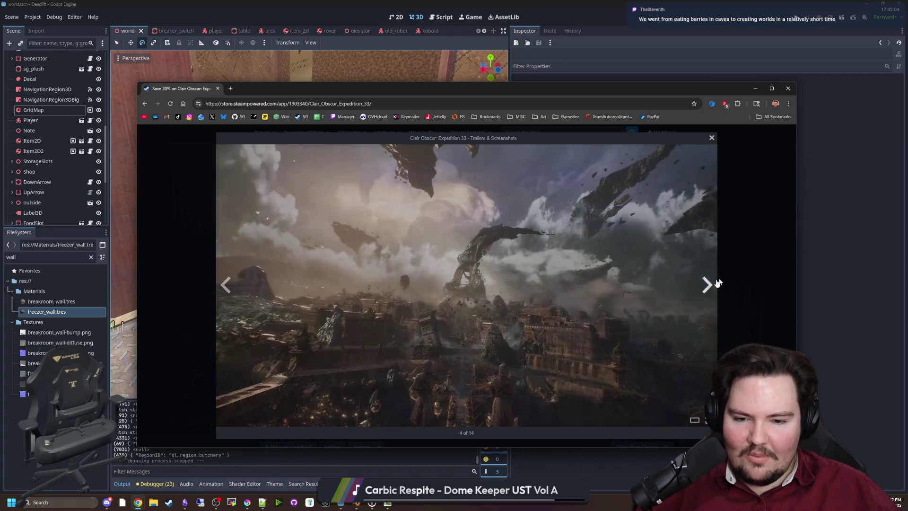
{"action": "key", "text": "Escape"}
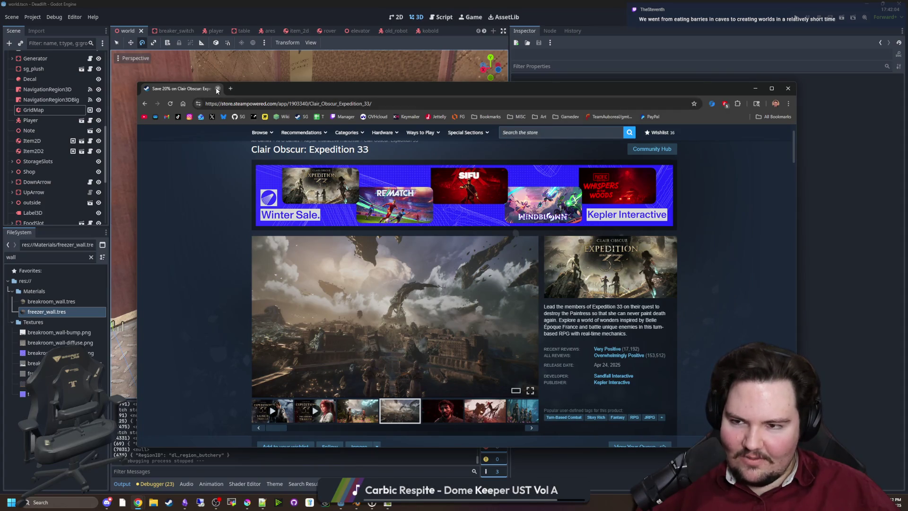
{"action": "left_click", "coordinate": [217, 89]}
{"action": "key", "text": "w"}
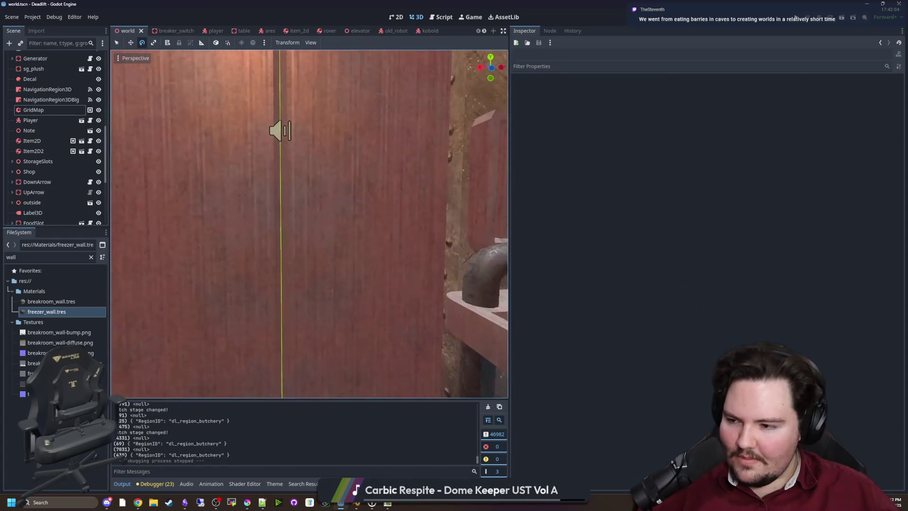
{"action": "key", "text": "w"}
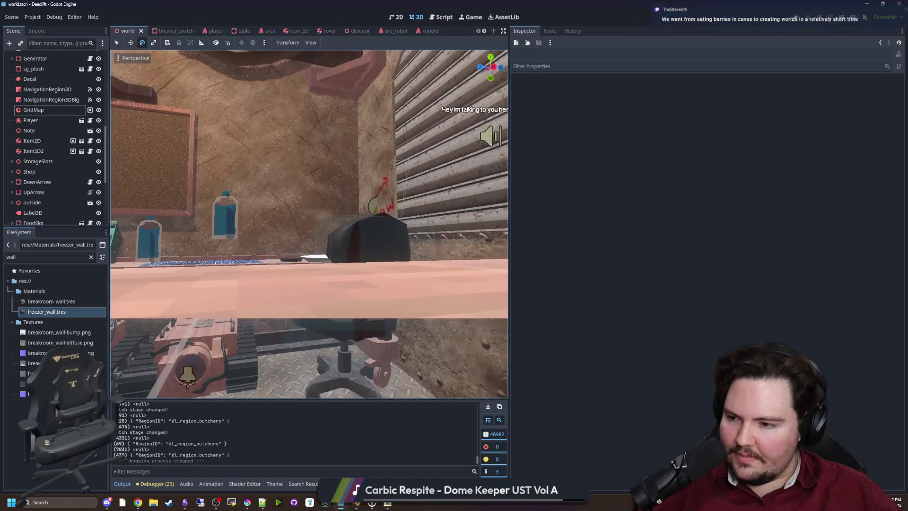
{"action": "key", "text": "w"}
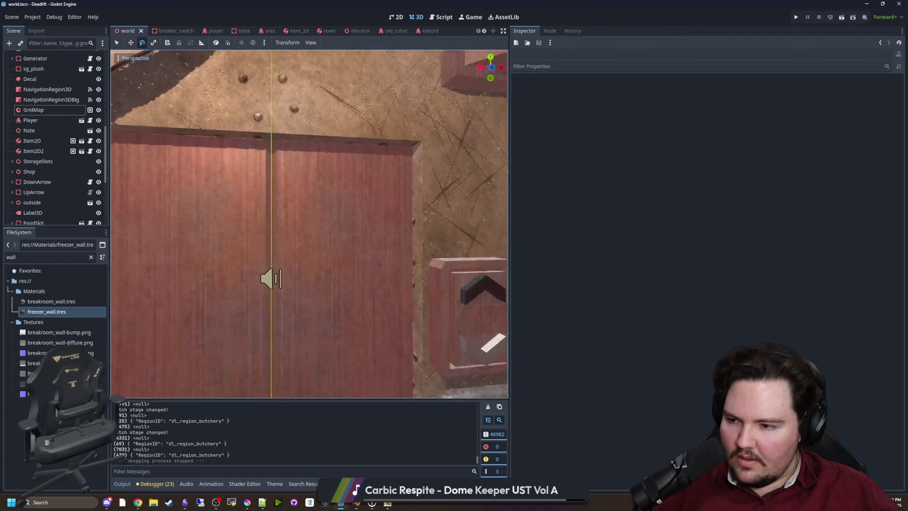
{"action": "key", "text": "s"}
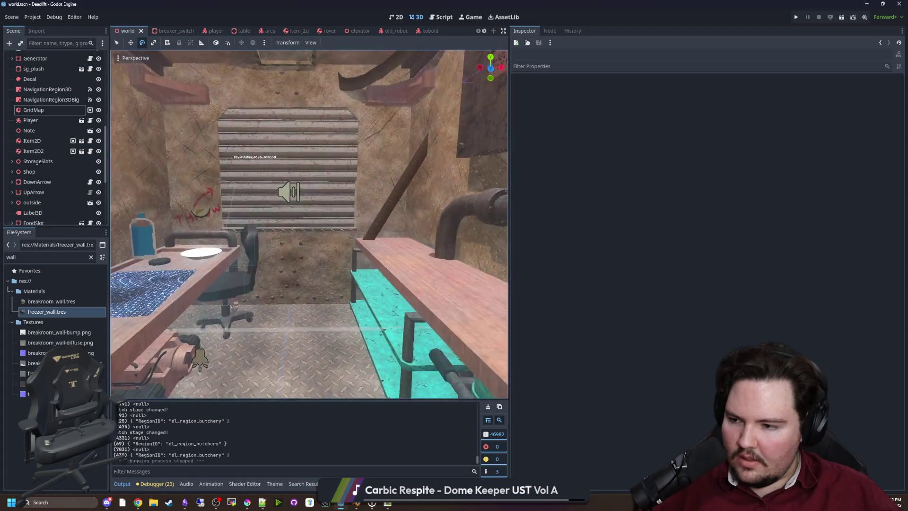
{"action": "key", "text": "w"}
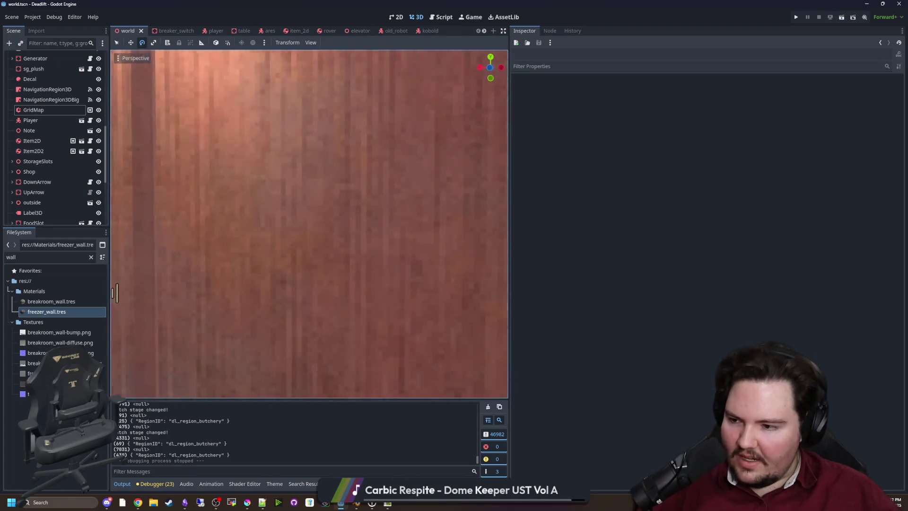
{"action": "key", "text": "s"}
{"action": "key", "text": "w"}
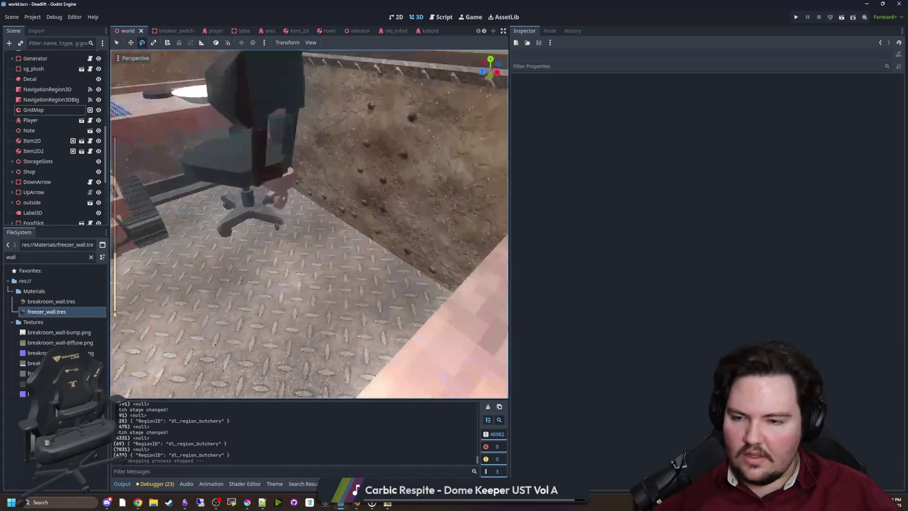
{"action": "key", "text": "w"}
{"action": "scroll", "coordinate": [310, 224], "scroll_direction": "down", "scroll_amount": 10}
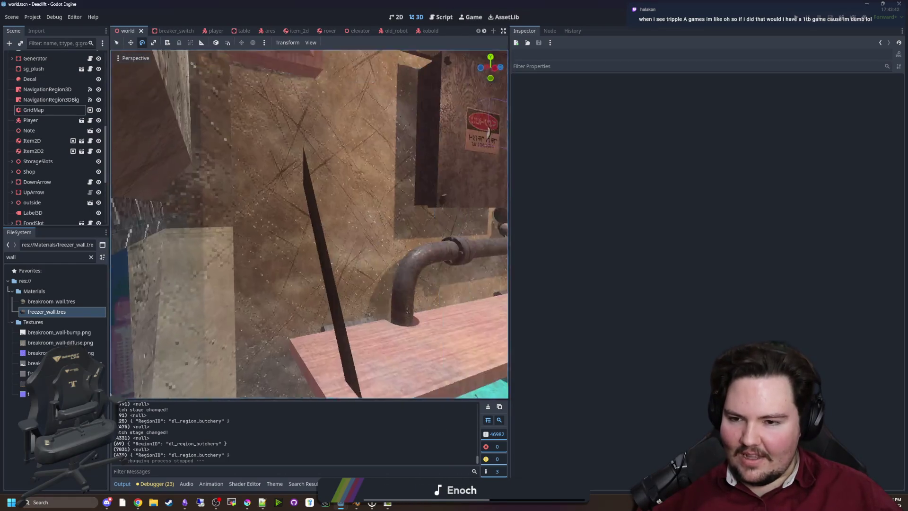
Step: Freelook around the shutter wall, THROW sign, bench and generator corner, then switch to Blender
{"action": "key", "text": "s"}
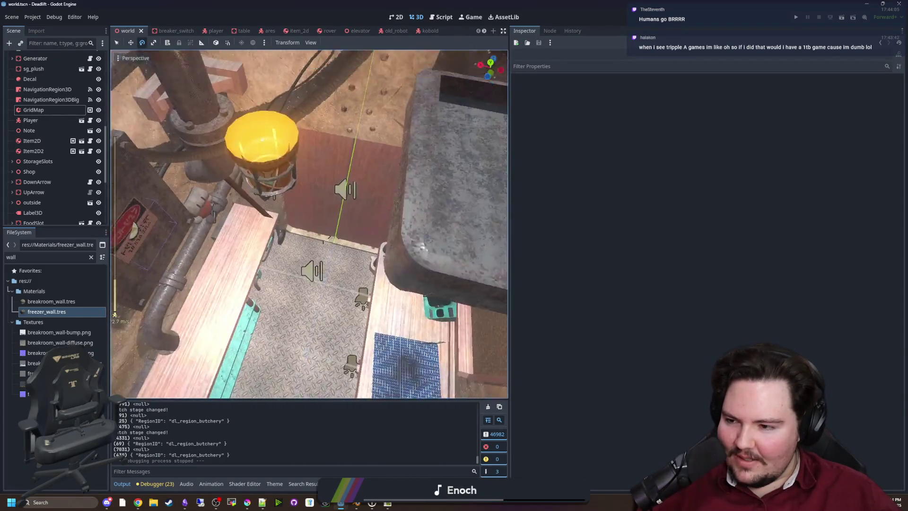
{"action": "key", "text": "w"}
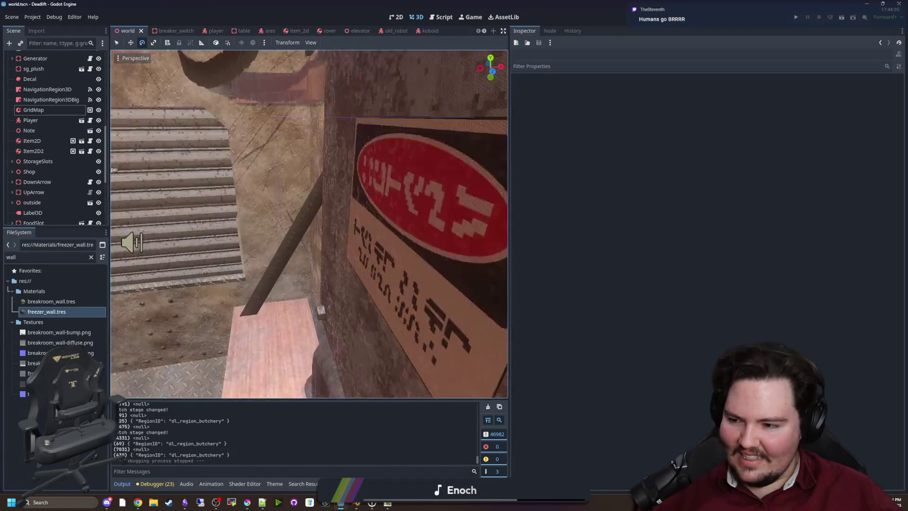
{"action": "key", "text": "s"}
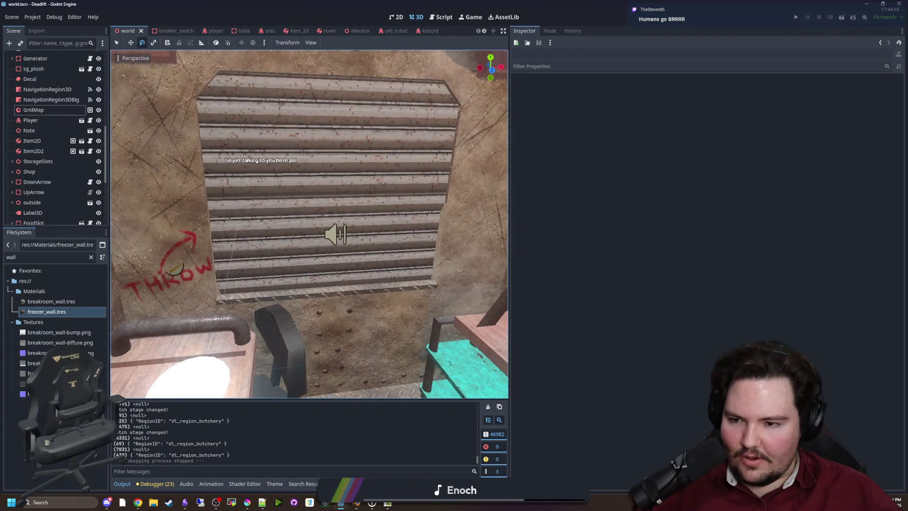
{"action": "key", "text": "w"}
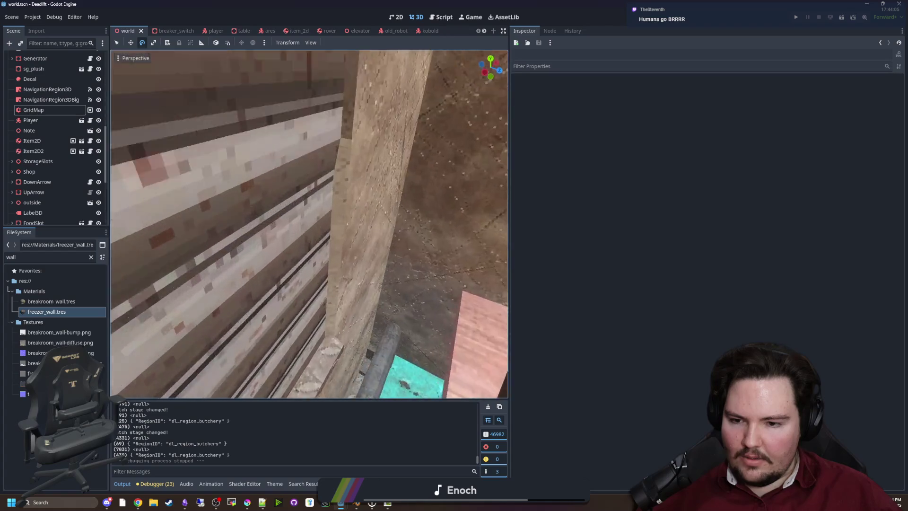
{"action": "key", "text": "s"}
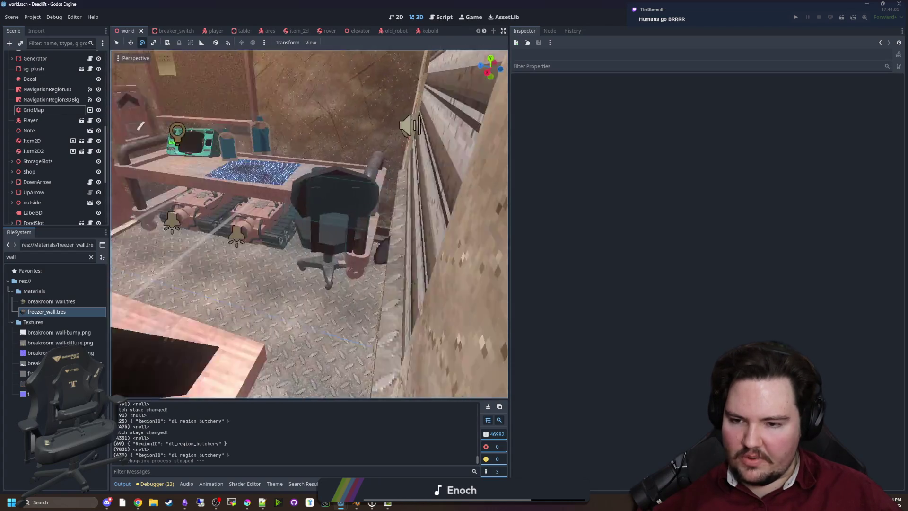
{"action": "key", "text": "s"}
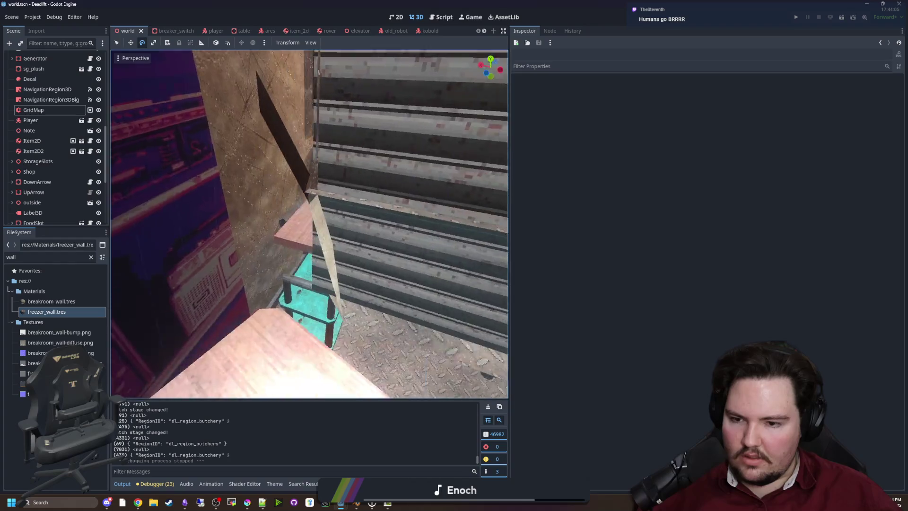
{"action": "key", "text": "a"}
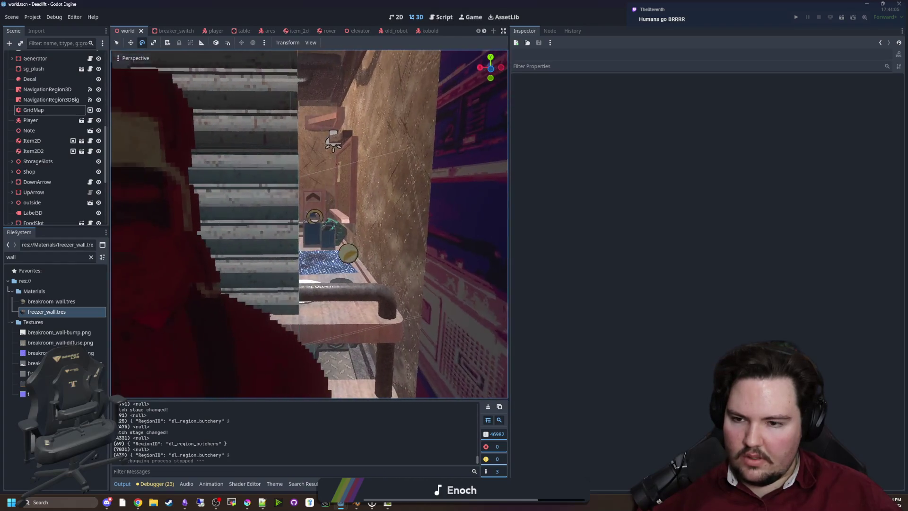
{"action": "key", "text": "w"}
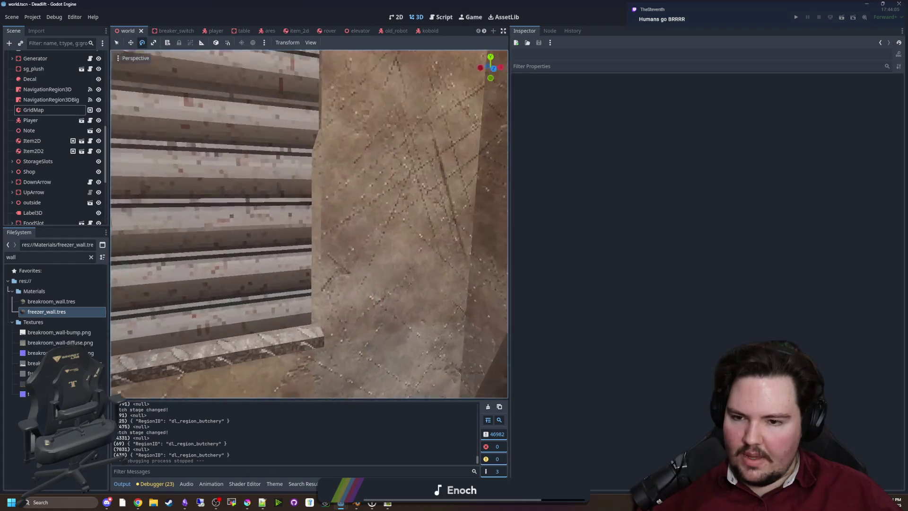
{"action": "key", "text": "s"}
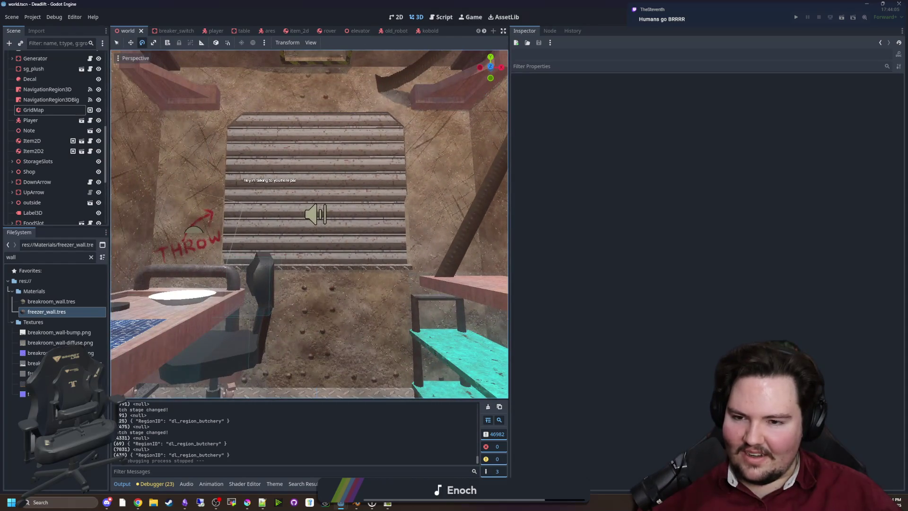
{"action": "scroll", "coordinate": [289, 371], "scroll_direction": "up", "scroll_amount": 3}
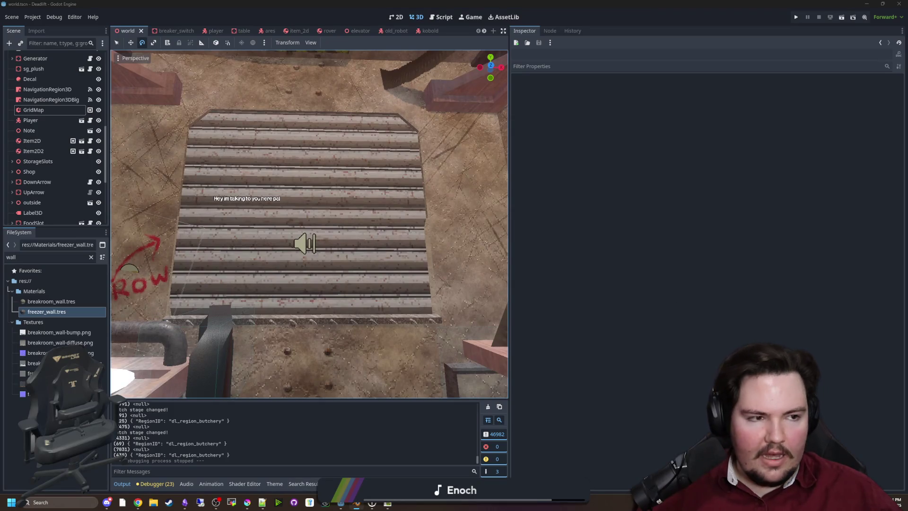
{"action": "key", "text": "alt+Tab"}
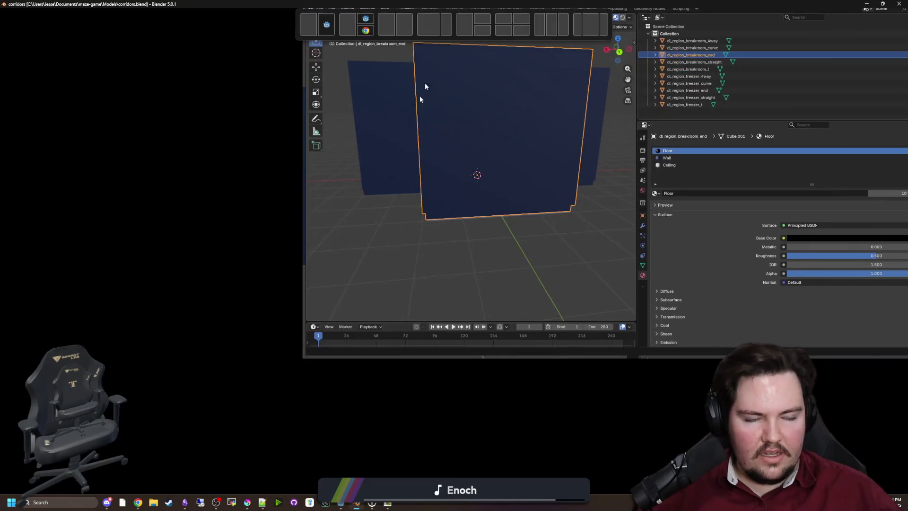
Step: Save corridors.blend and open elevator.blend from the recent files list
{"action": "scroll", "coordinate": [101, 189], "scroll_direction": "down", "scroll_amount": 3}
{"action": "left_click_drag", "start_coordinate": [82, 188], "coordinate": [168, 184]}
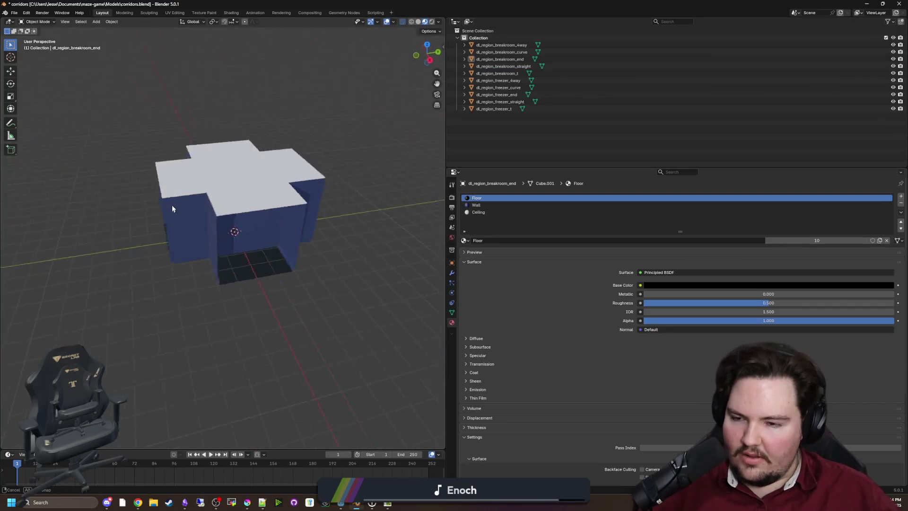
{"action": "key", "text": "ctrl+s"}
{"action": "left_click", "coordinate": [15, 12]}
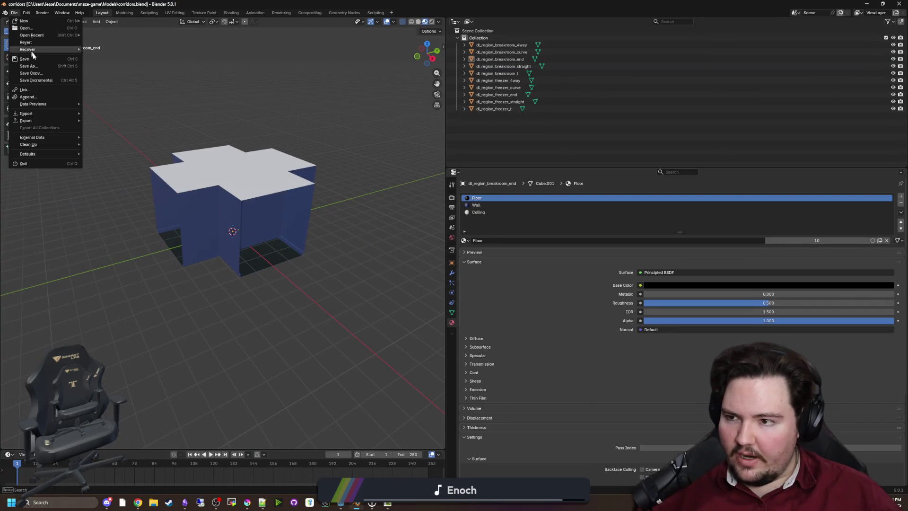
{"action": "mouse_move", "coordinate": [50, 37]}
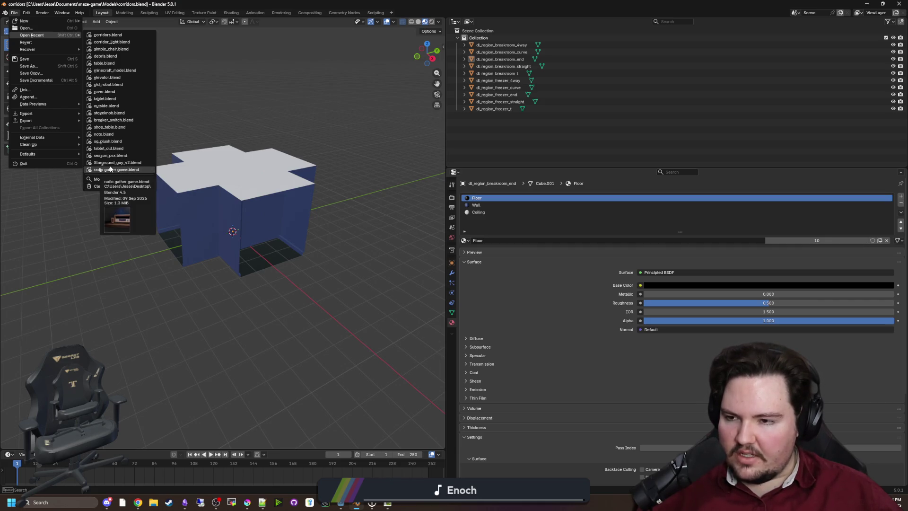
{"action": "left_click", "coordinate": [113, 78]}
Step: Orbit to a near-front view of the elevator and frame the ArrowButton object
{"action": "right_click", "coordinate": [190, 290]}
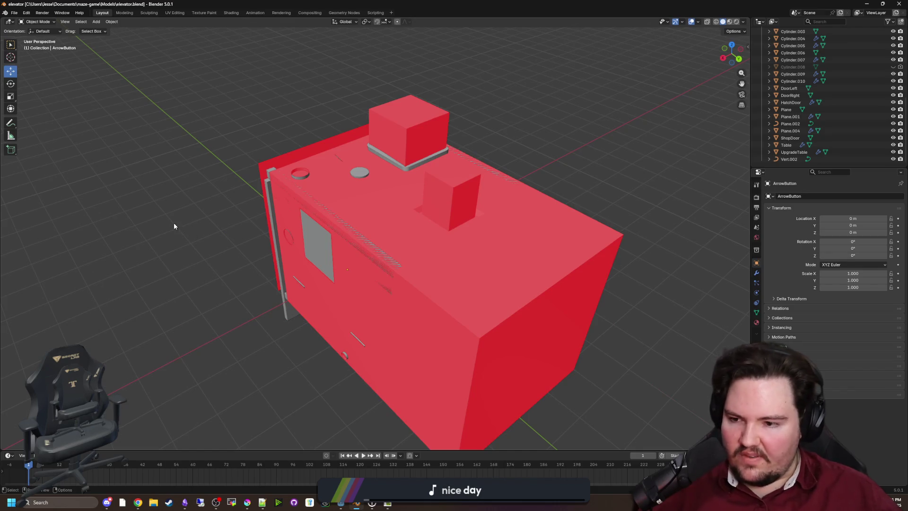
{"action": "left_click_drag", "start_coordinate": [175, 236], "coordinate": [396, 189]}
{"action": "scroll", "coordinate": [833, 84], "scroll_direction": "up", "scroll_amount": 2}
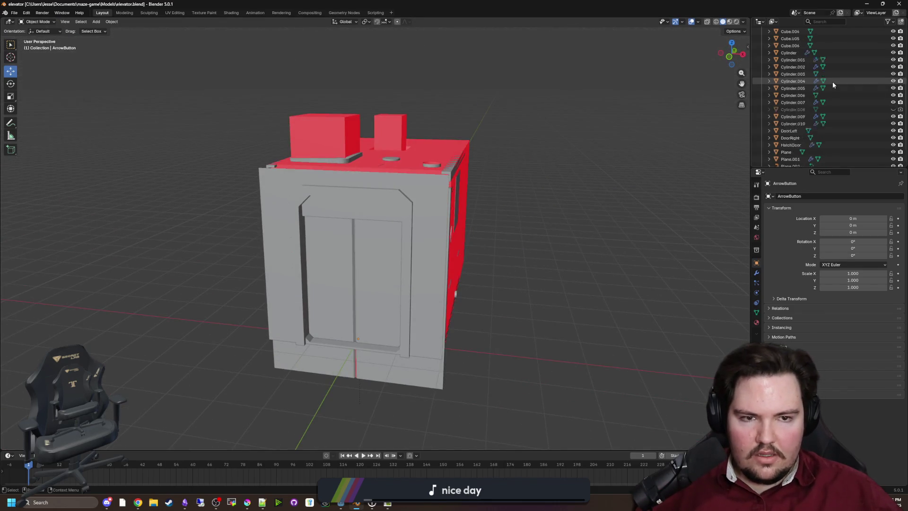
{"action": "key", "text": "KP_Decimal"}
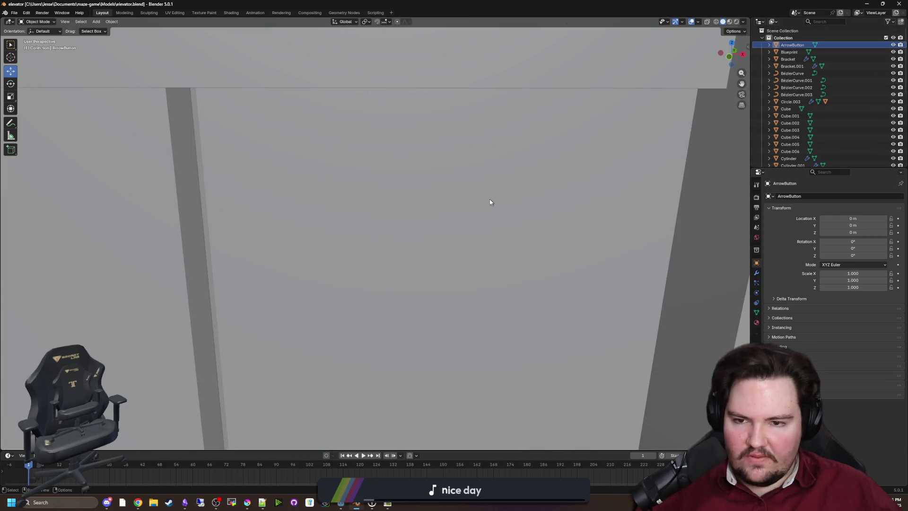
{"action": "scroll", "coordinate": [466, 224], "scroll_direction": "down", "scroll_amount": 10}
{"action": "scroll", "coordinate": [474, 219], "scroll_direction": "up", "scroll_amount": 4}
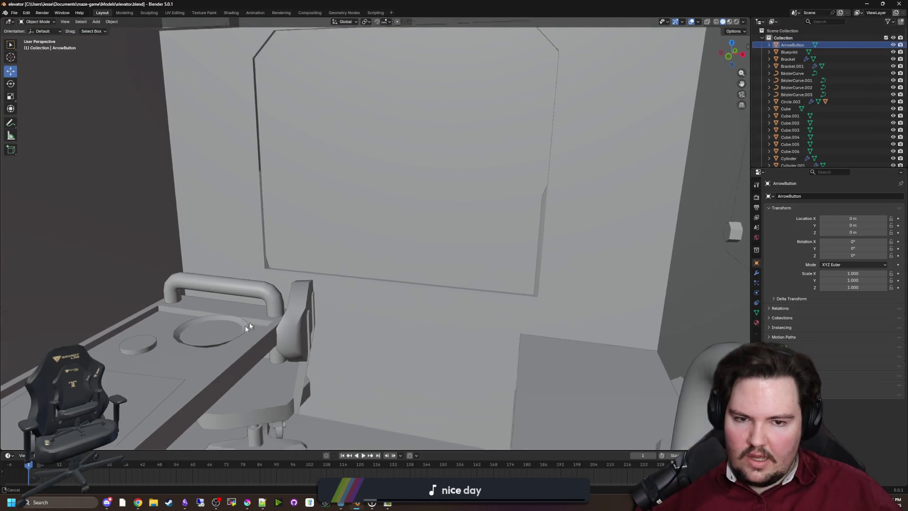
Step: Select the Plane wall, enter Edit Mode with all geometry selected, and zoom around the mesh
{"action": "left_click", "coordinate": [583, 198]}
{"action": "key", "text": "Tab"}
{"action": "key", "text": "a"}
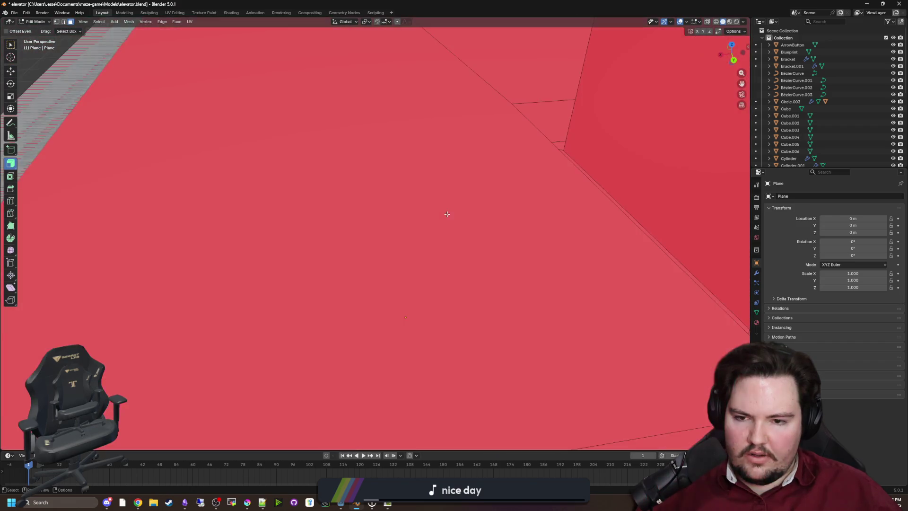
{"action": "scroll", "coordinate": [405, 215], "scroll_direction": "up", "scroll_amount": 5}
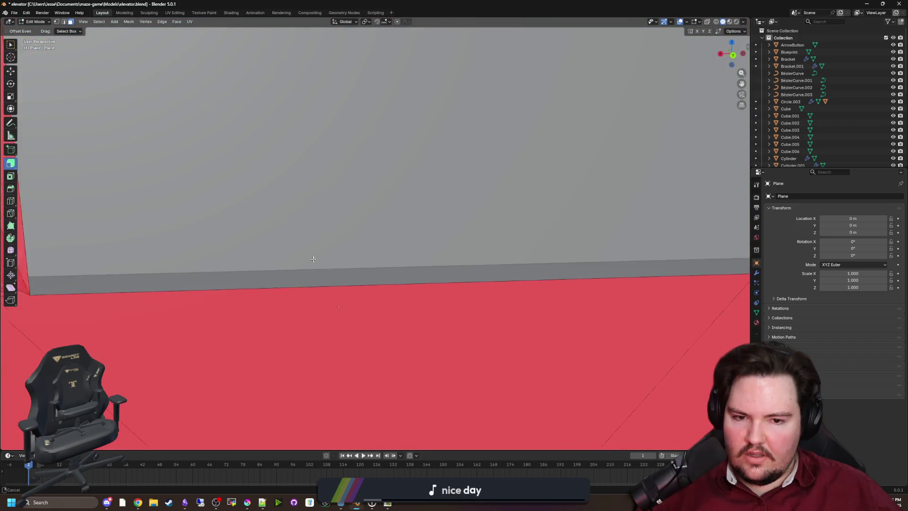
{"action": "scroll", "coordinate": [349, 273], "scroll_direction": "up", "scroll_amount": 5}
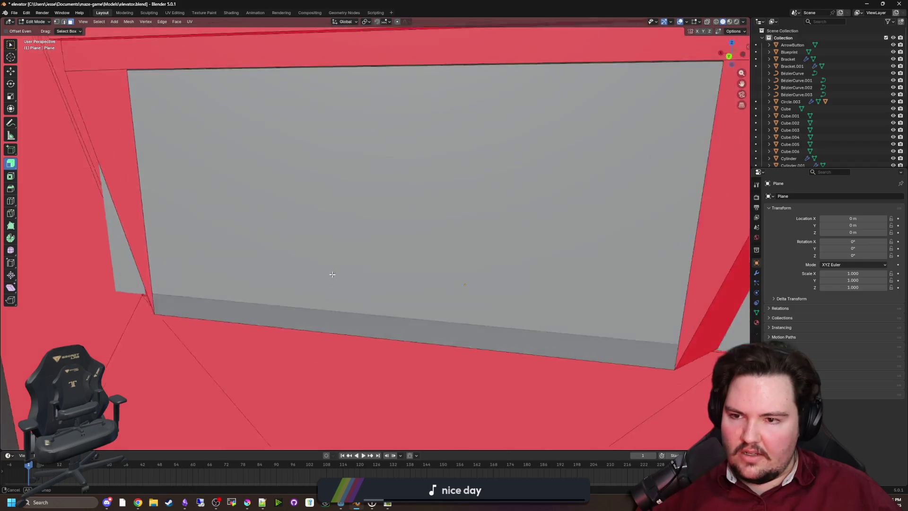
{"action": "scroll", "coordinate": [313, 269], "scroll_direction": "up", "scroll_amount": 5}
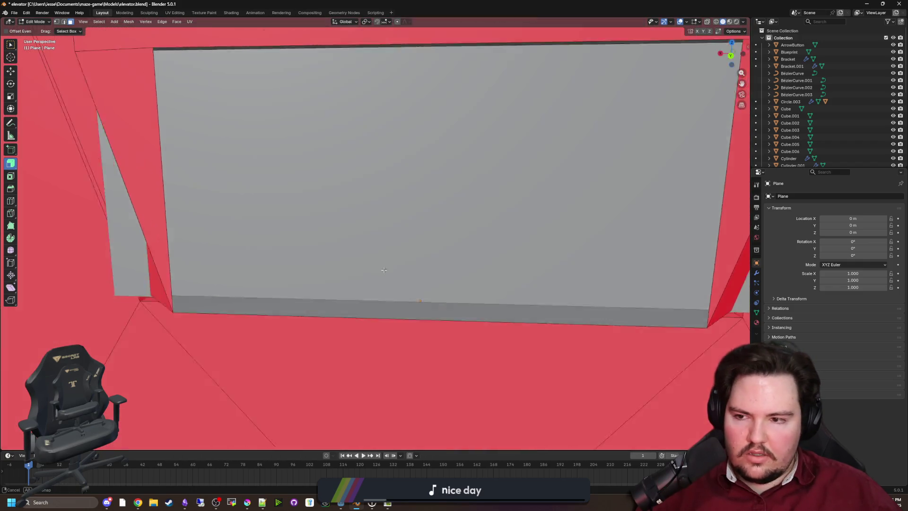
{"action": "scroll", "coordinate": [283, 279], "scroll_direction": "down", "scroll_amount": 1}
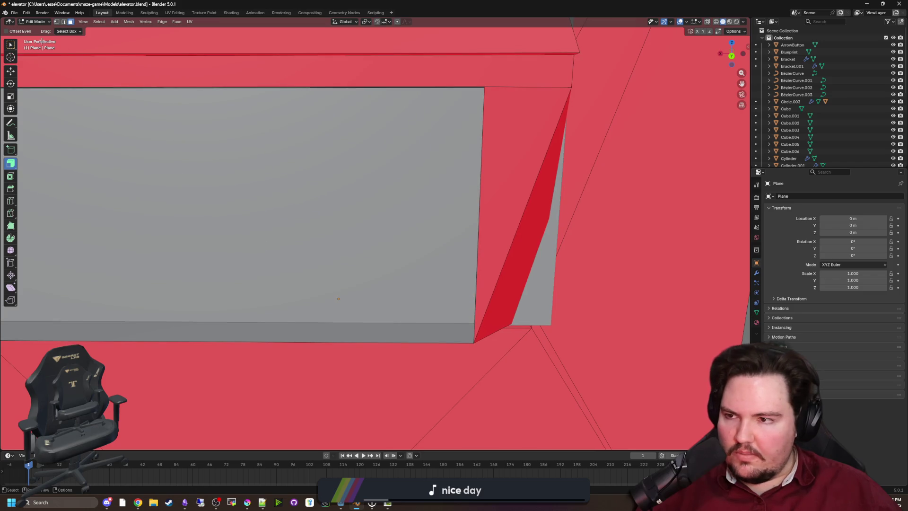
{"action": "scroll", "coordinate": [263, 267], "scroll_direction": "up", "scroll_amount": 5}
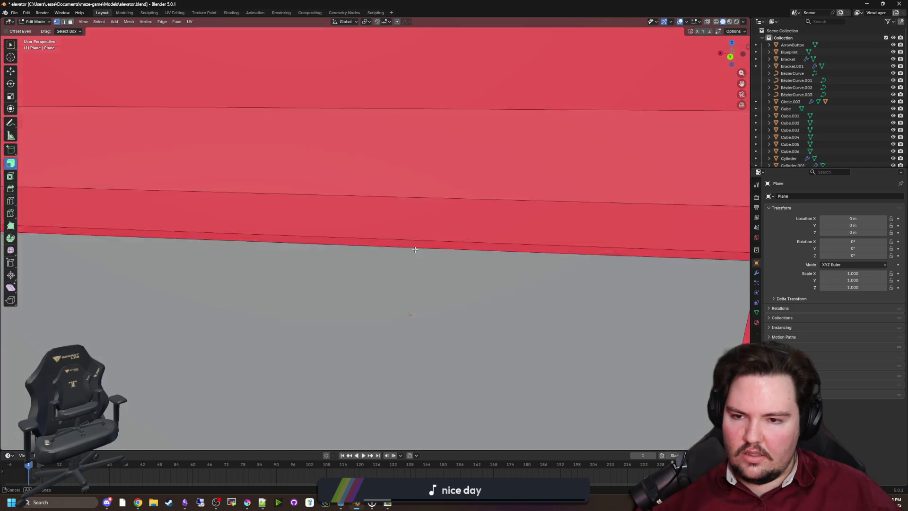
{"action": "scroll", "coordinate": [263, 267], "scroll_direction": "down", "scroll_amount": 5}
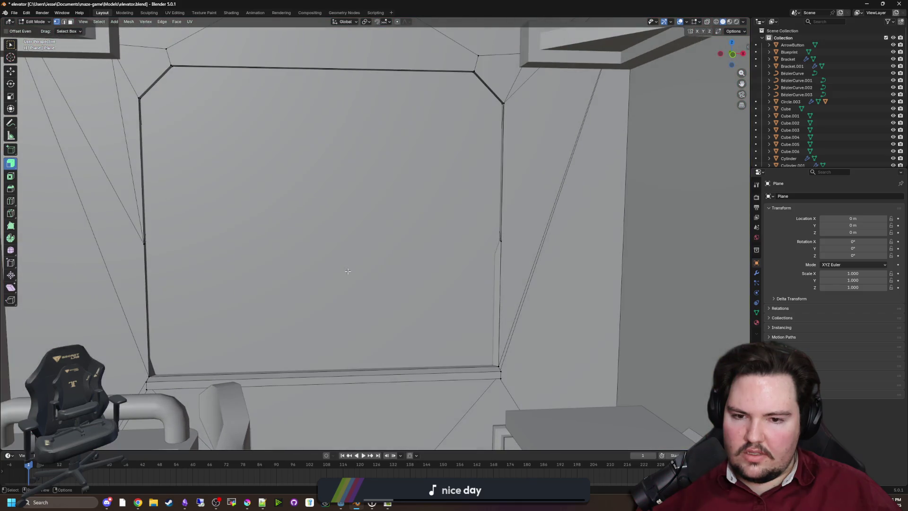
{"action": "scroll", "coordinate": [509, 232], "scroll_direction": "up", "scroll_amount": 5}
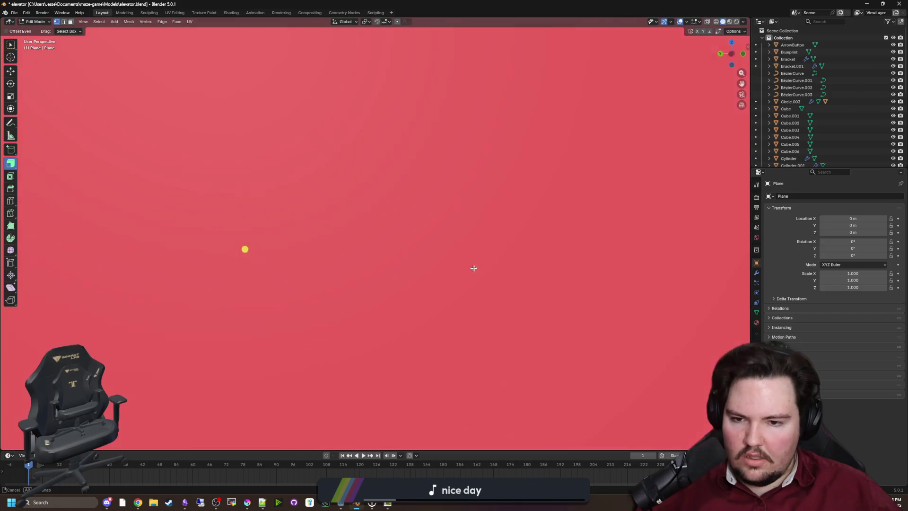
{"action": "scroll", "coordinate": [475, 240], "scroll_direction": "up", "scroll_amount": 5}
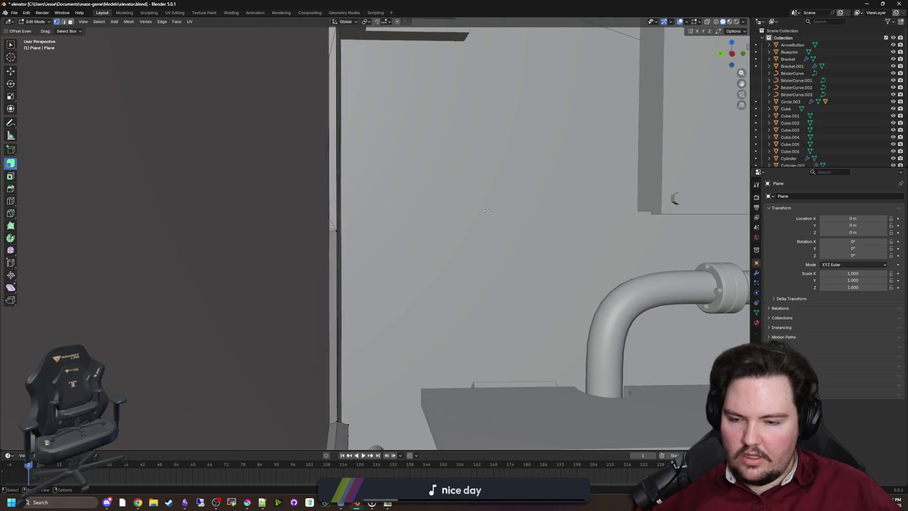
{"action": "scroll", "coordinate": [455, 270], "scroll_direction": "down", "scroll_amount": 4}
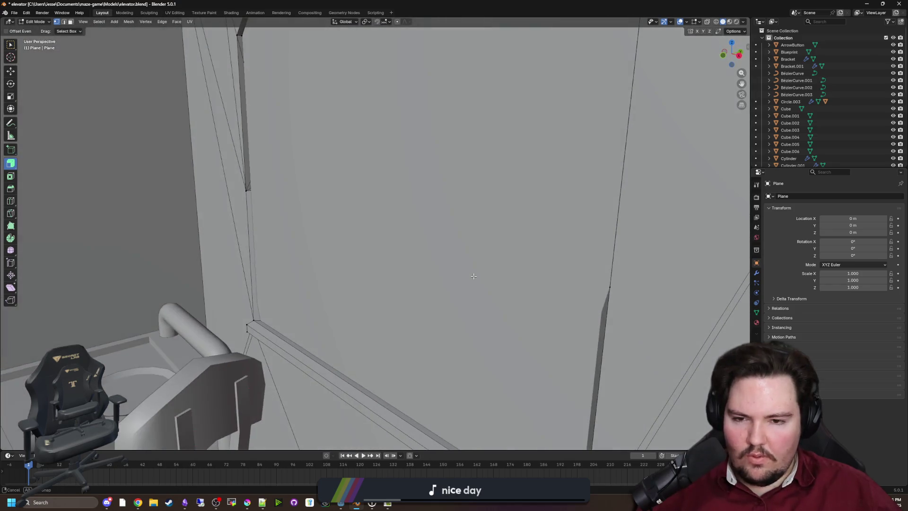
{"action": "scroll", "coordinate": [336, 286], "scroll_direction": "up", "scroll_amount": 5}
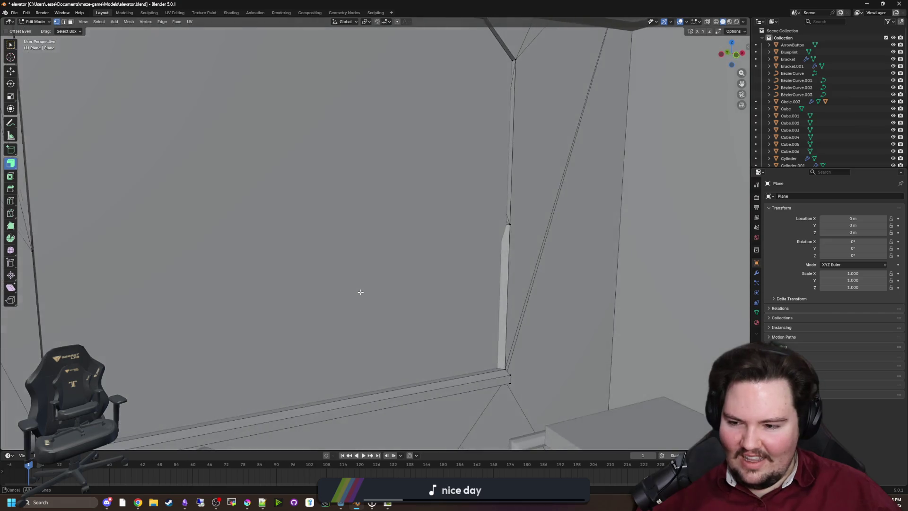
{"action": "scroll", "coordinate": [450, 296], "scroll_direction": "up", "scroll_amount": 3}
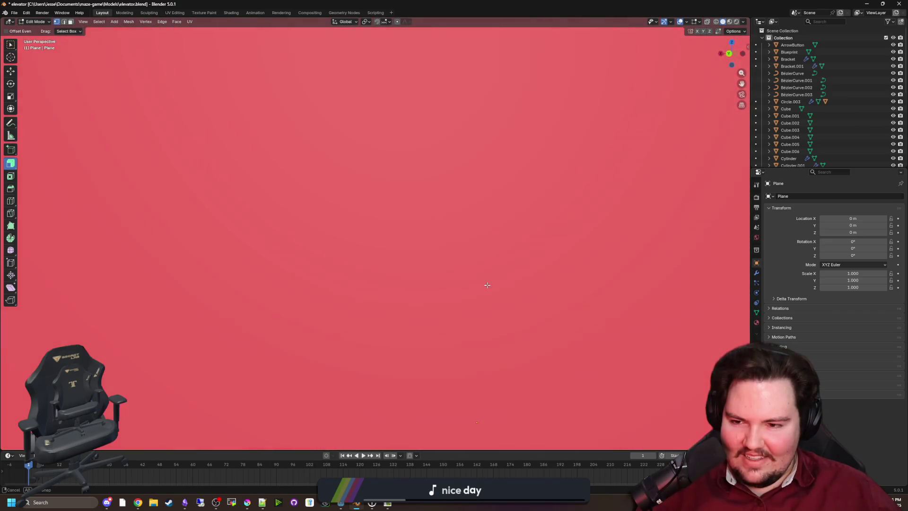
{"action": "scroll", "coordinate": [450, 296], "scroll_direction": "down", "scroll_amount": 3}
{"action": "scroll", "coordinate": [440, 232], "scroll_direction": "down", "scroll_amount": 5}
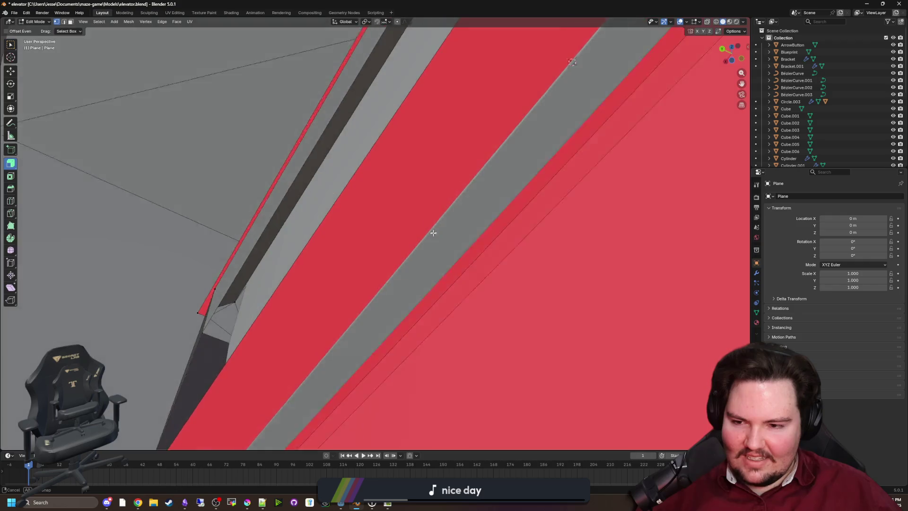
{"action": "scroll", "coordinate": [375, 243], "scroll_direction": "up", "scroll_amount": 5}
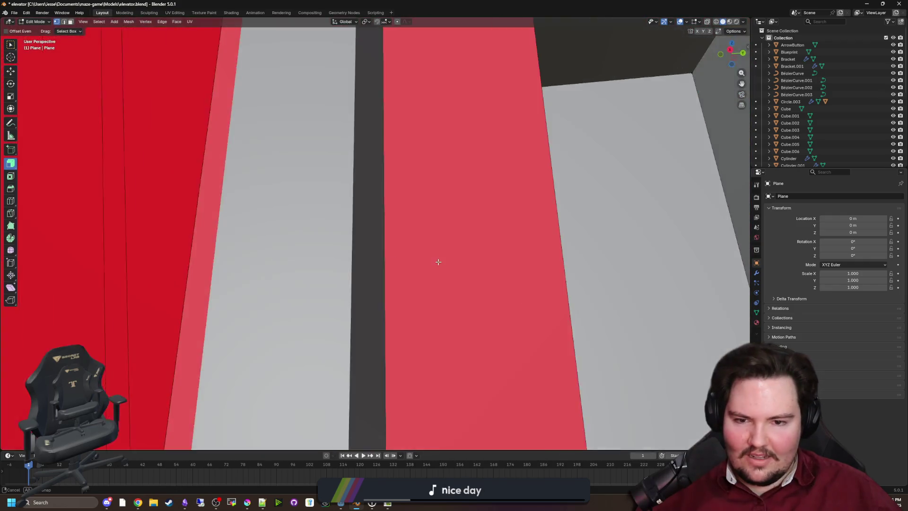
{"action": "scroll", "coordinate": [370, 259], "scroll_direction": "up", "scroll_amount": 3}
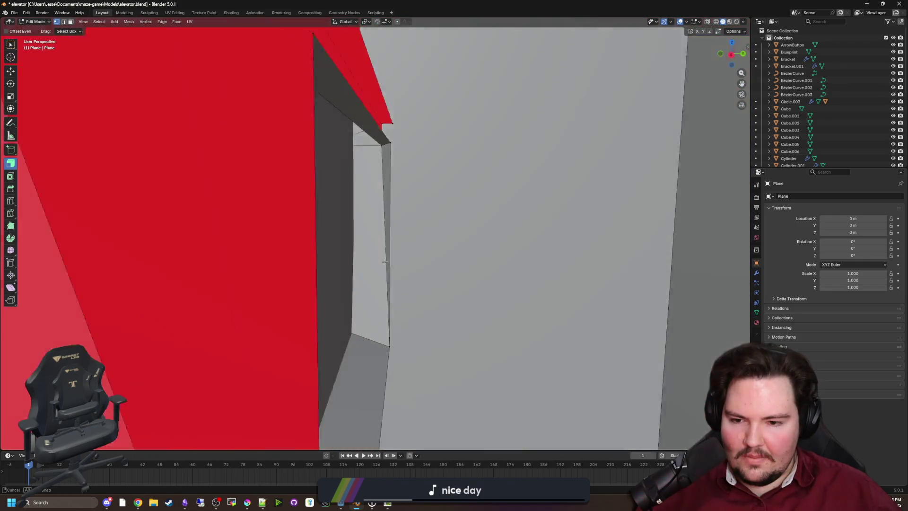
{"action": "scroll", "coordinate": [324, 259], "scroll_direction": "down", "scroll_amount": 3}
{"action": "scroll", "coordinate": [255, 264], "scroll_direction": "up", "scroll_amount": 5}
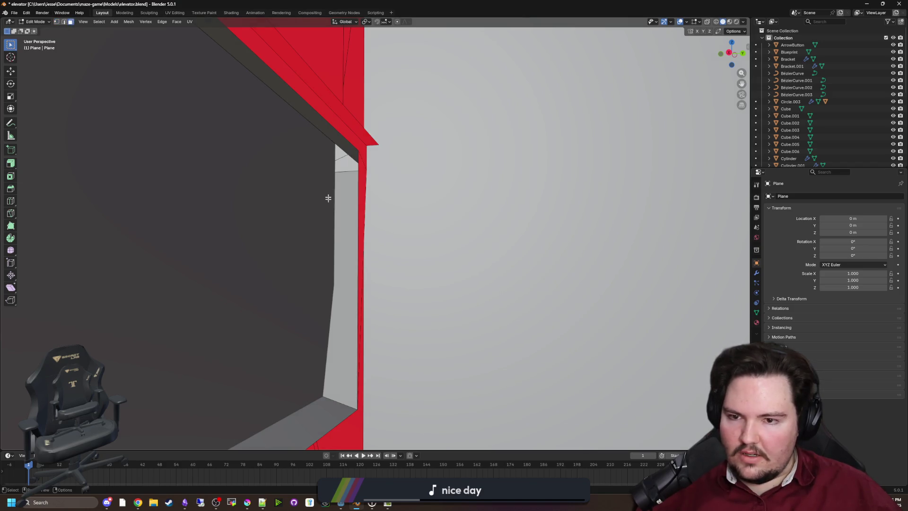
{"action": "scroll", "coordinate": [868, 124], "scroll_direction": "down", "scroll_amount": 6}
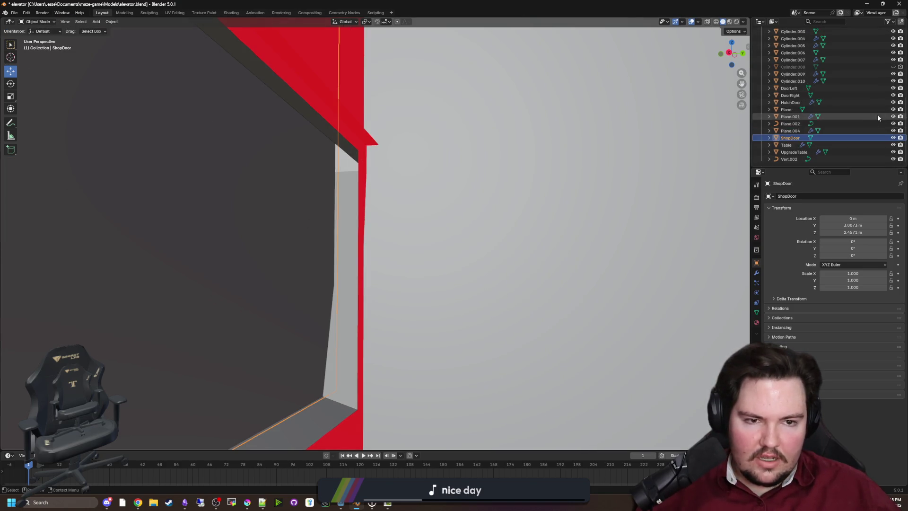
Step: Bring the view to the shop window and toggle ShopDoor's visibility to compare the fit
{"action": "left_click", "coordinate": [893, 138]}
{"action": "scroll", "coordinate": [367, 237], "scroll_direction": "down", "scroll_amount": 6}
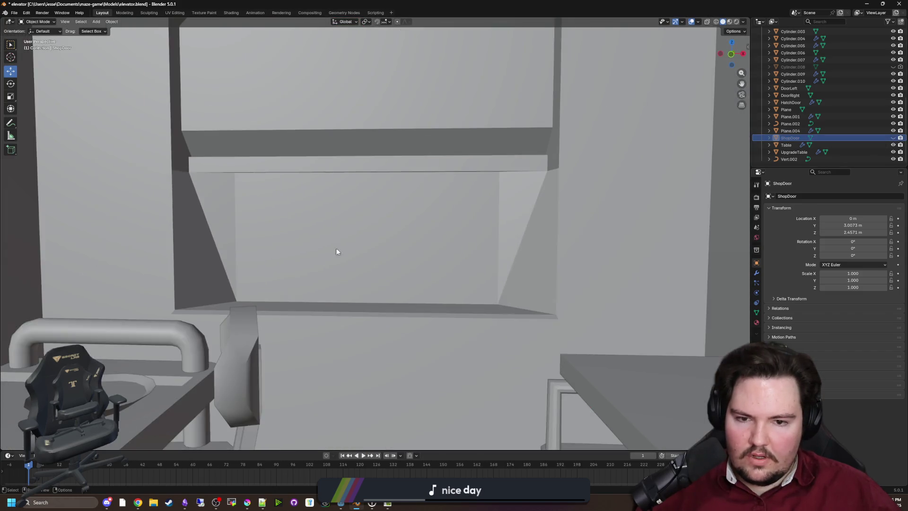
{"action": "left_click_drag", "start_coordinate": [336, 248], "coordinate": [351, 287]}
{"action": "key", "text": "w"}
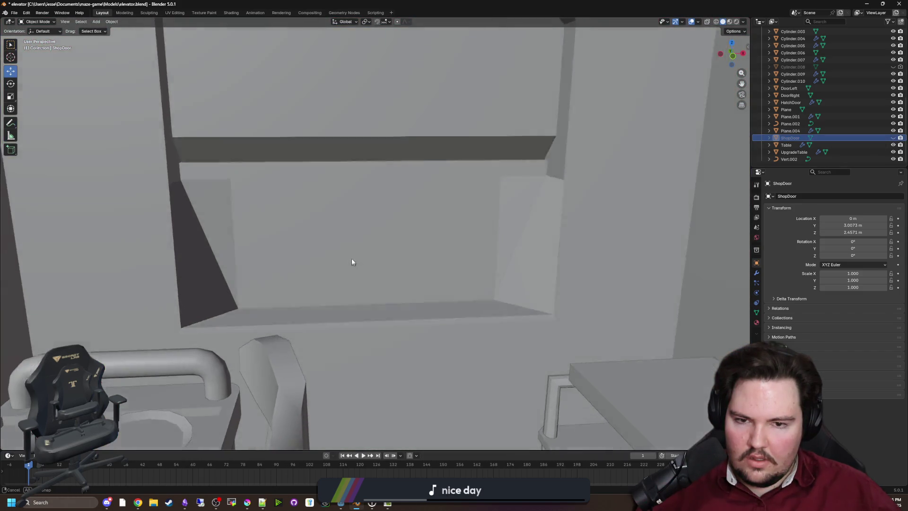
{"action": "key", "text": "s"}
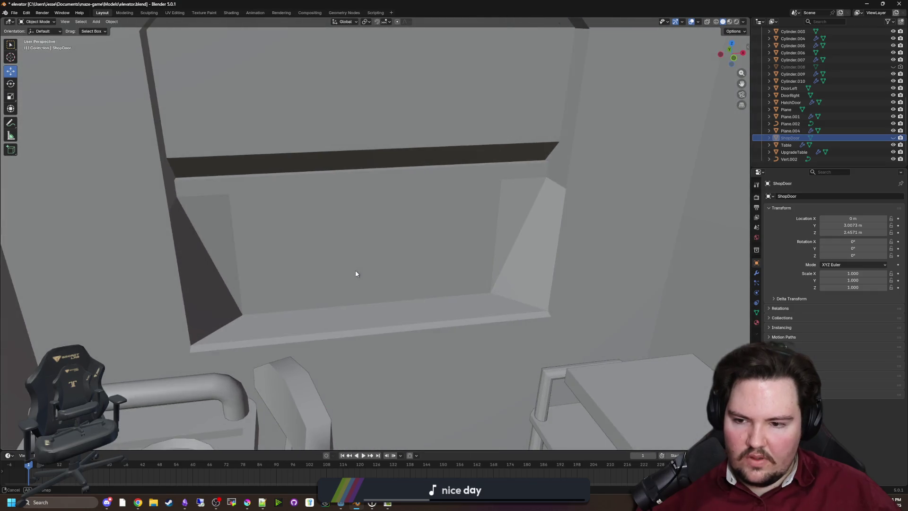
{"action": "left_click", "coordinate": [348, 229]}
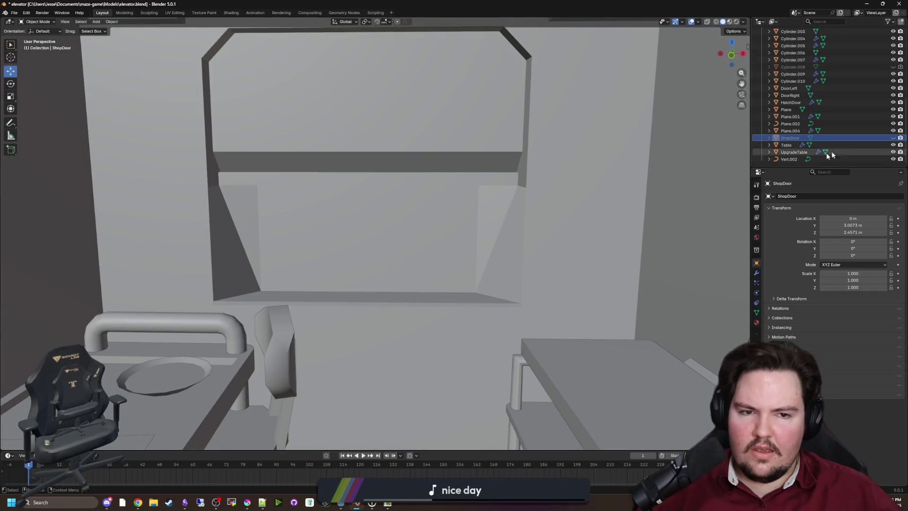
{"action": "left_click", "coordinate": [893, 138]}
{"action": "left_click", "coordinate": [893, 138]}
{"action": "left_click", "coordinate": [893, 137]}
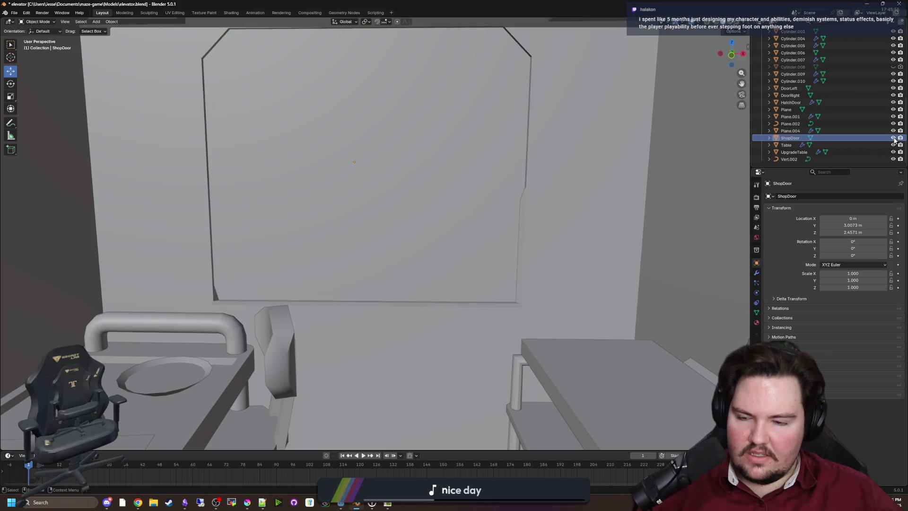
{"action": "left_click", "coordinate": [893, 138]}
Step: Enter Edit Mode on the Plane mesh in vertex select mode, viewed level with the window
{"action": "left_click", "coordinate": [430, 261]}
{"action": "scroll", "coordinate": [432, 280], "scroll_direction": "up", "scroll_amount": 3}
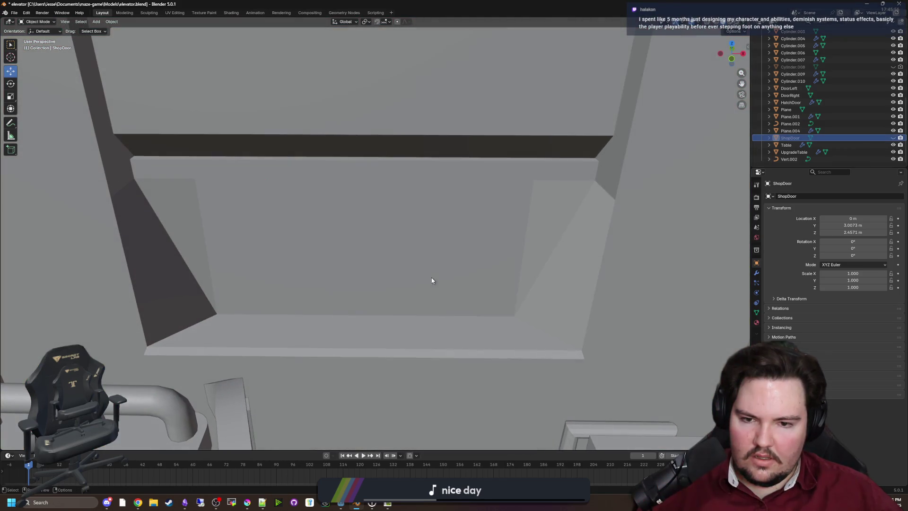
{"action": "key", "text": "Tab"}
{"action": "mouse_move", "coordinate": [531, 322]}
{"action": "left_mouse_down"}
{"action": "mouse_move", "coordinate": [215, 158]}
{"action": "mouse_move", "coordinate": [266, 199]}
{"action": "mouse_move", "coordinate": [302, 192]}
{"action": "mouse_move", "coordinate": [280, 179]}
{"action": "mouse_move", "coordinate": [270, 155]}
{"action": "mouse_move", "coordinate": [300, 197]}
{"action": "mouse_move", "coordinate": [280, 194]}
{"action": "mouse_move", "coordinate": [263, 214]}
{"action": "mouse_move", "coordinate": [283, 189]}
{"action": "left_mouse_up"}
{"action": "key", "text": "1"}
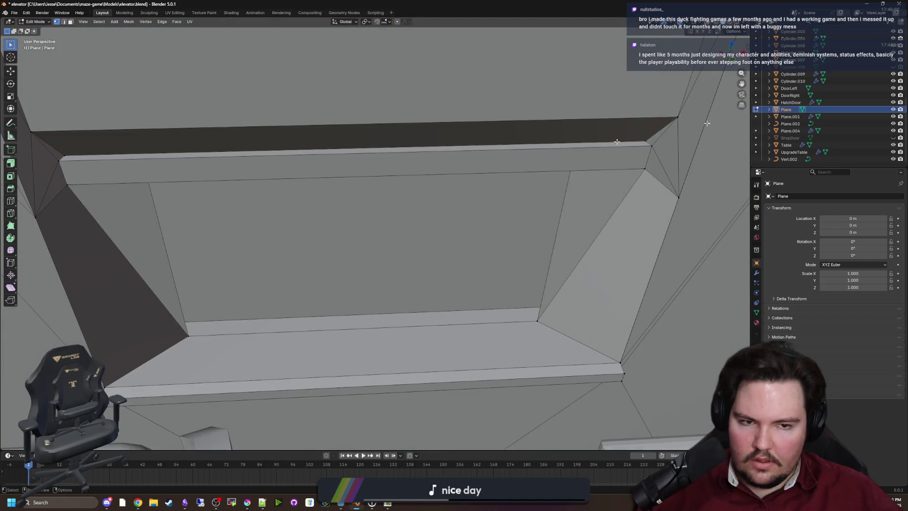
Step: Select ShopDoor and toggle its visibility to check the gaps around the window frame
{"action": "left_click", "coordinate": [893, 138]}
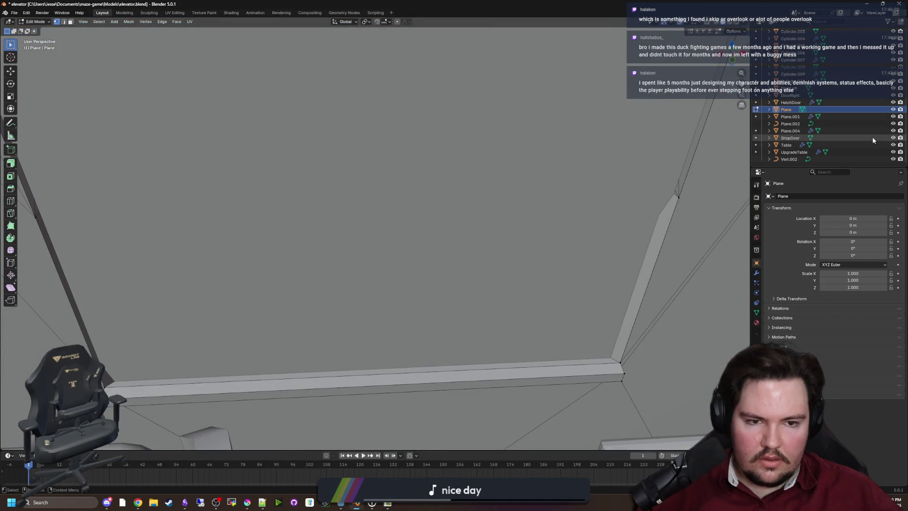
{"action": "left_click", "coordinate": [790, 137]}
{"action": "scroll", "coordinate": [566, 283], "scroll_direction": "down", "scroll_amount": 1}
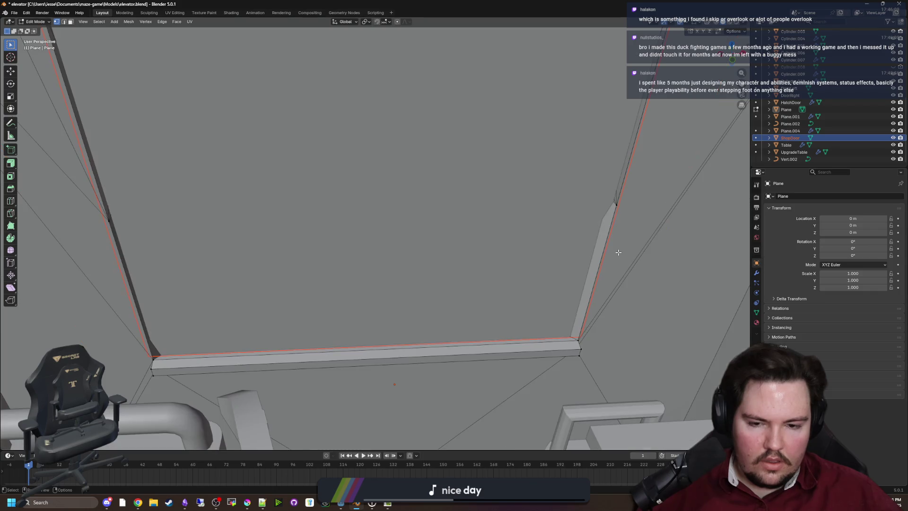
{"action": "mouse_move", "coordinate": [565, 283]}
{"action": "left_mouse_down"}
{"action": "mouse_move", "coordinate": [517, 274]}
{"action": "mouse_move", "coordinate": [527, 291]}
{"action": "mouse_move", "coordinate": [539, 282]}
{"action": "left_mouse_up"}
{"action": "left_click", "coordinate": [893, 138]}
{"action": "left_click", "coordinate": [893, 138]}
{"action": "left_click", "coordinate": [893, 137]}
{"action": "left_click", "coordinate": [894, 138]}
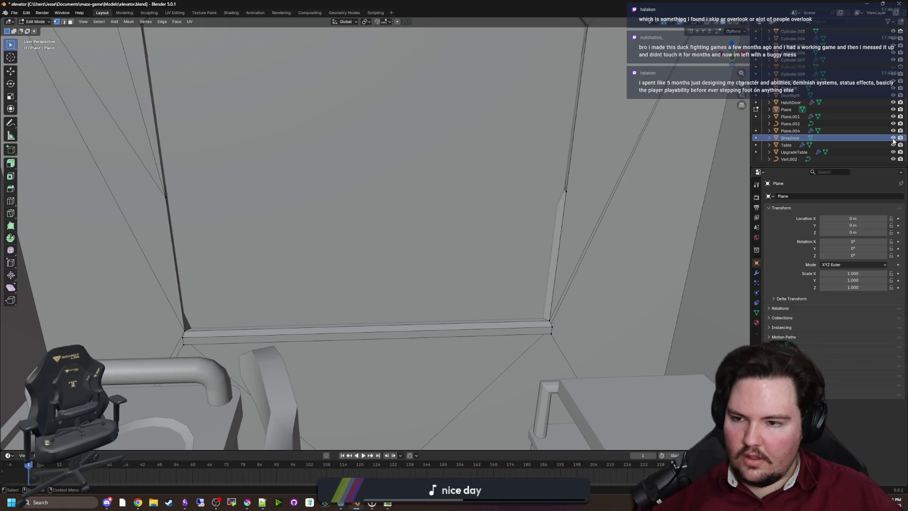
{"action": "left_click", "coordinate": [893, 137]}
Step: Select a frame-corner vertex and show its coordinates: X -1.15 m, Y 4.1822 m, Z 2.2502 m
{"action": "mouse_move", "coordinate": [478, 277]}
{"action": "left_mouse_down"}
{"action": "mouse_move", "coordinate": [459, 270]}
{"action": "mouse_move", "coordinate": [463, 246]}
{"action": "mouse_move", "coordinate": [368, 241]}
{"action": "mouse_move", "coordinate": [357, 178]}
{"action": "left_mouse_up"}
{"action": "left_click", "coordinate": [357, 179], "text": "alt"}
{"action": "key", "text": "n"}
{"action": "left_click", "coordinate": [247, 185]}
{"action": "scroll", "coordinate": [651, 95], "scroll_direction": "up", "scroll_amount": 2}
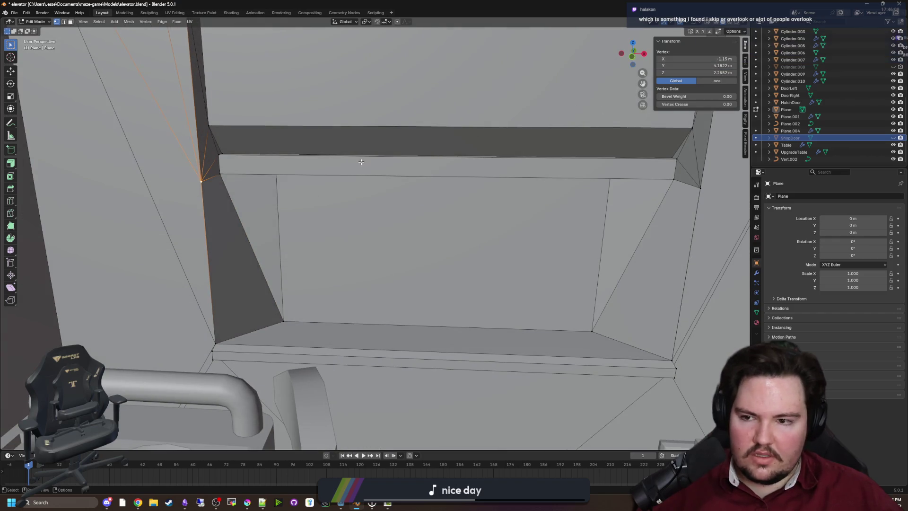
{"action": "left_click", "coordinate": [695, 57]}
{"action": "key", "text": "Return"}
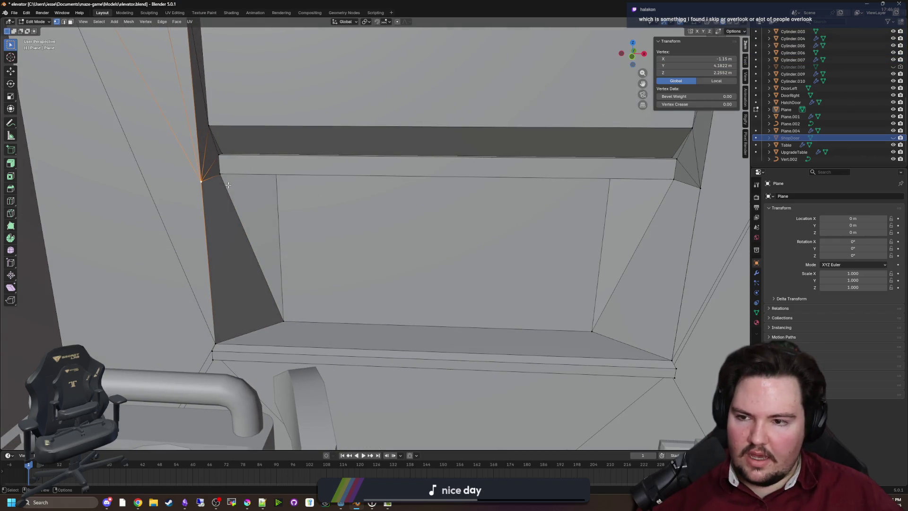
{"action": "double_click", "coordinate": [695, 66]}
{"action": "type", "text": "4.4322"}
{"action": "key", "text": "Return"}
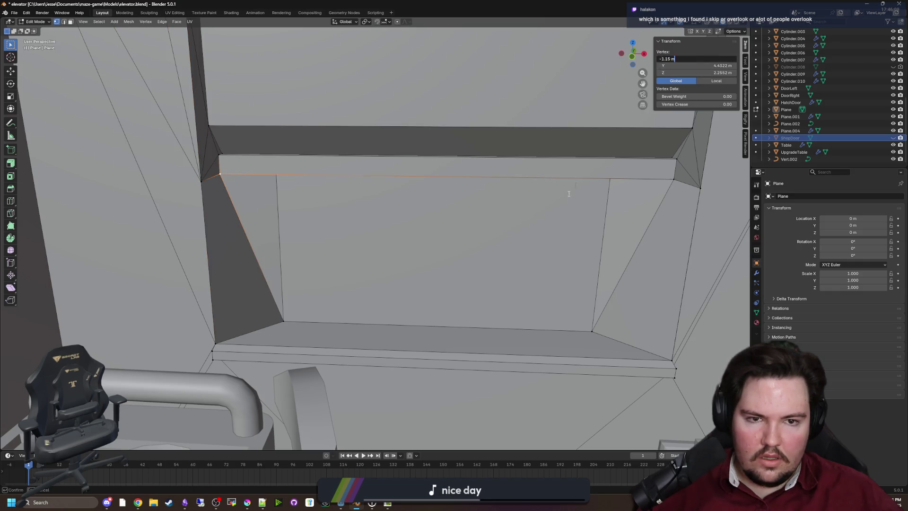
{"action": "left_click", "coordinate": [625, 199]}
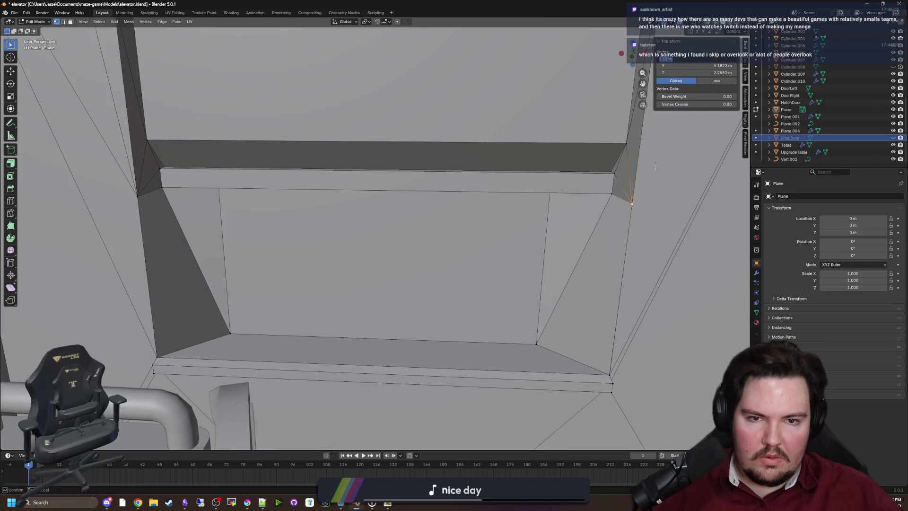
{"action": "left_click", "coordinate": [614, 194]}
{"action": "double_click", "coordinate": [705, 59]}
{"action": "key", "text": "Return"}
{"action": "scroll", "coordinate": [543, 175], "scroll_direction": "up", "scroll_amount": 5}
{"action": "mouse_move", "coordinate": [541, 169]}
{"action": "left_mouse_down"}
{"action": "mouse_move", "coordinate": [542, 162]}
{"action": "mouse_move", "coordinate": [507, 166]}
{"action": "mouse_move", "coordinate": [407, 208]}
{"action": "mouse_move", "coordinate": [334, 276]}
{"action": "mouse_move", "coordinate": [297, 283]}
{"action": "mouse_move", "coordinate": [419, 271]}
{"action": "mouse_move", "coordinate": [402, 246]}
{"action": "mouse_move", "coordinate": [424, 217]}
{"action": "mouse_move", "coordinate": [356, 258]}
{"action": "mouse_move", "coordinate": [390, 215]}
{"action": "left_mouse_up"}
{"action": "key", "text": "KP_1"}
{"action": "scroll", "coordinate": [393, 218], "scroll_direction": "down", "scroll_amount": 5}
{"action": "scroll", "coordinate": [387, 198], "scroll_direction": "up", "scroll_amount": 5}
{"action": "scroll", "coordinate": [389, 214], "scroll_direction": "down", "scroll_amount": 2}
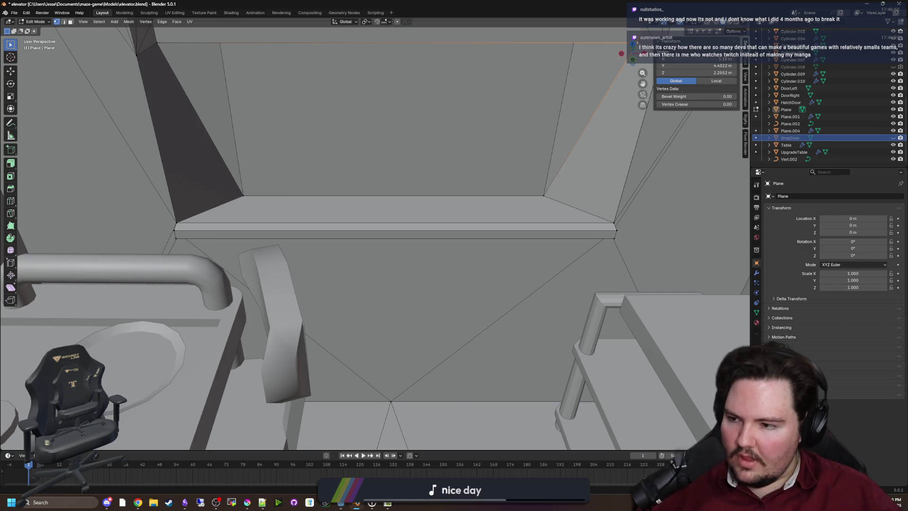
{"action": "mouse_move", "coordinate": [251, 280]}
{"action": "left_mouse_down"}
{"action": "mouse_move", "coordinate": [249, 254]}
{"action": "mouse_move", "coordinate": [328, 265]}
{"action": "left_mouse_up"}
{"action": "left_click_drag", "start_coordinate": [390, 335], "coordinate": [422, 341]}
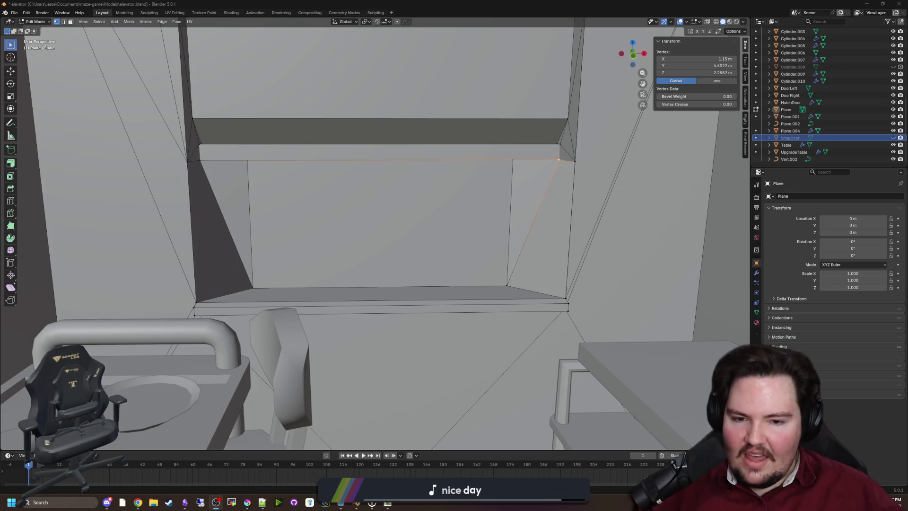
{"action": "left_click", "coordinate": [340, 219]}
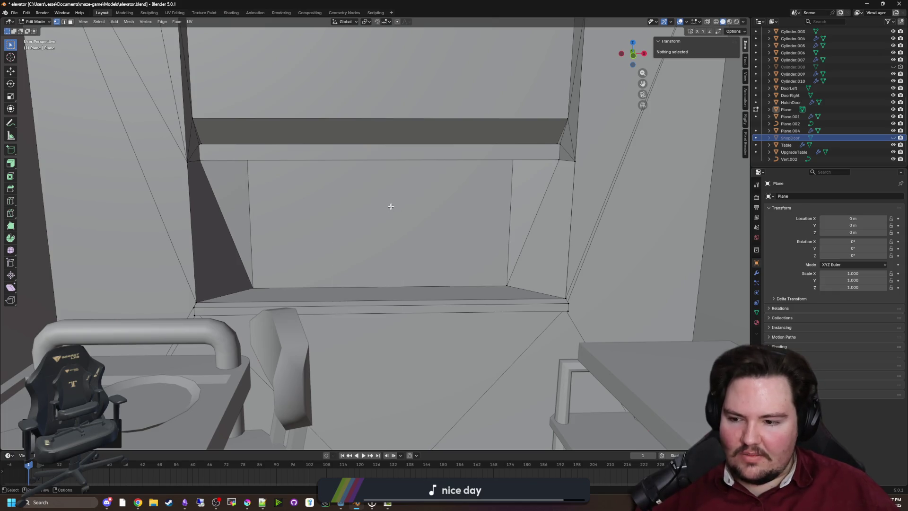
{"action": "mouse_move", "coordinate": [406, 197]}
{"action": "left_mouse_down"}
{"action": "mouse_move", "coordinate": [467, 186]}
{"action": "mouse_move", "coordinate": [454, 189]}
{"action": "mouse_move", "coordinate": [472, 219]}
{"action": "mouse_move", "coordinate": [501, 204]}
{"action": "left_mouse_up"}
{"action": "left_click", "coordinate": [222, 299]}
{"action": "left_click_drag", "start_coordinate": [223, 299], "coordinate": [377, 234]}
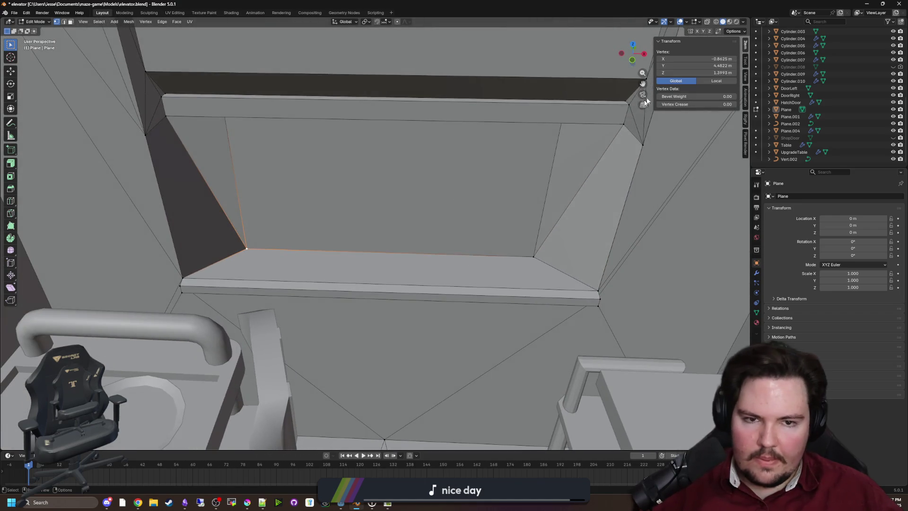
{"action": "left_click", "coordinate": [534, 258]}
{"action": "left_click", "coordinate": [246, 246]}
{"action": "left_click_drag", "start_coordinate": [330, 229], "coordinate": [355, 203]}
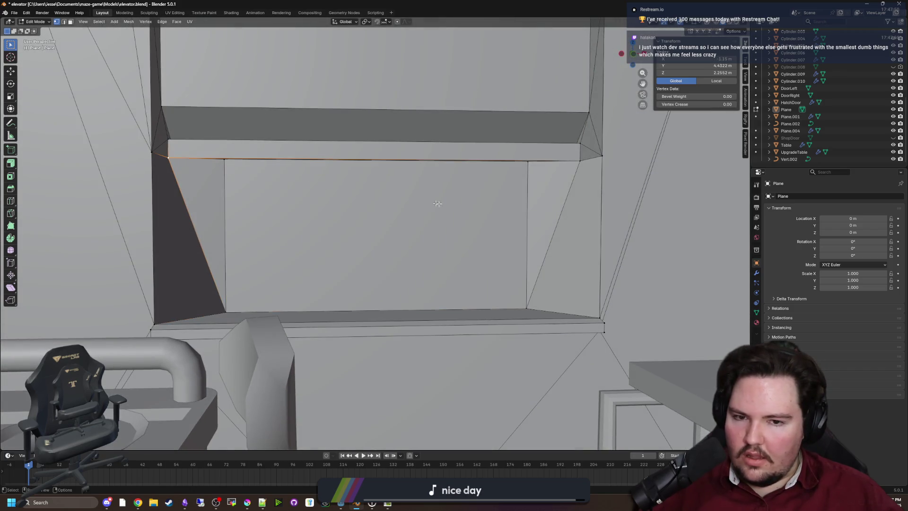
{"action": "left_click", "coordinate": [423, 203]}
{"action": "mouse_move", "coordinate": [424, 202]}
{"action": "left_mouse_down"}
{"action": "mouse_move", "coordinate": [418, 217]}
{"action": "mouse_move", "coordinate": [402, 210]}
{"action": "left_mouse_up"}
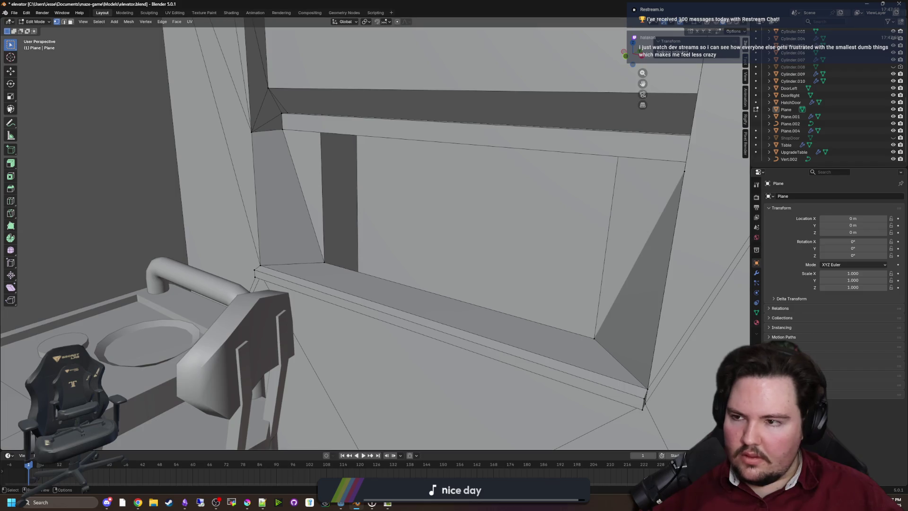
{"action": "left_click", "coordinate": [10, 201]}
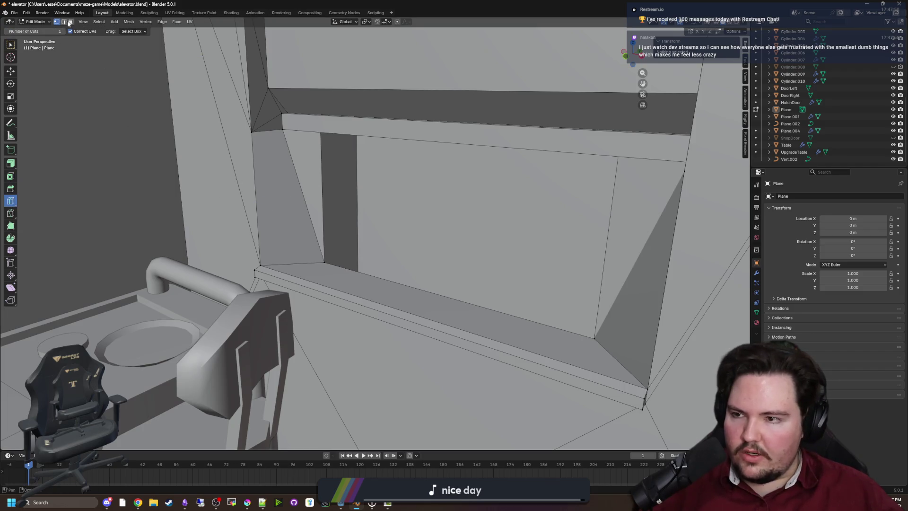
Step: Select both side faces of the opening and apply Split Non-Planar Faces
{"action": "key", "text": "w"}
{"action": "left_click", "coordinate": [286, 197]}
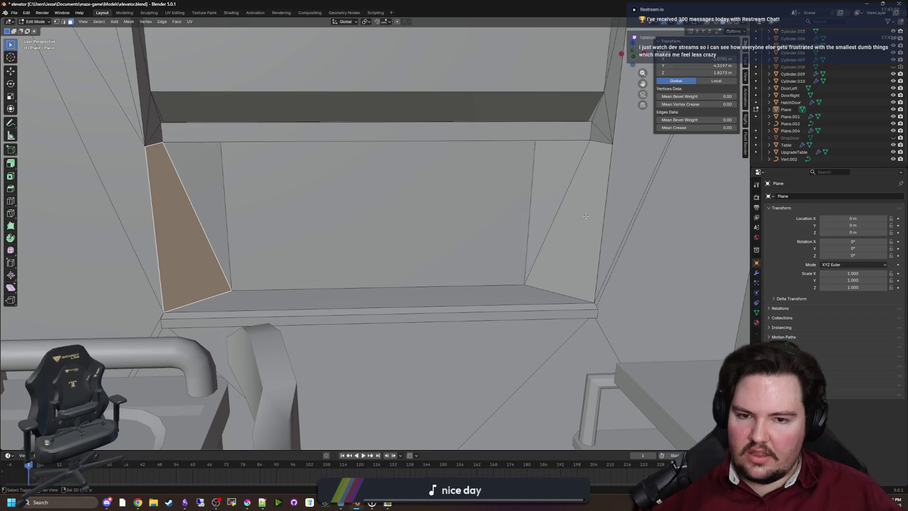
{"action": "left_click", "coordinate": [583, 213], "text": "shift"}
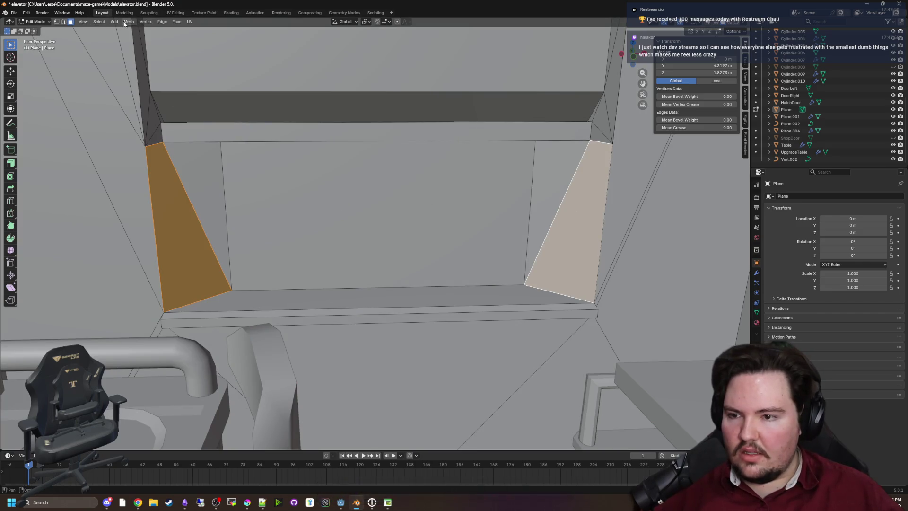
{"action": "left_click", "coordinate": [175, 23]}
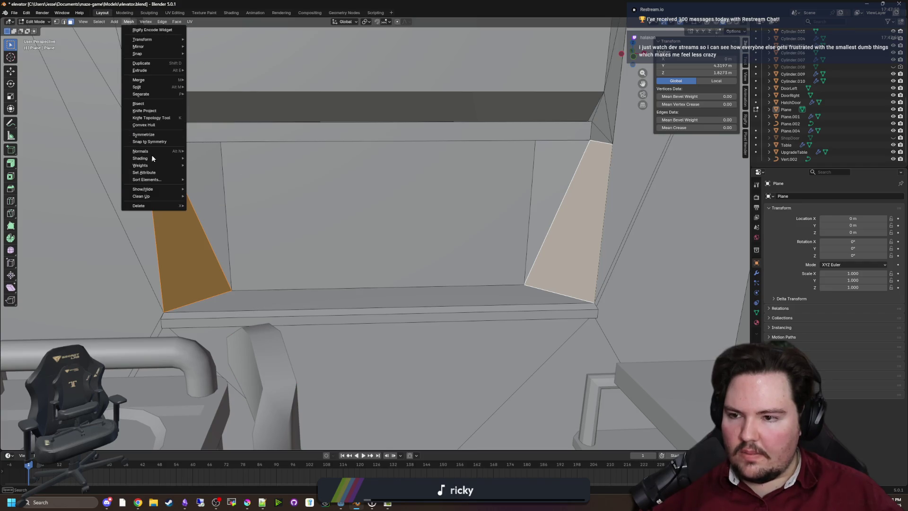
{"action": "mouse_move", "coordinate": [156, 197]}
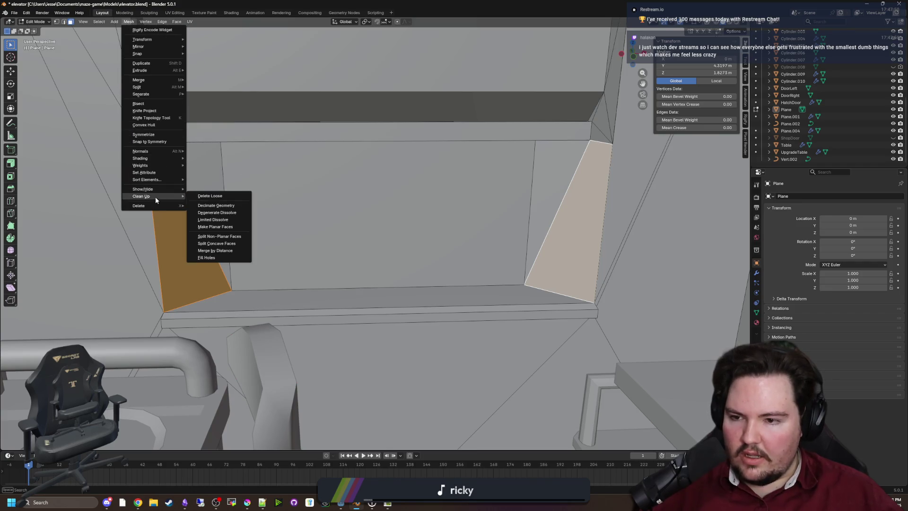
{"action": "left_click", "coordinate": [231, 236]}
Step: Return to Object Mode, unhide ShopDoor and save elevator.blend
{"action": "key", "text": "Tab"}
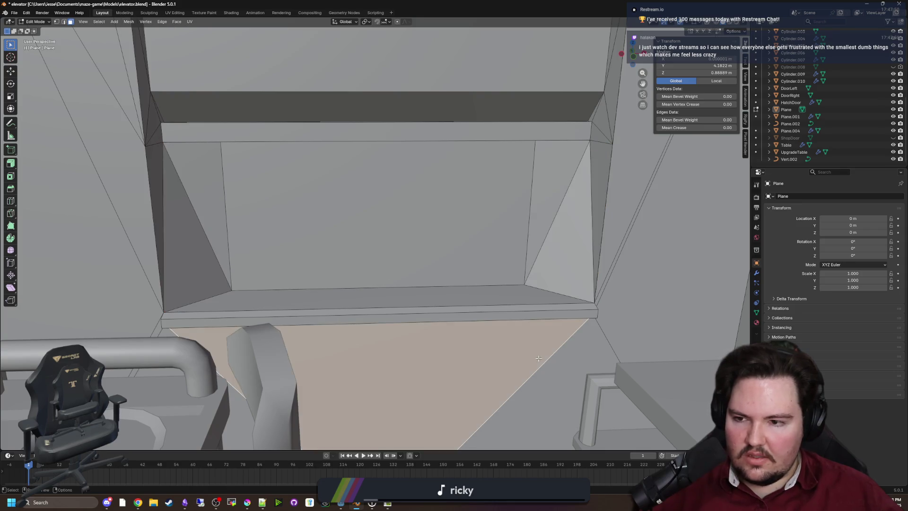
{"action": "key", "text": "shift+grave"}
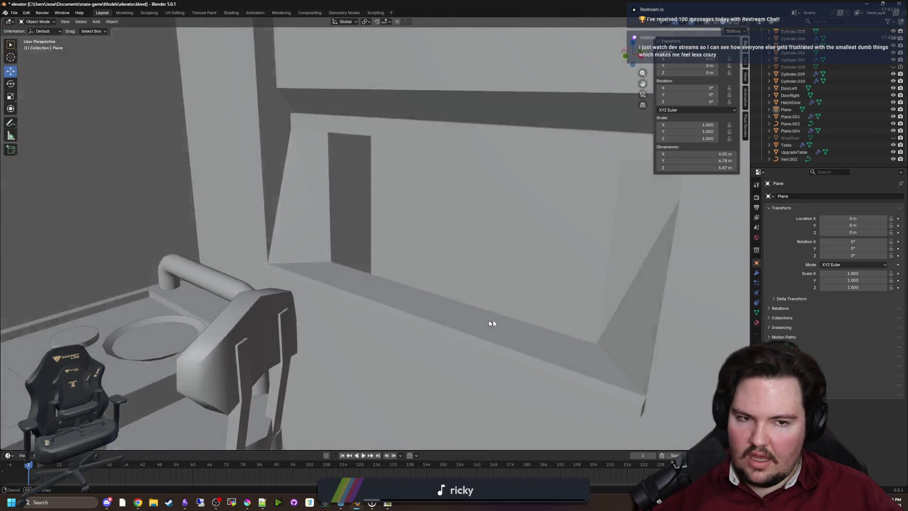
{"action": "left_click", "coordinate": [492, 324]}
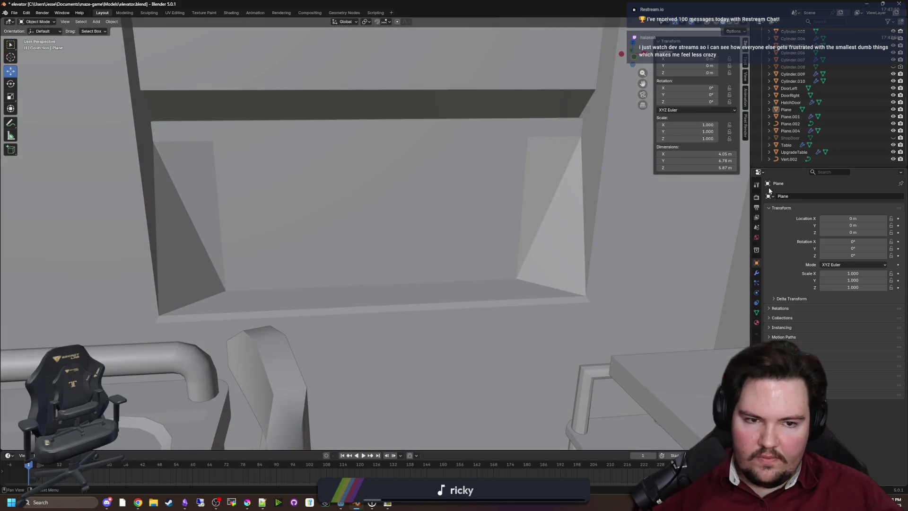
{"action": "left_click", "coordinate": [894, 138]}
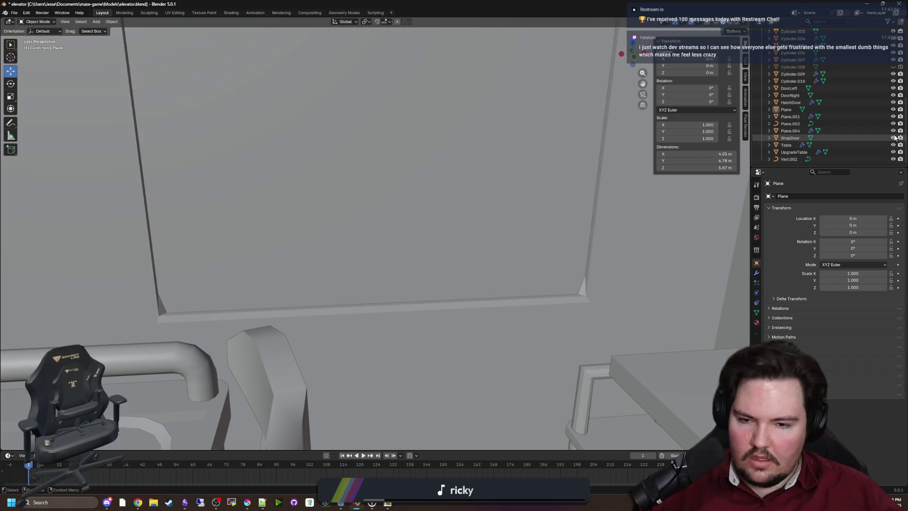
{"action": "key", "text": "shift+grave"}
{"action": "key", "text": "ctrl+s"}
{"action": "scroll", "coordinate": [548, 190], "scroll_direction": "up", "scroll_amount": 1}
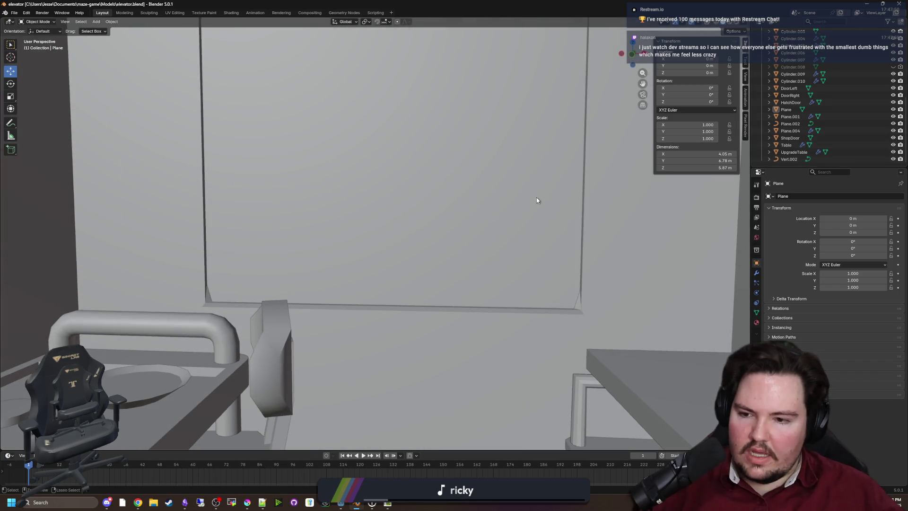
{"action": "scroll", "coordinate": [449, 174], "scroll_direction": "up", "scroll_amount": 2}
Step: Return to Godot and wait for the updated elevator assets to finish reimporting
{"action": "key", "text": "alt+Tab"}
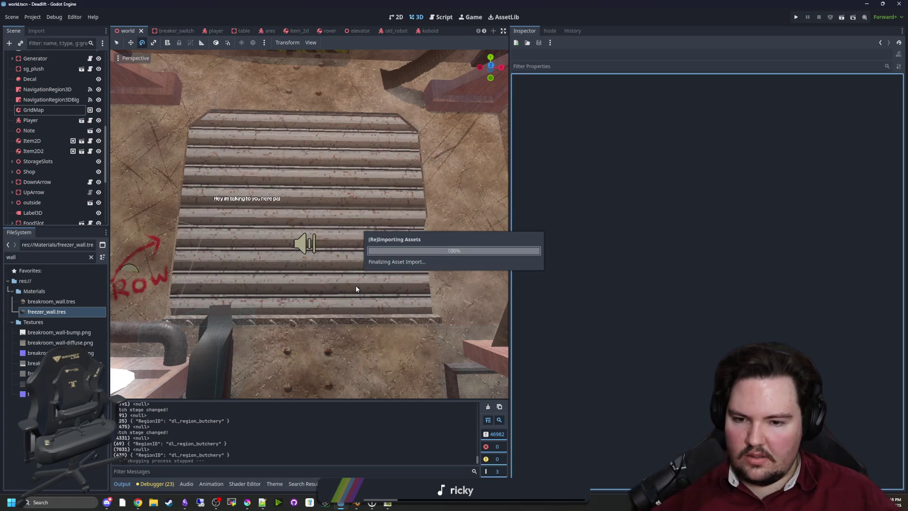
{"action": "scroll", "coordinate": [153, 310], "scroll_direction": "up", "scroll_amount": 5}
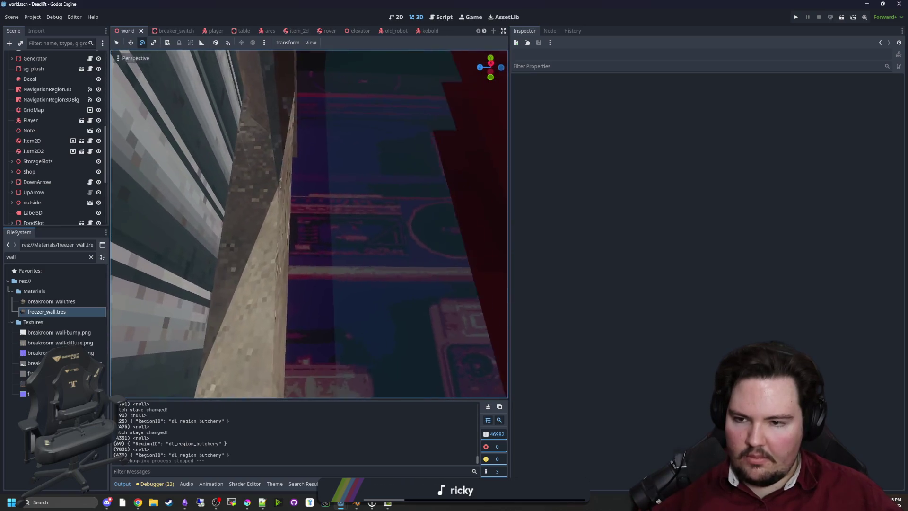
{"action": "scroll", "coordinate": [466, 306], "scroll_direction": "down", "scroll_amount": 5}
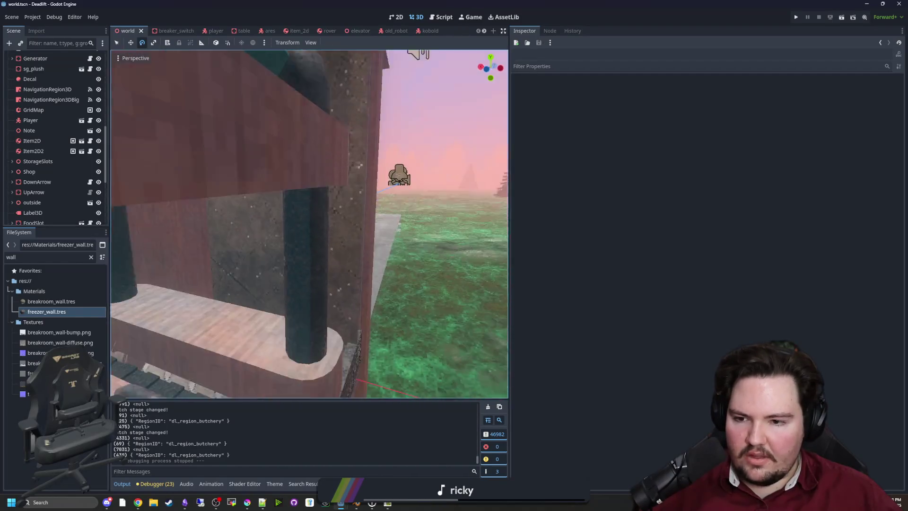
{"action": "scroll", "coordinate": [309, 224], "scroll_direction": "down", "scroll_amount": 2}
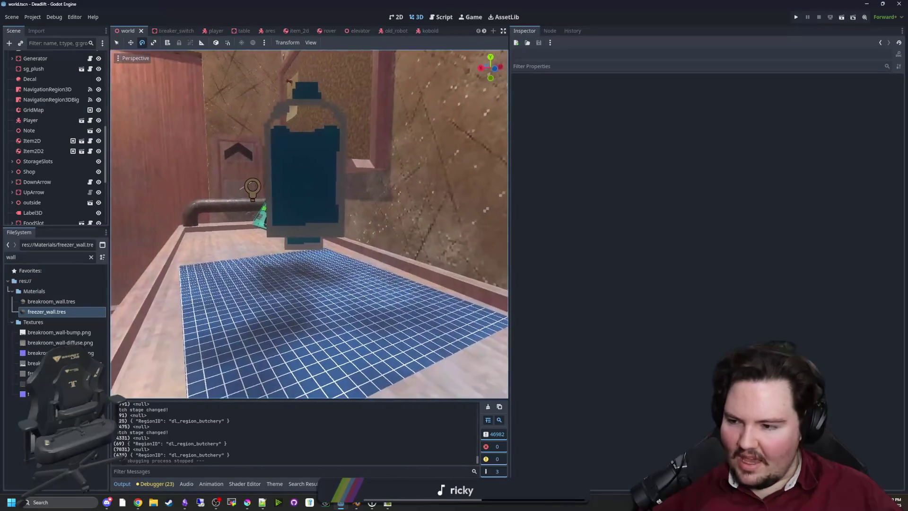
Step: Fly past the shelf, table, chair and robot in the world scene, then select the elevator node
{"action": "key", "text": "w"}
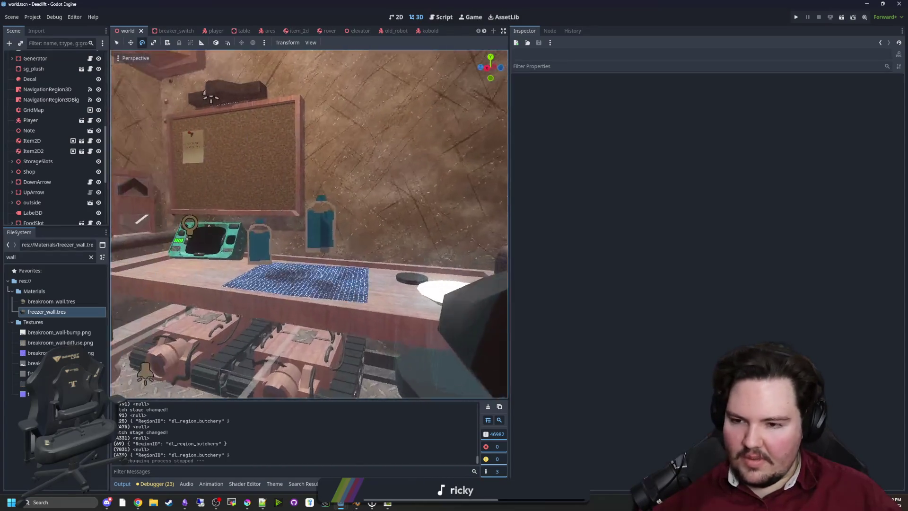
{"action": "key", "text": "w"}
{"action": "key", "text": "w"}
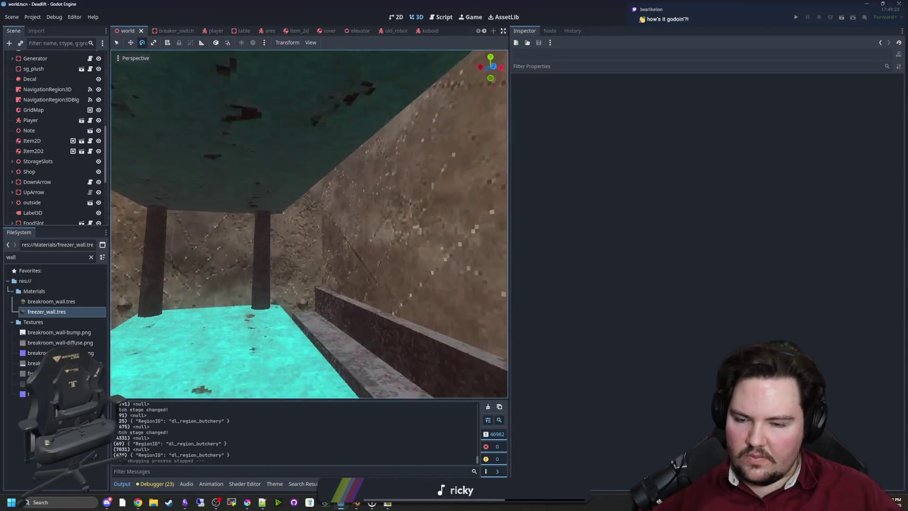
{"action": "key", "text": "w"}
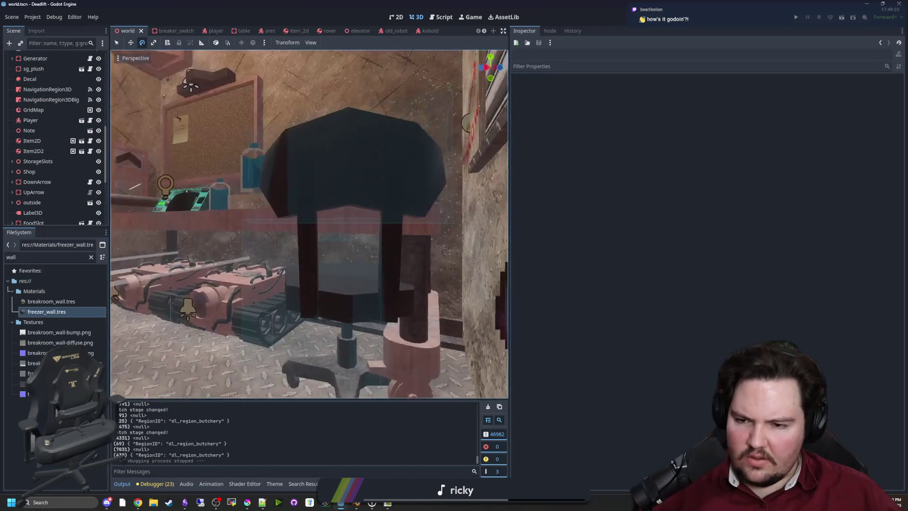
{"action": "key", "text": "w"}
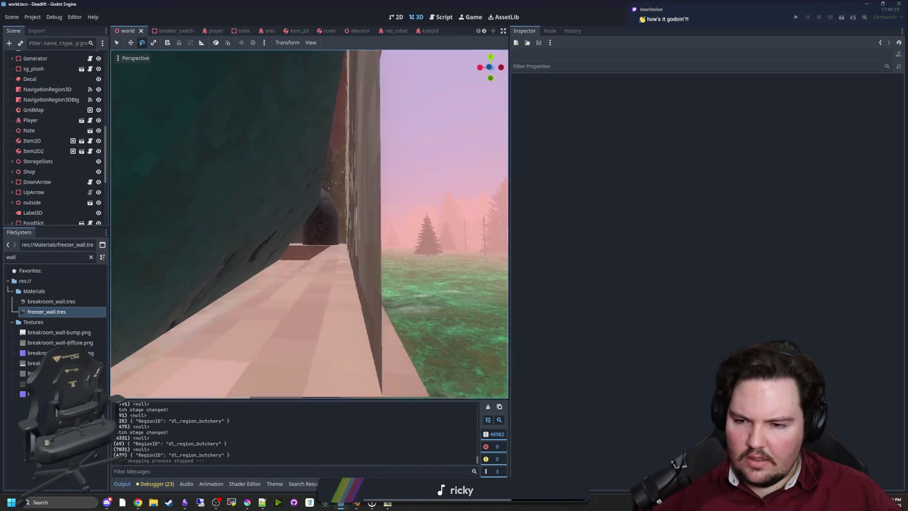
{"action": "key", "text": "w"}
{"action": "key", "text": "w"}
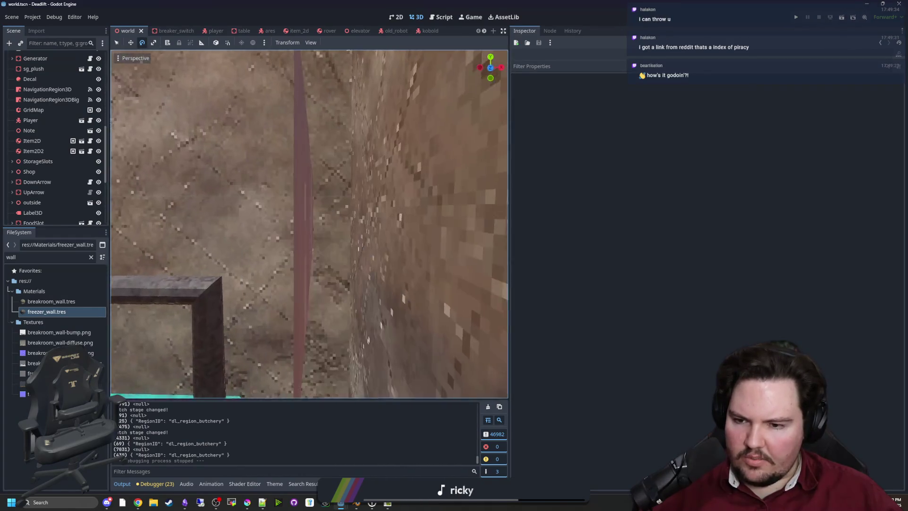
{"action": "key", "text": "w"}
{"action": "left_click", "coordinate": [462, 303]}
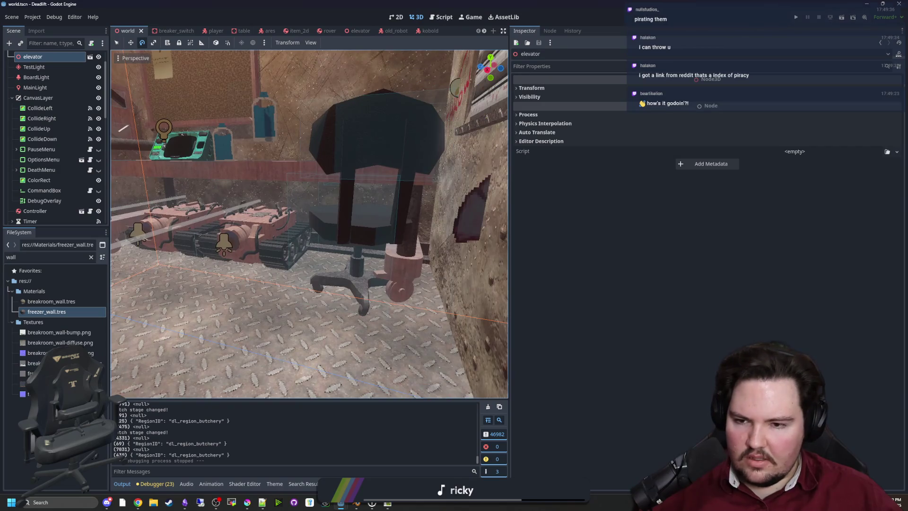
Step: Deselect the elevator, fly around the break room's door, desk and corkboard, then bring Blender back
{"action": "key", "text": "w"}
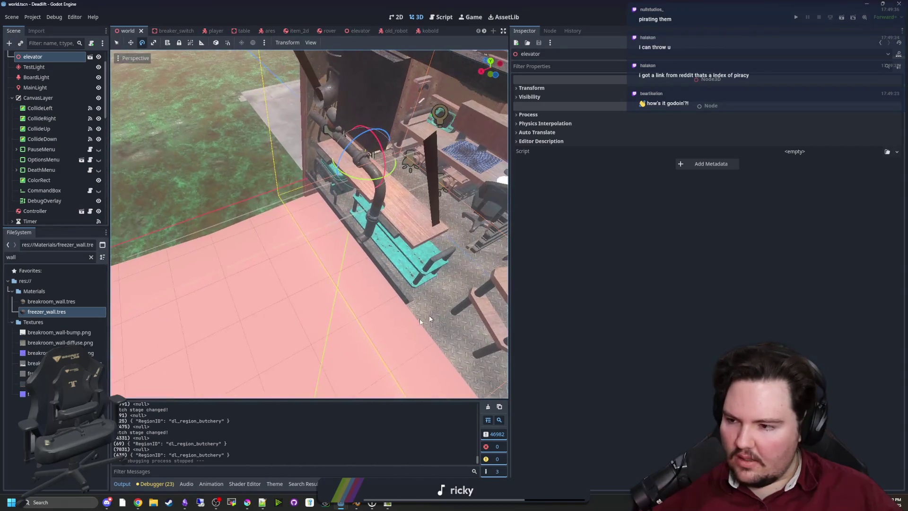
{"action": "left_click", "coordinate": [285, 272]}
{"action": "key", "text": "w"}
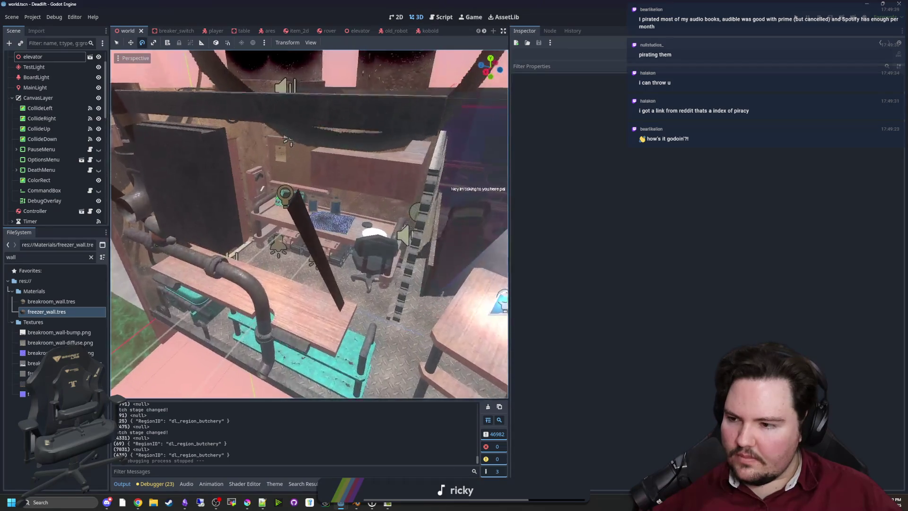
{"action": "key", "text": "w"}
{"action": "key", "text": "w"}
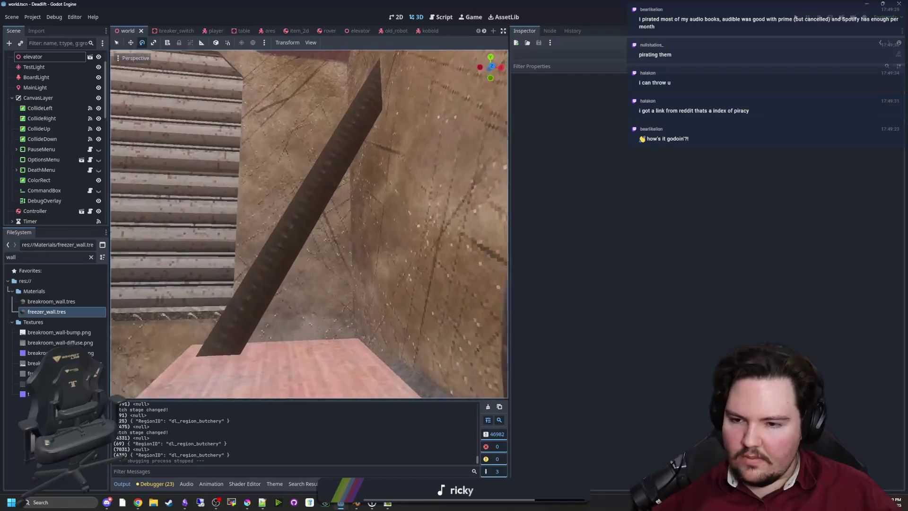
{"action": "key", "text": "s"}
{"action": "key", "text": "w"}
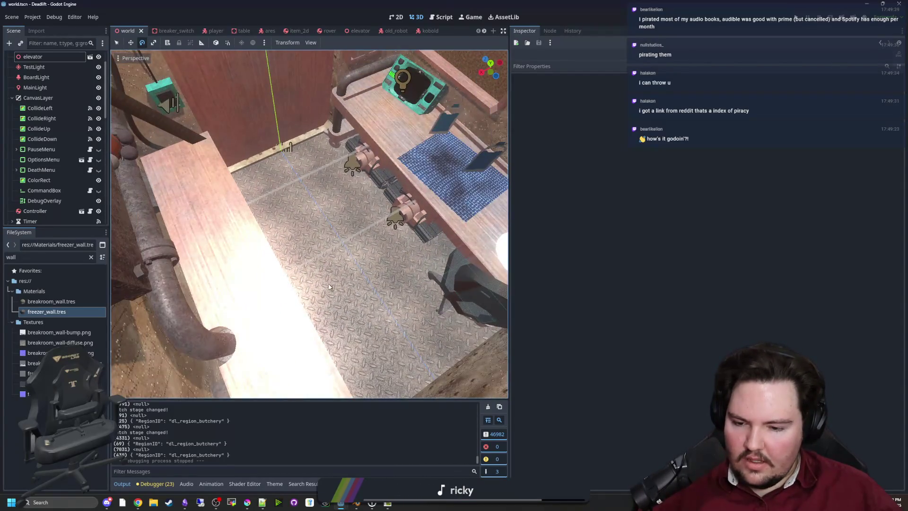
{"action": "key", "text": "s"}
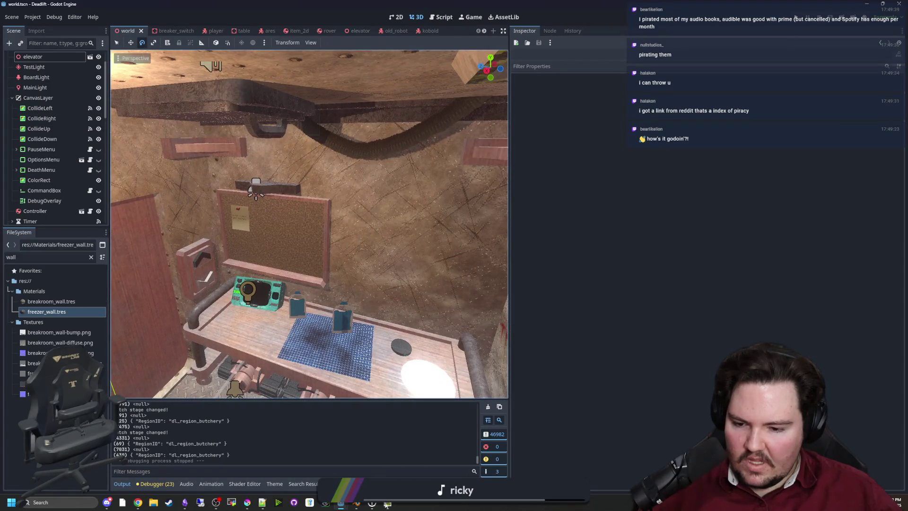
{"action": "left_click", "coordinate": [359, 504]}
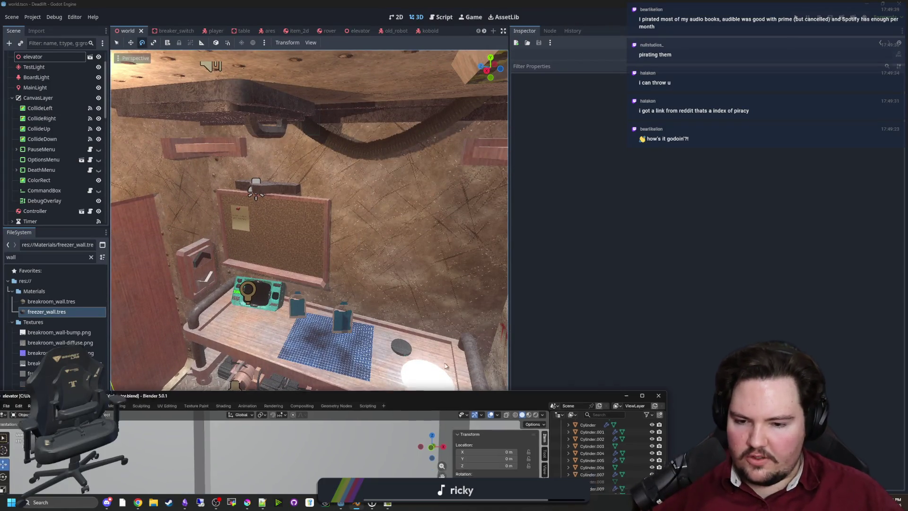
Step: Maximize Blender and open corridors.blend from the recent files list
{"action": "double_click", "coordinate": [428, 398]}
{"action": "scroll", "coordinate": [520, 149], "scroll_direction": "down", "scroll_amount": 6}
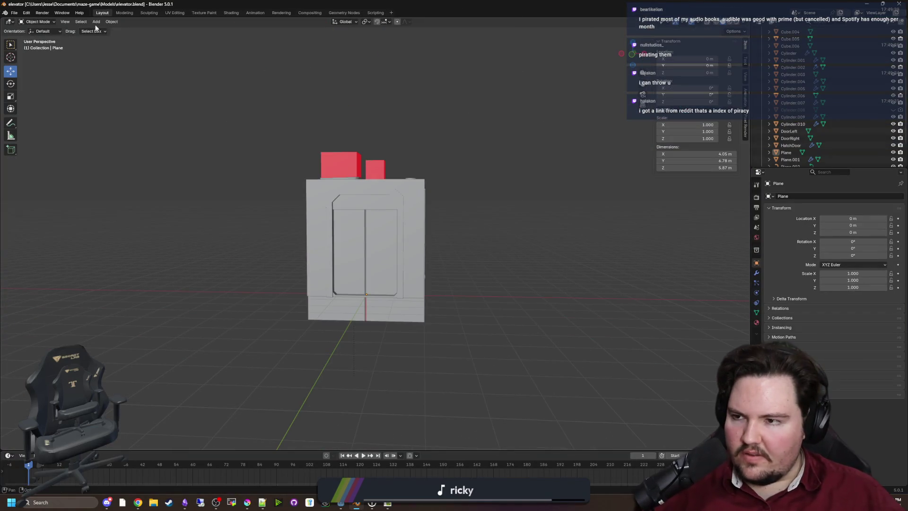
{"action": "left_click", "coordinate": [15, 12]}
{"action": "mouse_move", "coordinate": [63, 34]}
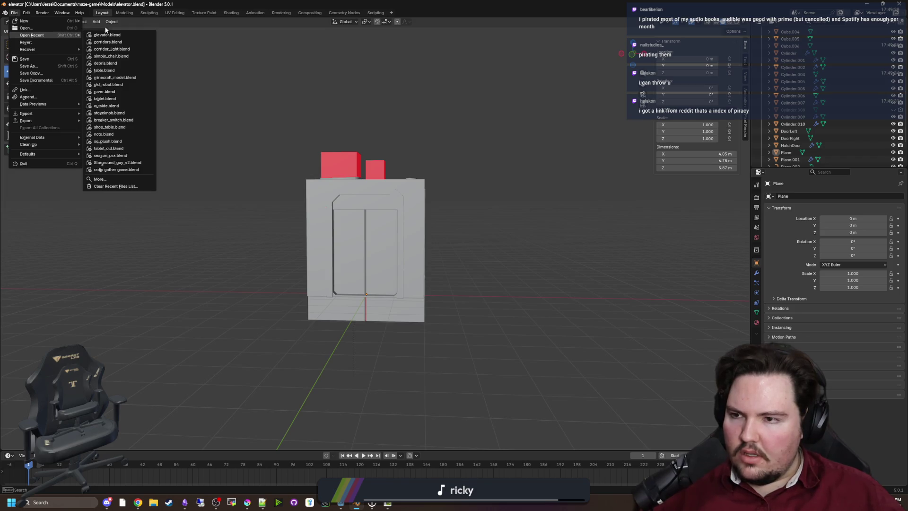
{"action": "left_click", "coordinate": [114, 41]}
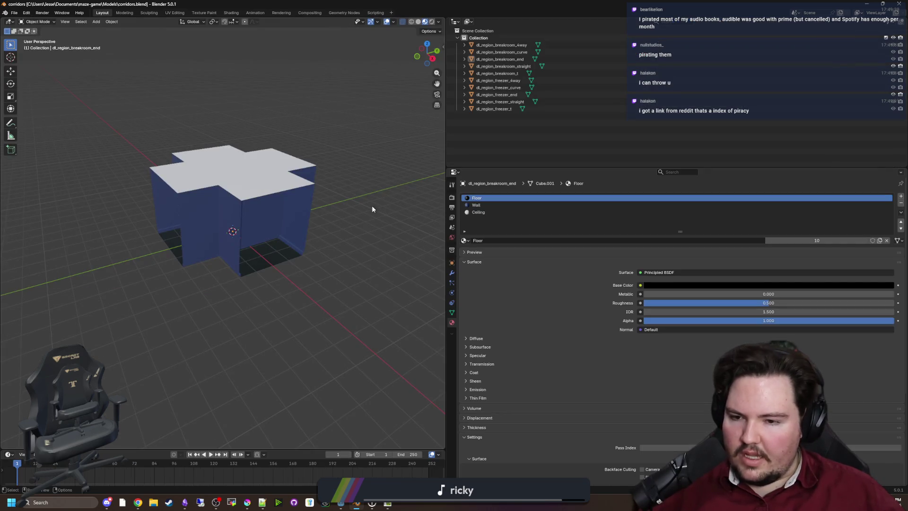
Step: Select the five dl_region_freezer pieces and duplicate them in place
{"action": "scroll", "coordinate": [289, 304], "scroll_direction": "up", "scroll_amount": 2}
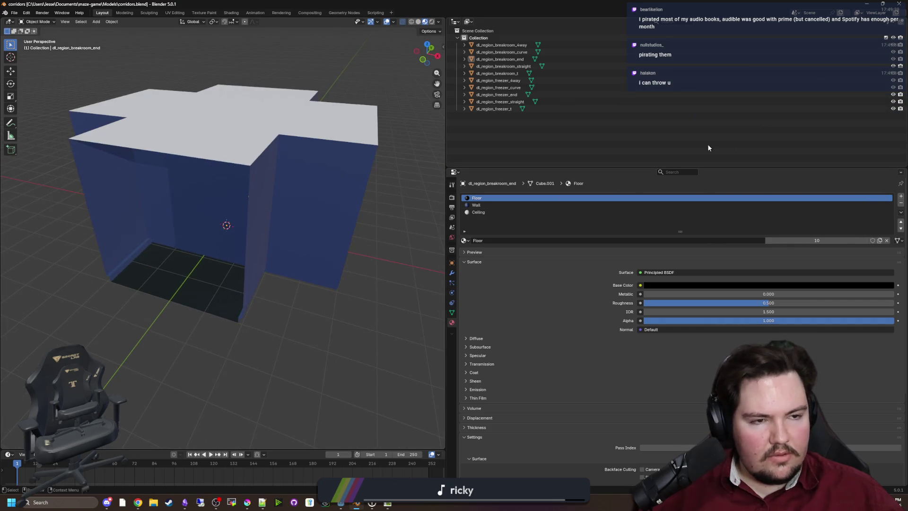
{"action": "scroll", "coordinate": [270, 305], "scroll_direction": "up", "scroll_amount": 1}
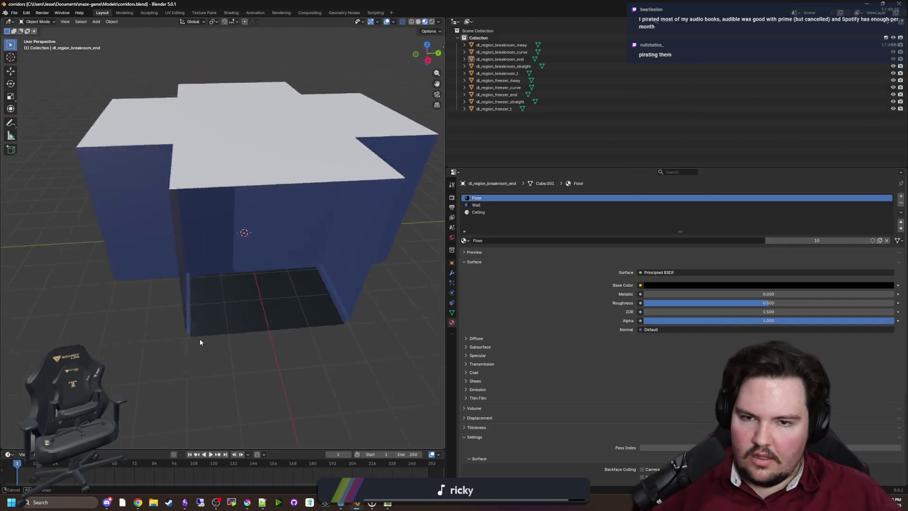
{"action": "left_click", "coordinate": [495, 109]}
{"action": "left_click", "coordinate": [514, 81], "text": "shift"}
{"action": "key", "text": "KP_Decimal"}
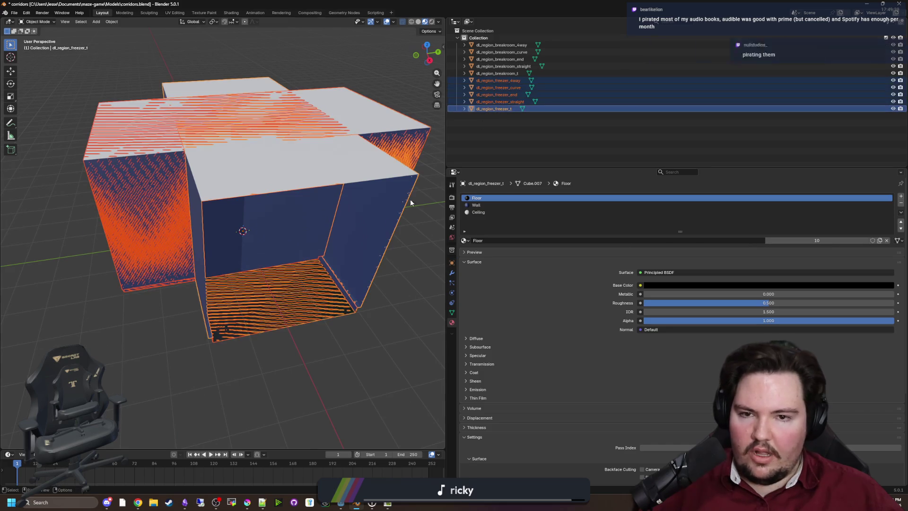
{"action": "key", "text": "shift+d"}
{"action": "key", "text": "Escape"}
Step: Rename the duplicated 4way copy to dl_region_butchery_4way
{"action": "double_click", "coordinate": [527, 86]}
{"action": "key", "text": "Escape"}
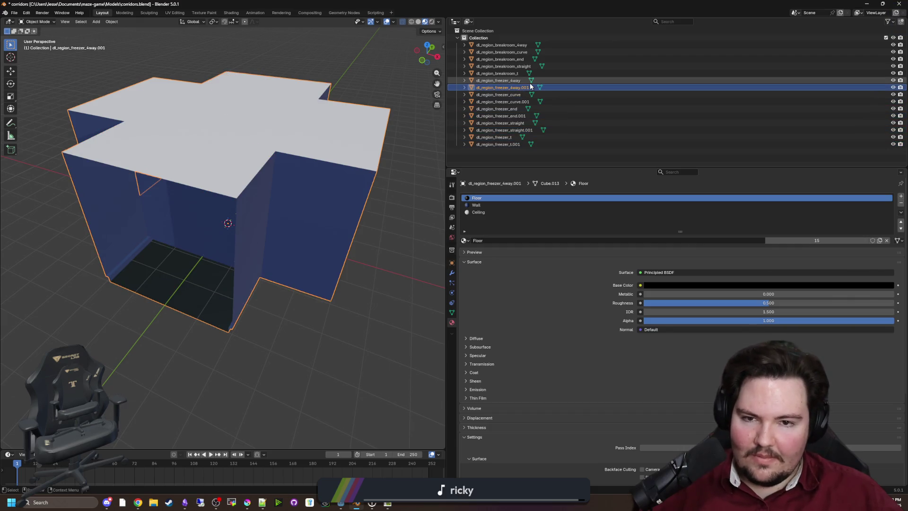
{"action": "double_click", "coordinate": [530, 87]}
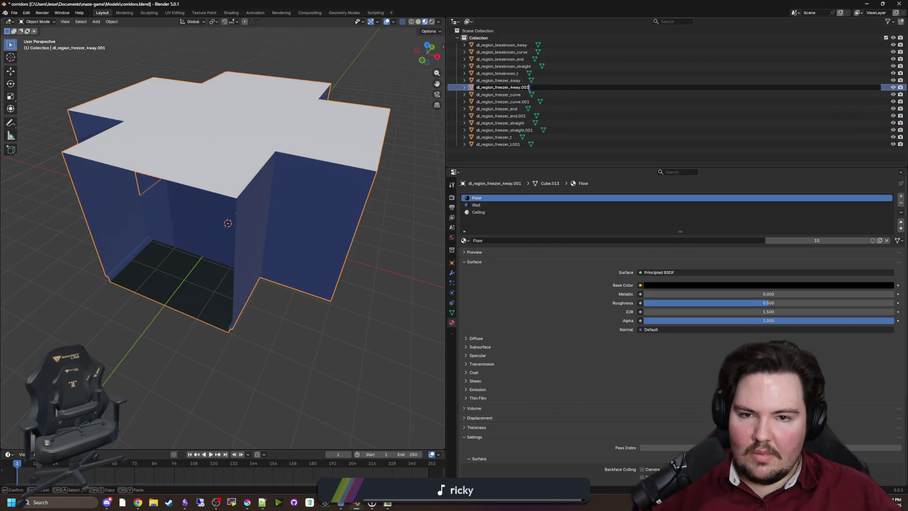
{"action": "key", "text": "BackSpace"}
{"action": "key", "text": "BackSpace"}
{"action": "key", "text": "BackSpace"}
{"action": "key", "text": "Left"}
{"action": "key", "text": "Left"}
{"action": "key", "text": "Left"}
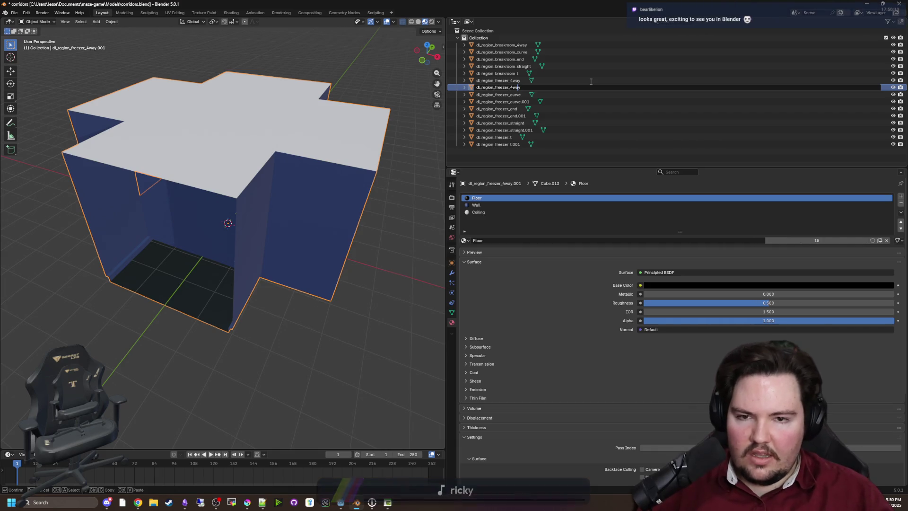
{"action": "key", "text": "Left"}
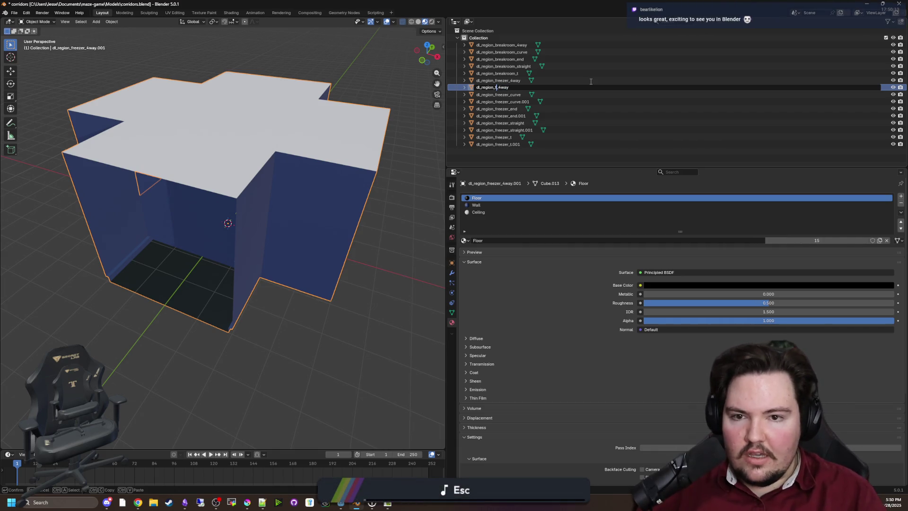
{"action": "type", "text": "butch"}
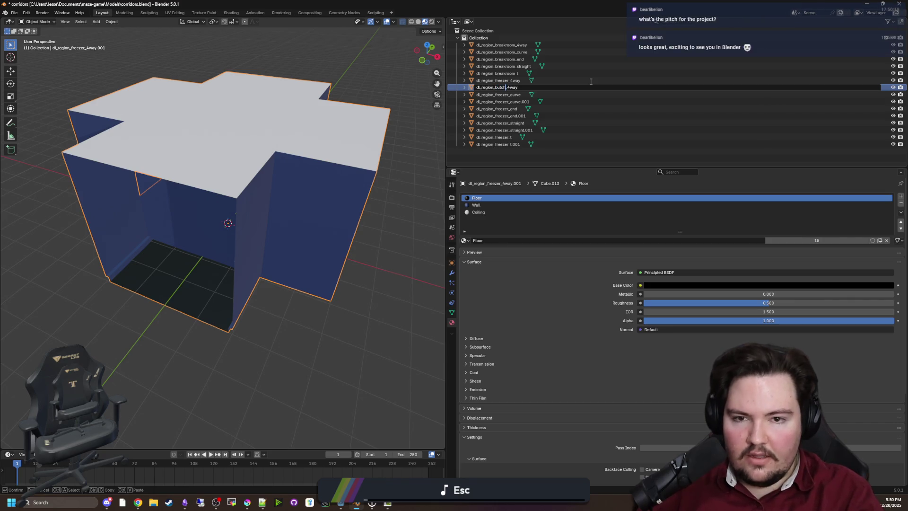
{"action": "type", "text": "ery"}
{"action": "key", "text": "Return"}
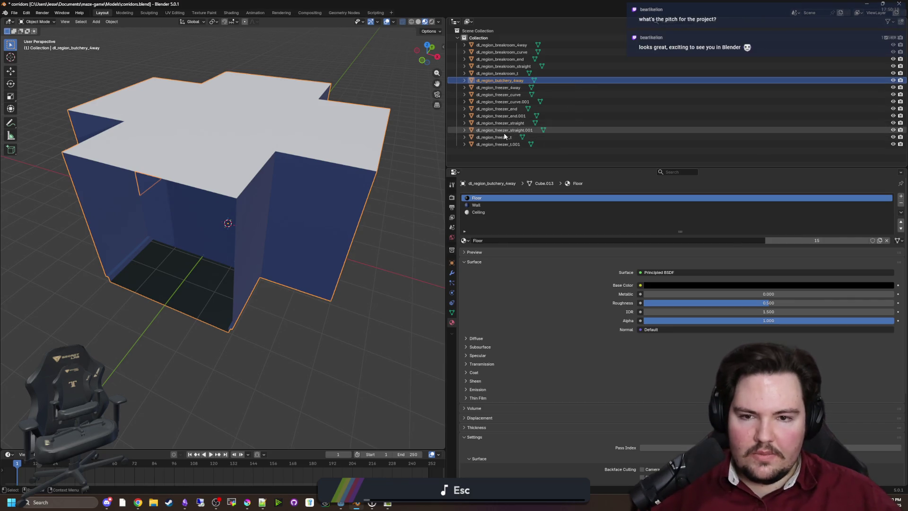
Step: Rename the straight and t copies to dl_region_butchery_straight.001 and dl_region_butchery_t.001
{"action": "double_click", "coordinate": [505, 130]}
{"action": "left_click", "coordinate": [507, 131]}
{"action": "key", "text": "BackSpace"}
{"action": "key", "text": "BackSpace"}
{"action": "key", "text": "BackSpace"}
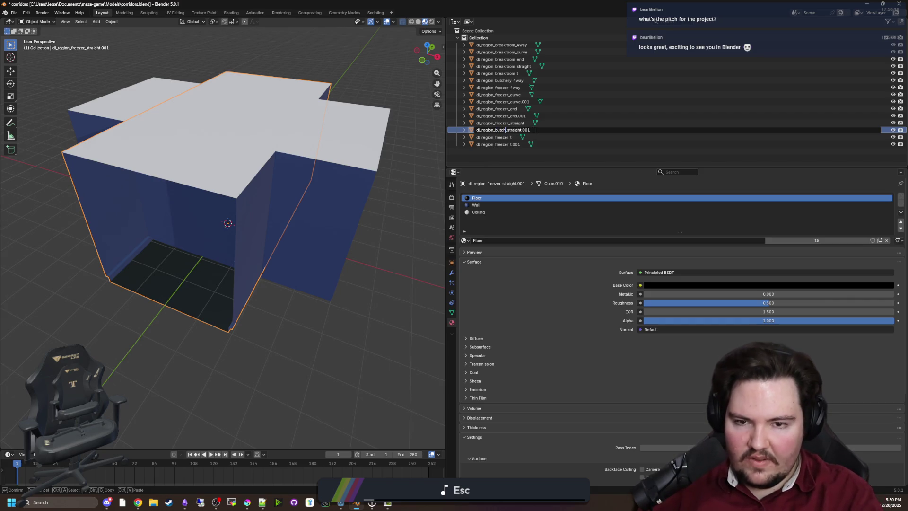
{"action": "type", "text": "ery"}
{"action": "key", "text": "Return"}
{"action": "left_click", "coordinate": [507, 144]}
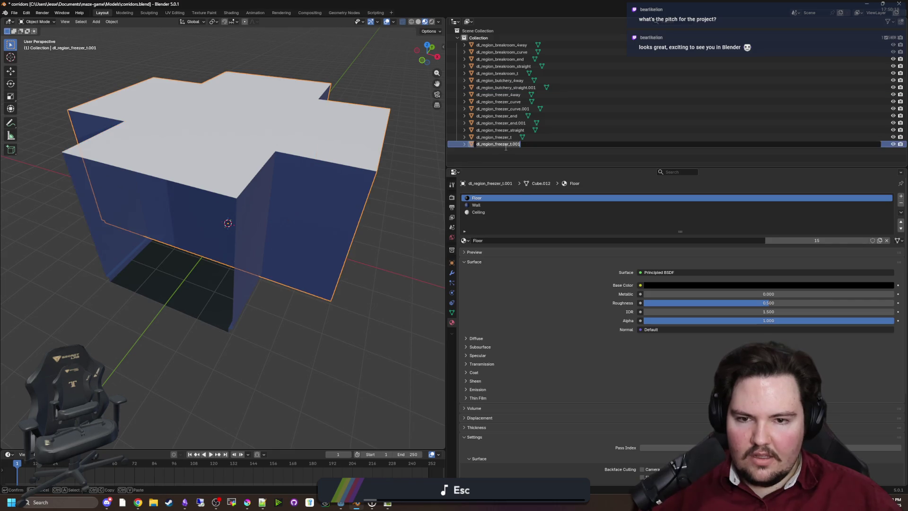
{"action": "key", "text": "F2"}
{"action": "left_click", "coordinate": [508, 144]}
{"action": "key", "text": "BackSpace"}
{"action": "key", "text": "BackSpace"}
{"action": "key", "text": "BackSpace"}
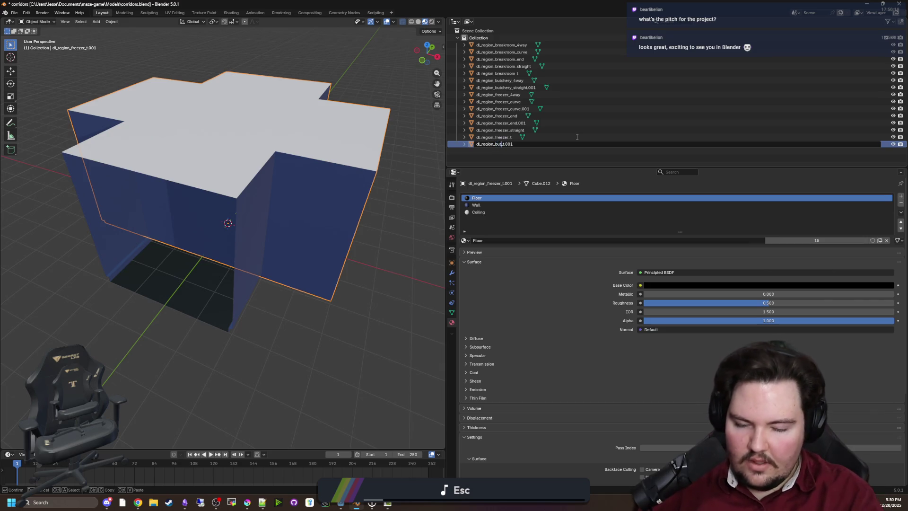
{"action": "type", "text": "hery_"}
{"action": "key", "text": "Return"}
Step: Rename the end and curve copies to dl_region_butchery_end.001 and dl_region_butchery_curve.001
{"action": "left_click", "coordinate": [514, 130]}
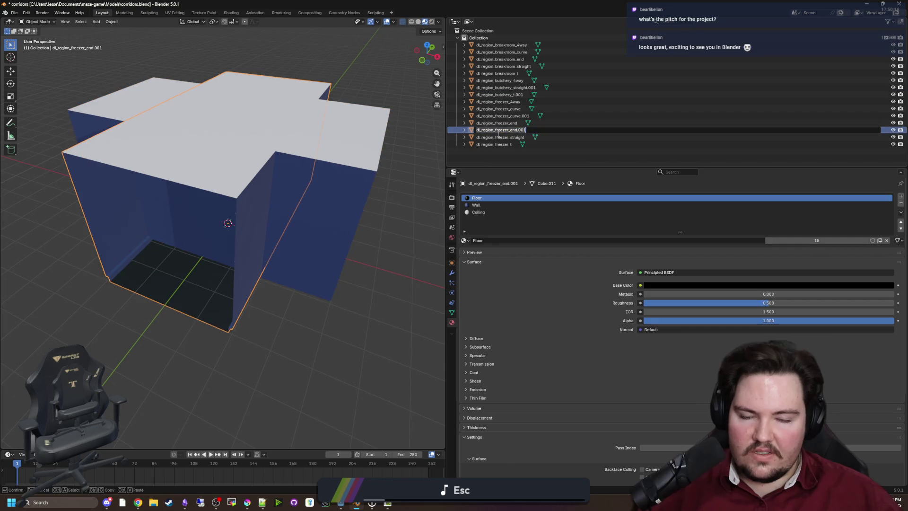
{"action": "key", "text": "F2"}
{"action": "left_click", "coordinate": [509, 129]}
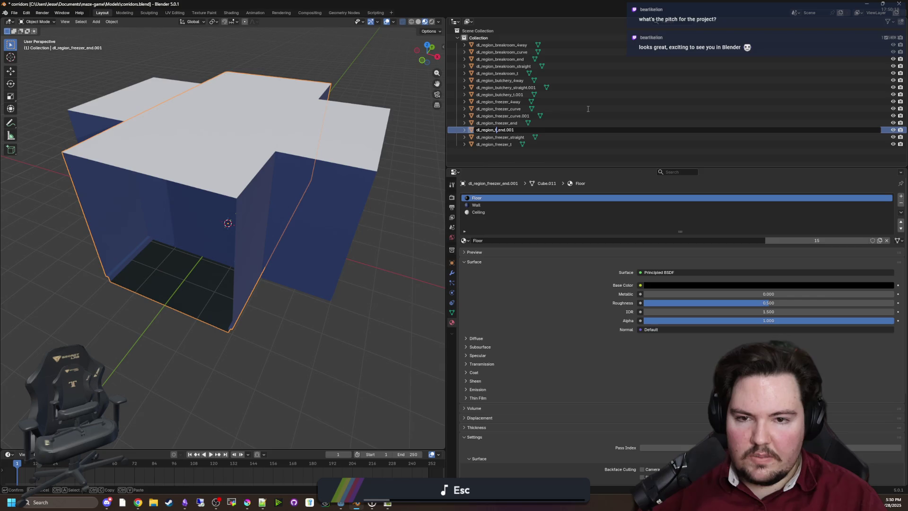
{"action": "type", "text": "butchery"}
{"action": "key", "text": "Return"}
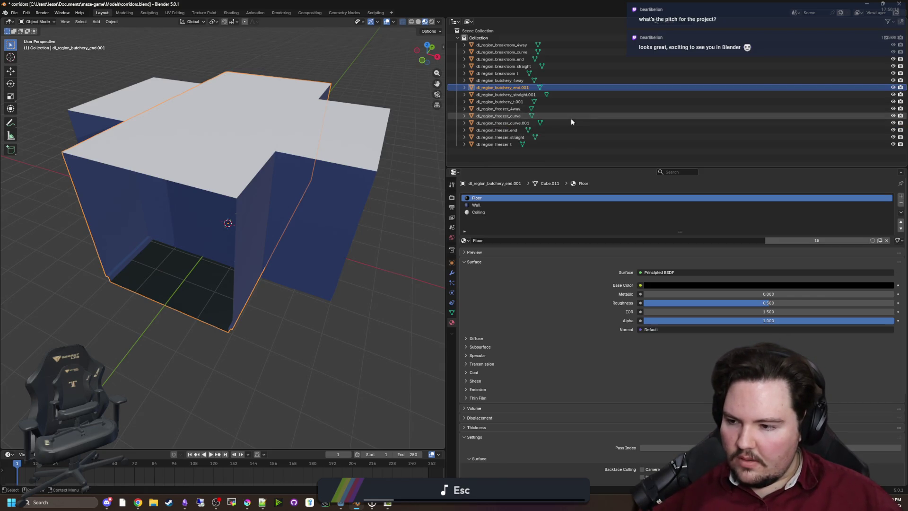
{"action": "left_click", "coordinate": [512, 95]}
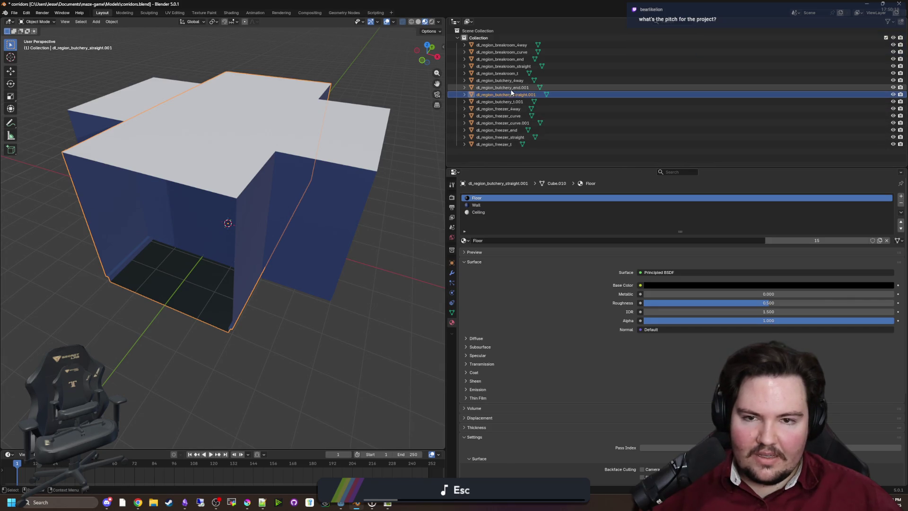
{"action": "left_click", "coordinate": [514, 123]}
{"action": "double_click", "coordinate": [513, 122]}
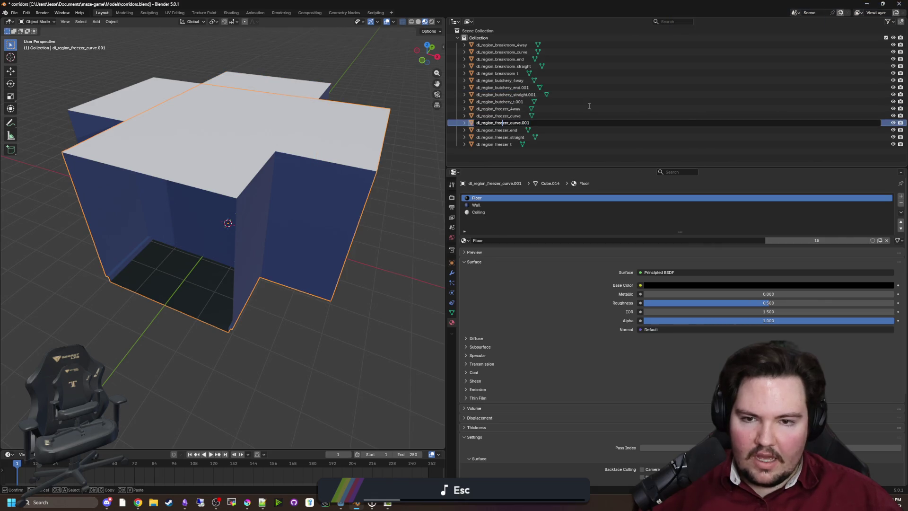
{"action": "key", "text": "BackSpace"}
{"action": "key", "text": "BackSpace"}
{"action": "key", "text": "BackSpace"}
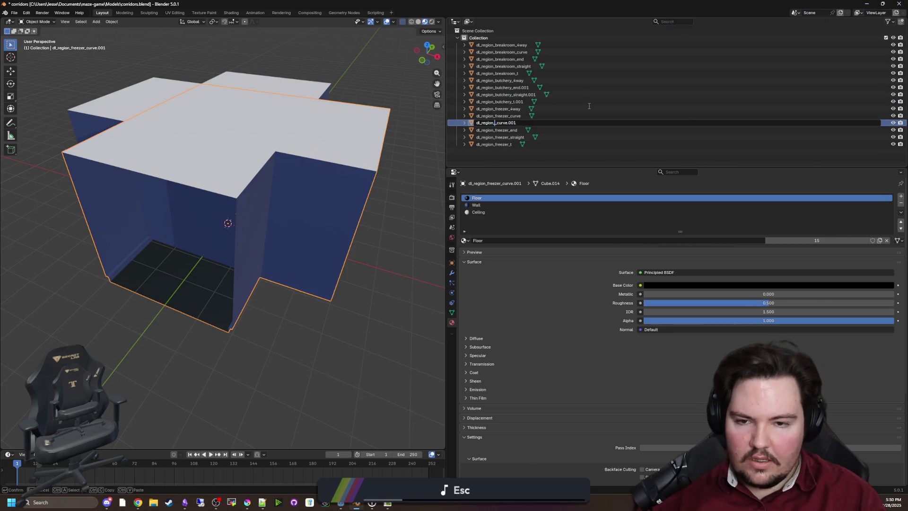
{"action": "type", "text": "butchery"}
{"action": "key", "text": "Return"}
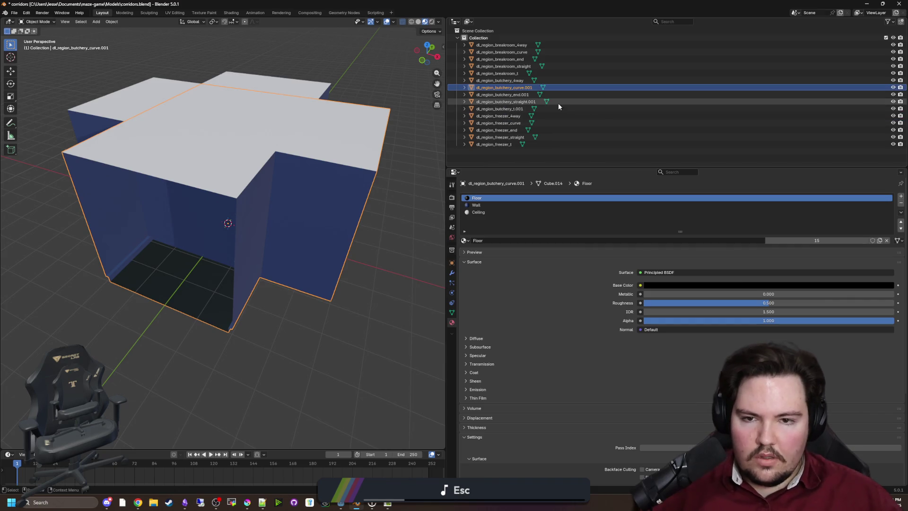
Step: Step through the pieces in the Outliner and drop the .001 suffix from dl_region_butchery_curve
{"action": "left_click", "coordinate": [506, 145]}
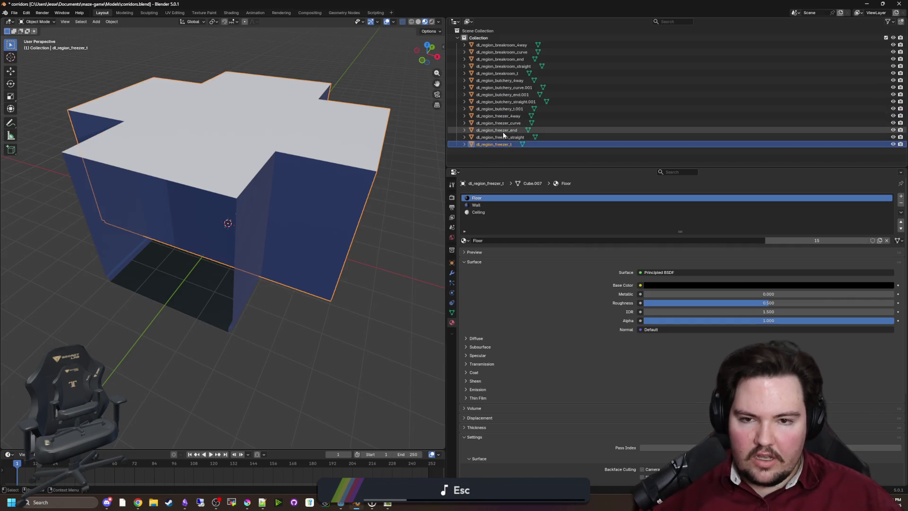
{"action": "left_click", "coordinate": [508, 137]}
{"action": "left_click", "coordinate": [510, 130]}
{"action": "left_click", "coordinate": [512, 123]}
{"action": "left_click", "coordinate": [514, 116]}
{"action": "left_click", "coordinate": [516, 109]}
{"action": "left_click", "coordinate": [519, 101]}
{"action": "left_click", "coordinate": [520, 94]}
{"action": "left_click", "coordinate": [524, 87]}
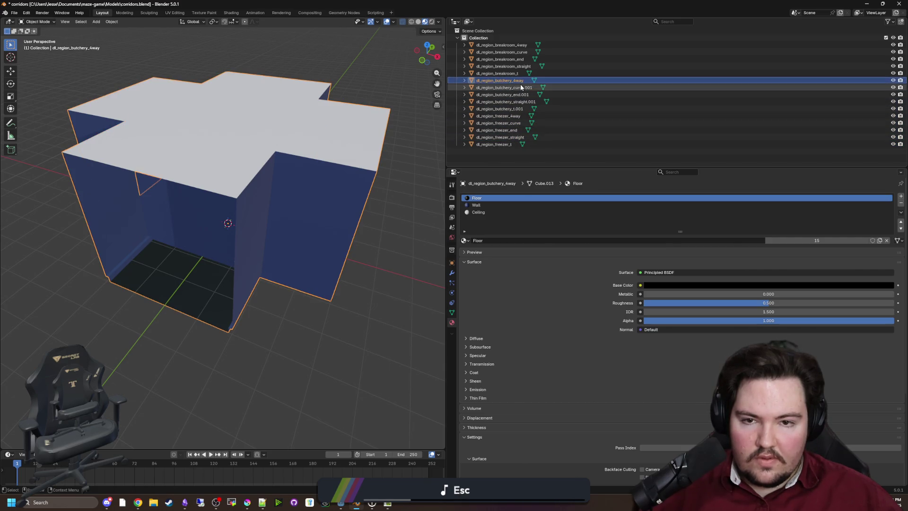
{"action": "double_click", "coordinate": [533, 87]}
{"action": "key", "text": "Return"}
Step: Remove the .001 suffixes from the butchery end, t and straight pieces
{"action": "double_click", "coordinate": [528, 94]}
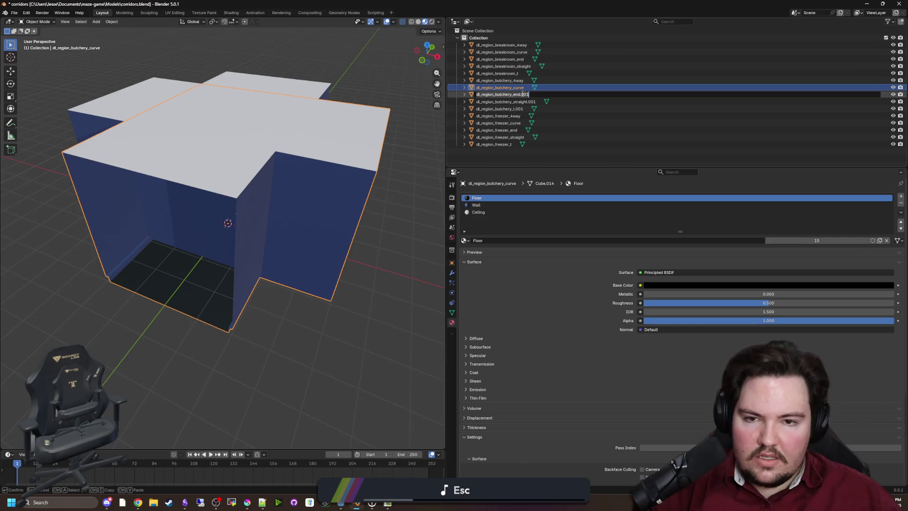
{"action": "key", "text": "BackSpace"}
{"action": "key", "text": "BackSpace"}
{"action": "key", "text": "BackSpace"}
{"action": "double_click", "coordinate": [529, 107]}
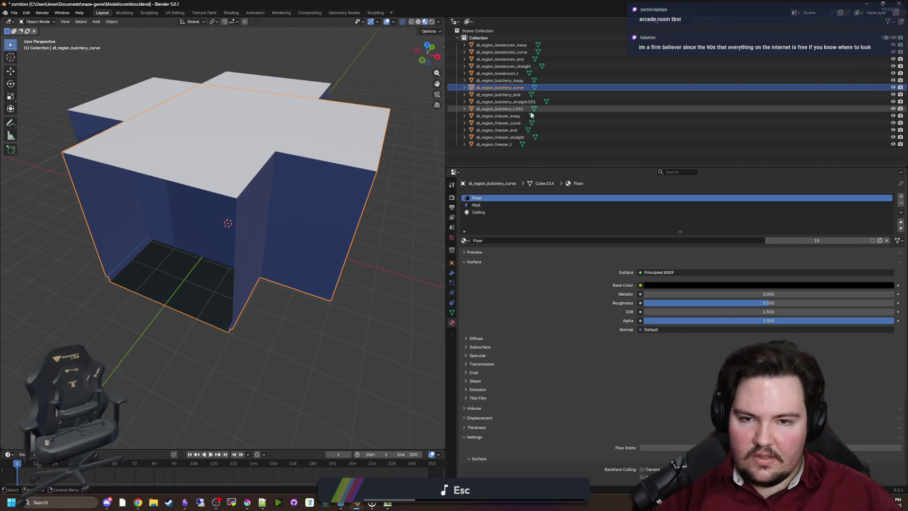
{"action": "key", "text": "BackSpace"}
{"action": "key", "text": "Return"}
{"action": "double_click", "coordinate": [537, 101]}
{"action": "key", "text": "BackSpace"}
{"action": "key", "text": "BackSpace"}
{"action": "key", "text": "Return"}
{"action": "left_click", "coordinate": [529, 87]}
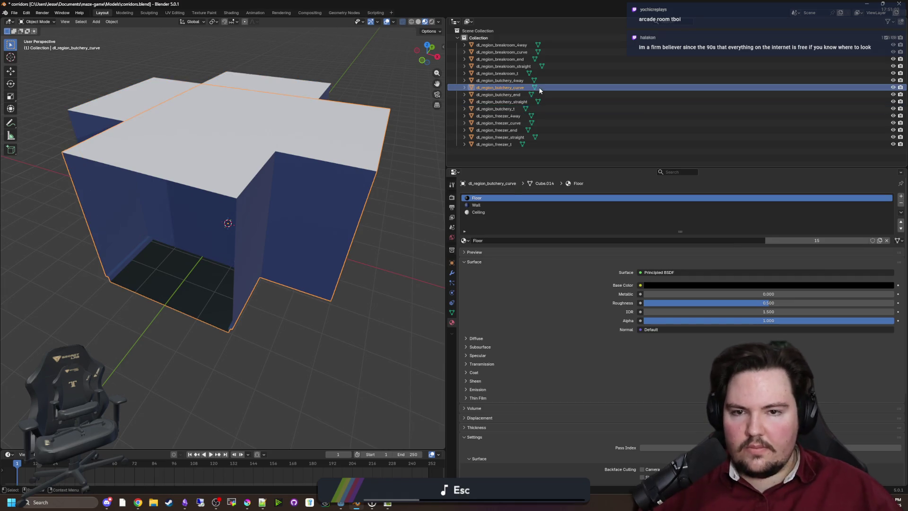
{"action": "key", "text": "alt+Tab"}
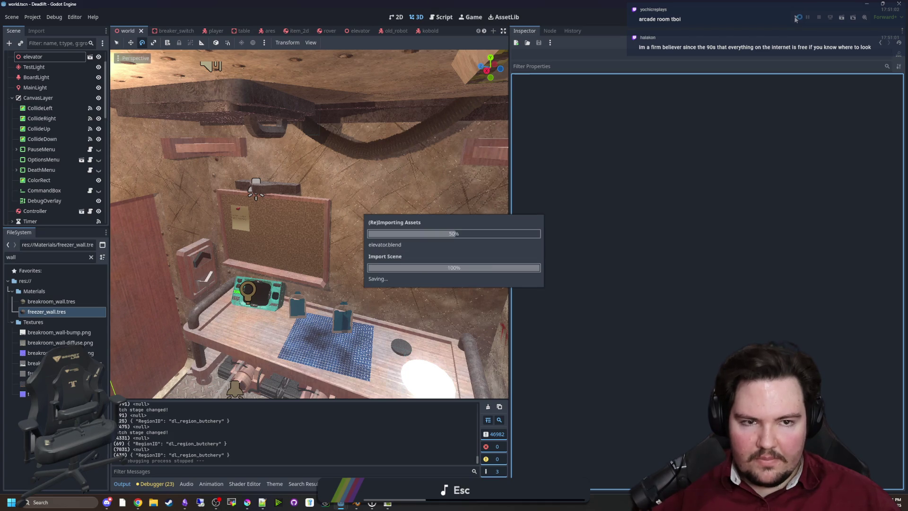
Step: Filter the project files by 'source' and open the corridor_library_source scene
{"action": "left_click_drag", "start_coordinate": [173, 255], "coordinate": [121, 298]}
{"action": "left_click", "coordinate": [91, 256]}
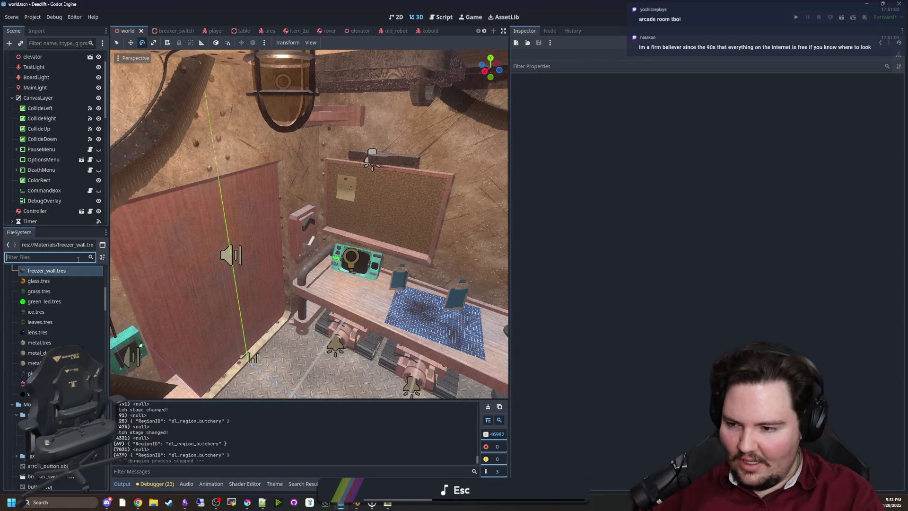
{"action": "type", "text": "source"}
{"action": "left_click", "coordinate": [73, 302]}
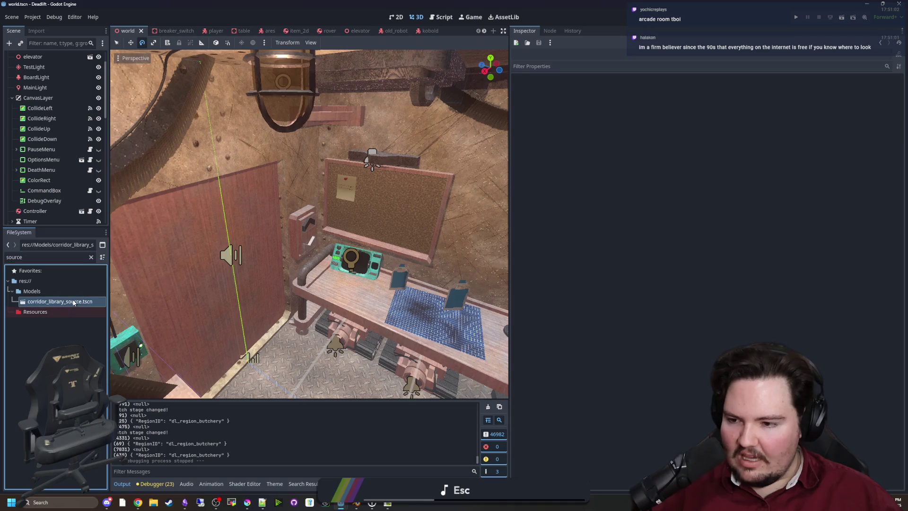
{"action": "double_click", "coordinate": [73, 302]}
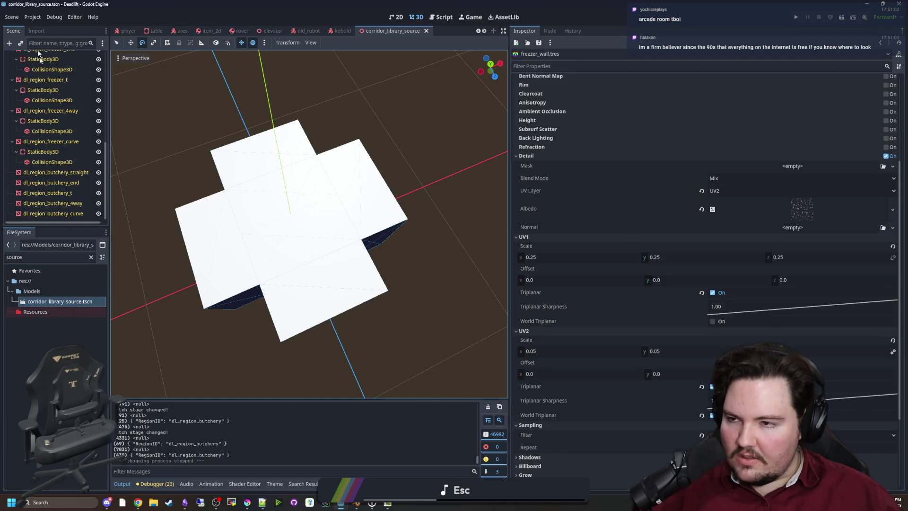
Step: Filter the files by 'corrid' and open the Advanced Import Settings for corridors.blend
{"action": "double_click", "coordinate": [87, 256]}
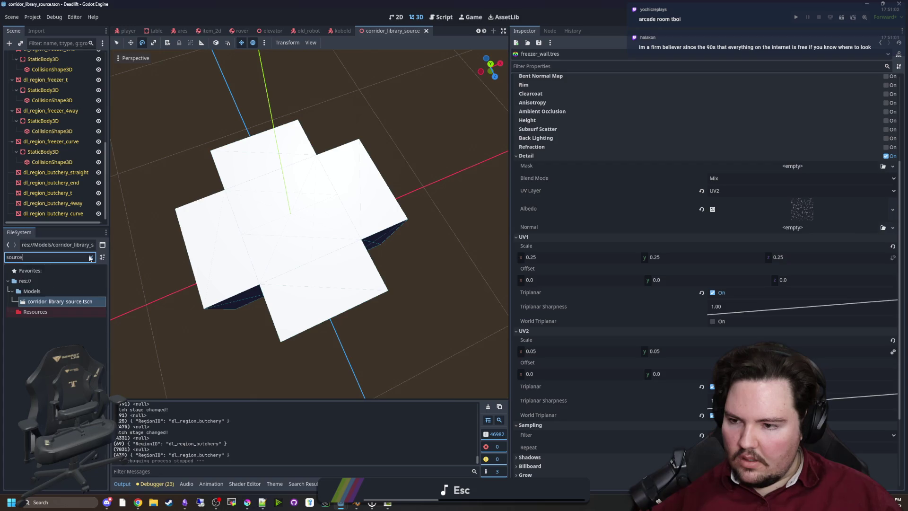
{"action": "type", "text": "corrid"}
{"action": "double_click", "coordinate": [56, 301]}
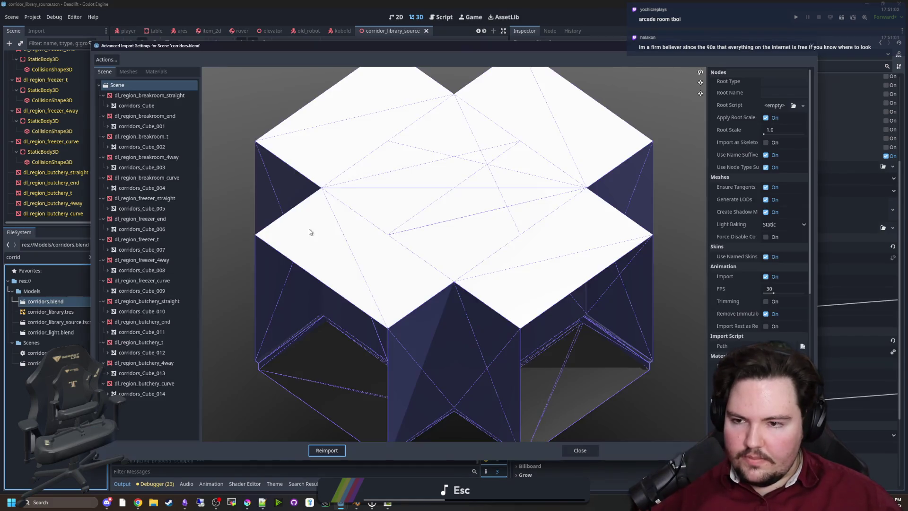
Step: Enable physics generation on the butchery curve, 4way and t pieces, check end and straight, then reimport
{"action": "left_click", "coordinate": [130, 382]}
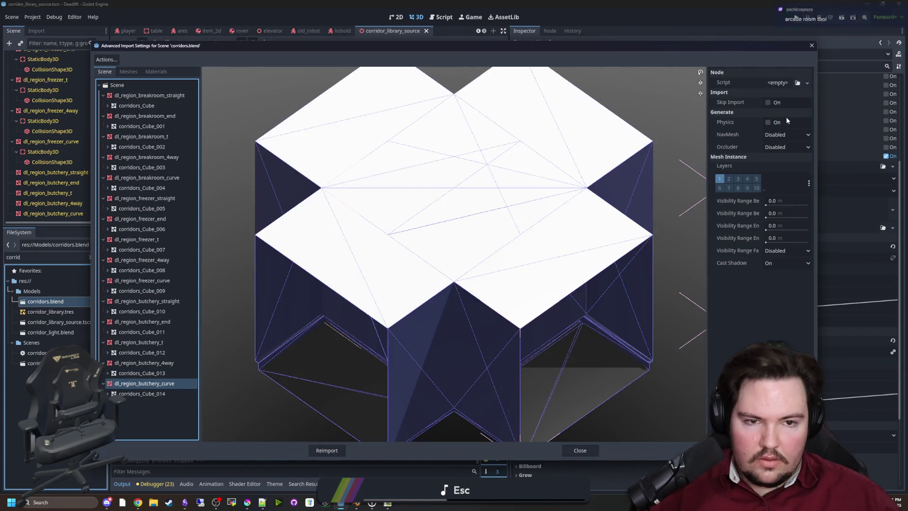
{"action": "left_click", "coordinate": [767, 122]}
{"action": "left_click", "coordinate": [142, 363]}
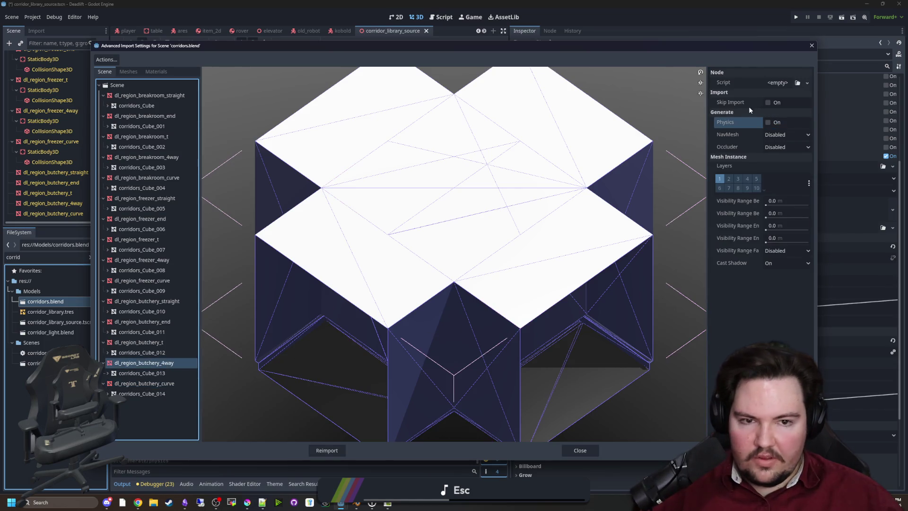
{"action": "left_click", "coordinate": [759, 103]}
{"action": "left_click", "coordinate": [777, 84]}
{"action": "left_click", "coordinate": [768, 122]}
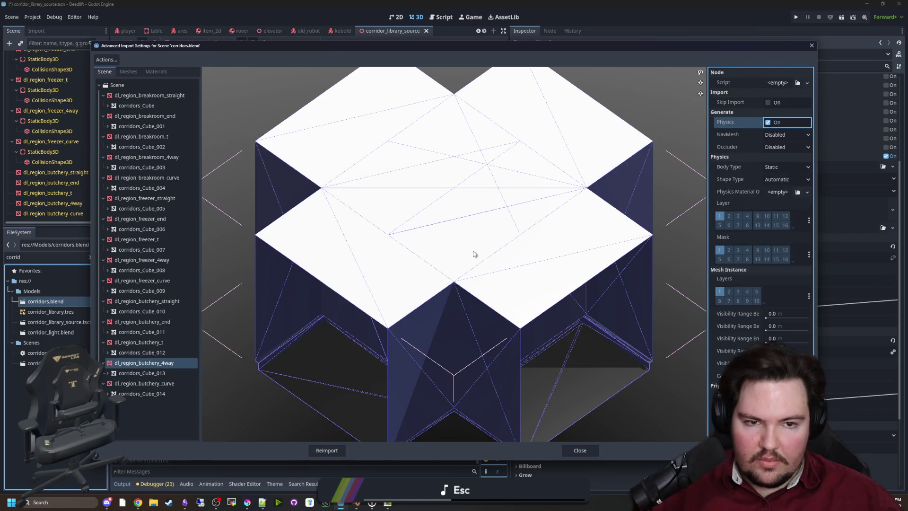
{"action": "left_click", "coordinate": [138, 341]}
{"action": "left_click", "coordinate": [767, 122]}
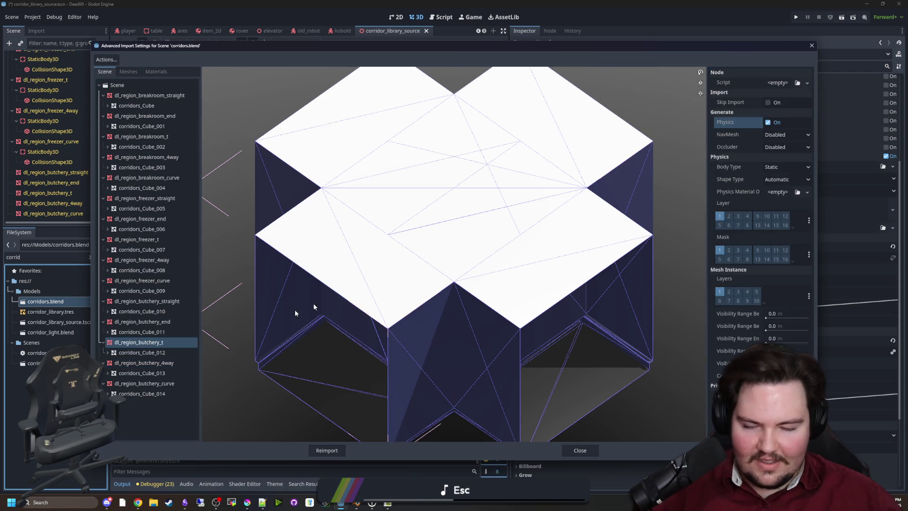
{"action": "left_click", "coordinate": [194, 322]}
{"action": "left_click", "coordinate": [171, 301]}
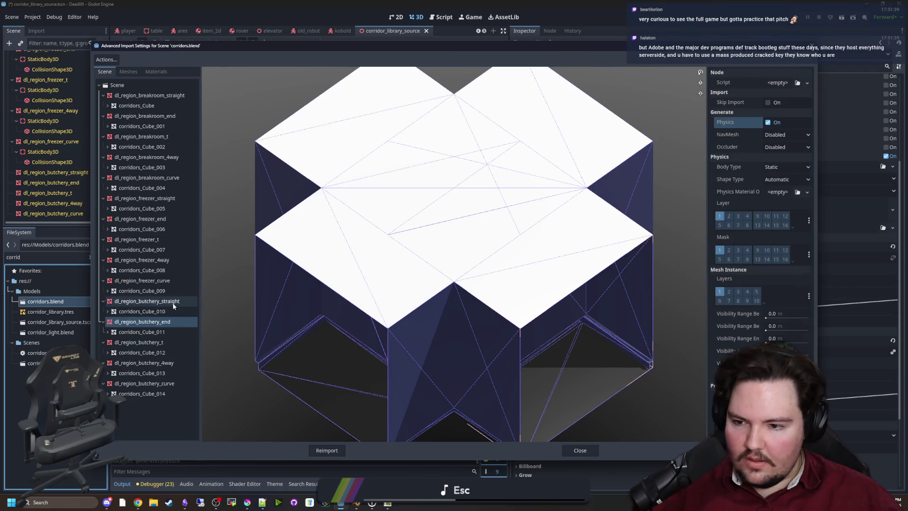
{"action": "left_click", "coordinate": [326, 450]}
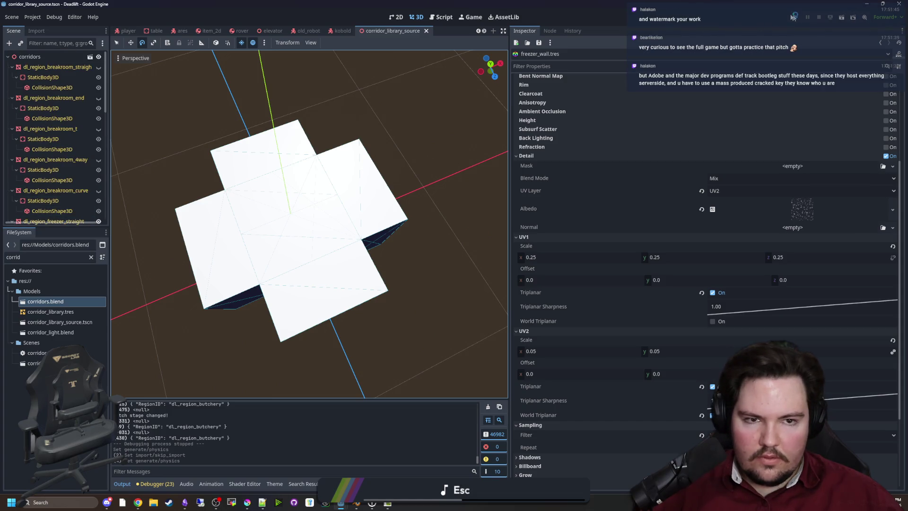
Step: Export the scene as a MeshLibrary over corridor_library.tres with Merge With Existing, then relaunch the game
{"action": "left_click", "coordinate": [795, 18]}
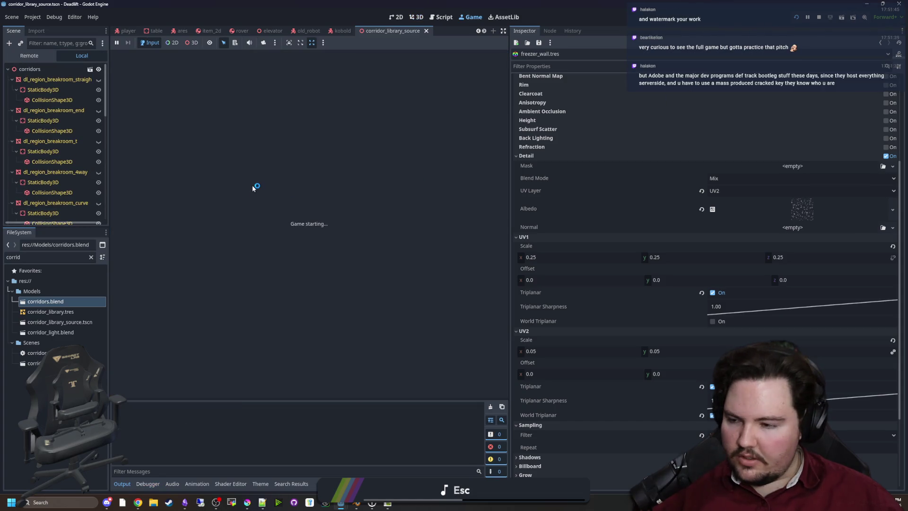
{"action": "left_click", "coordinate": [819, 18]}
{"action": "left_click", "coordinate": [12, 17]}
{"action": "mouse_move", "coordinate": [29, 148]}
{"action": "left_click", "coordinate": [121, 150]}
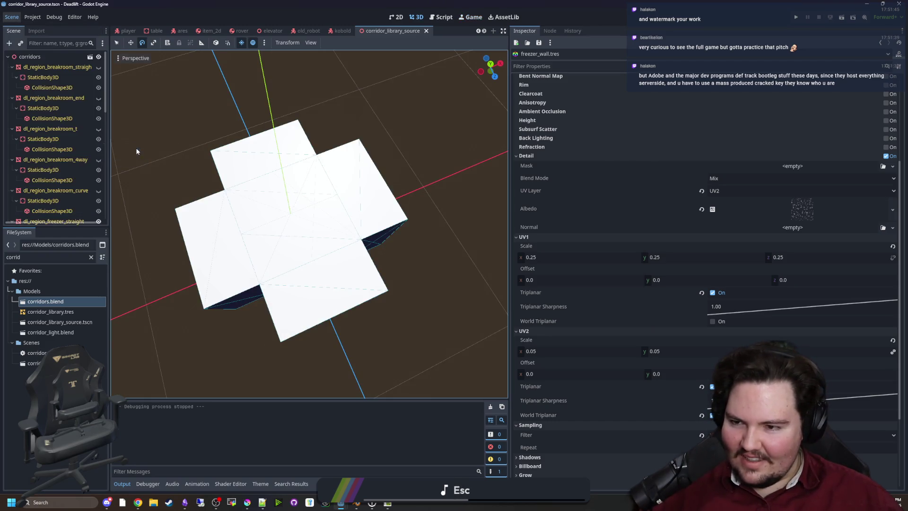
{"action": "left_click", "coordinate": [392, 355]}
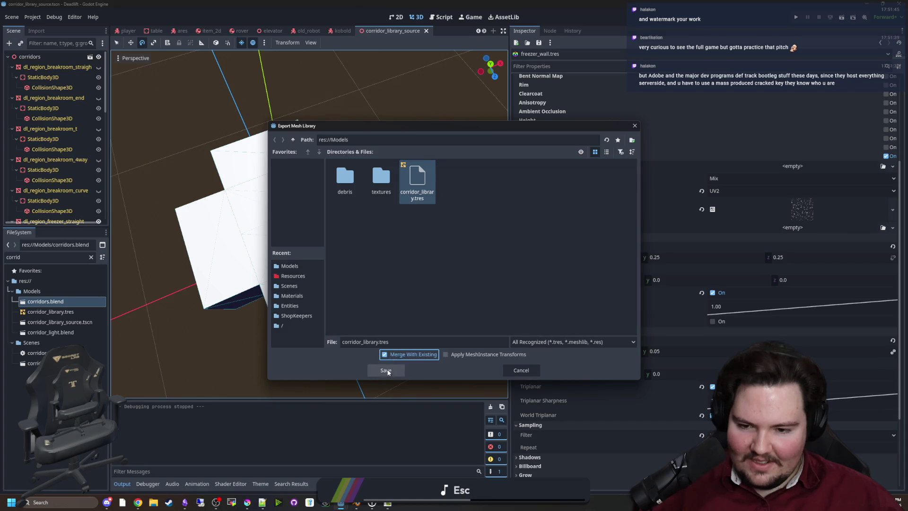
{"action": "left_click", "coordinate": [386, 370]}
{"action": "left_click", "coordinate": [425, 263]}
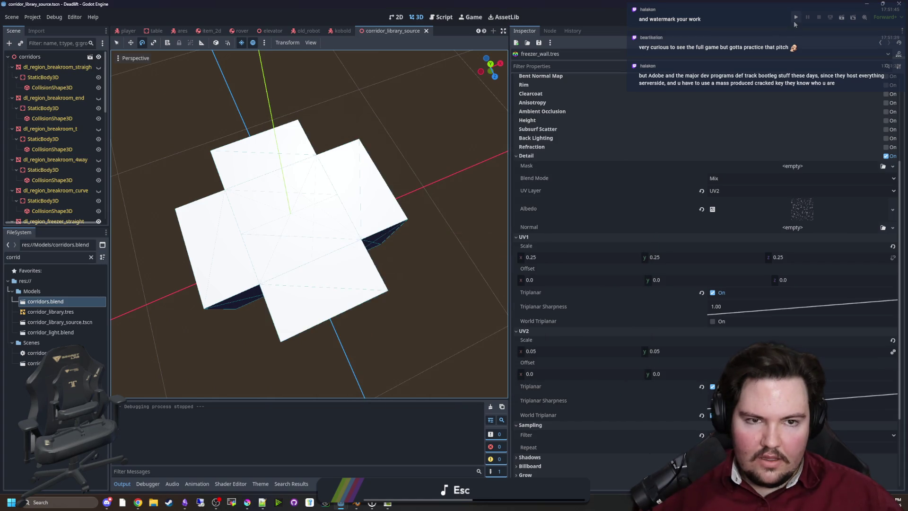
{"action": "left_click", "coordinate": [796, 18]}
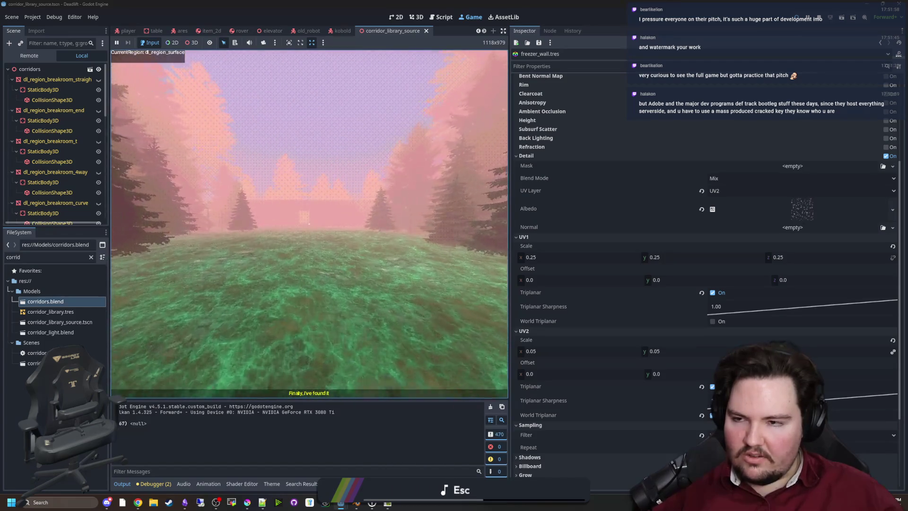
Step: Walk from the foggy surface into the building's desk room and activate the elevator monitor
{"action": "key", "text": "w"}
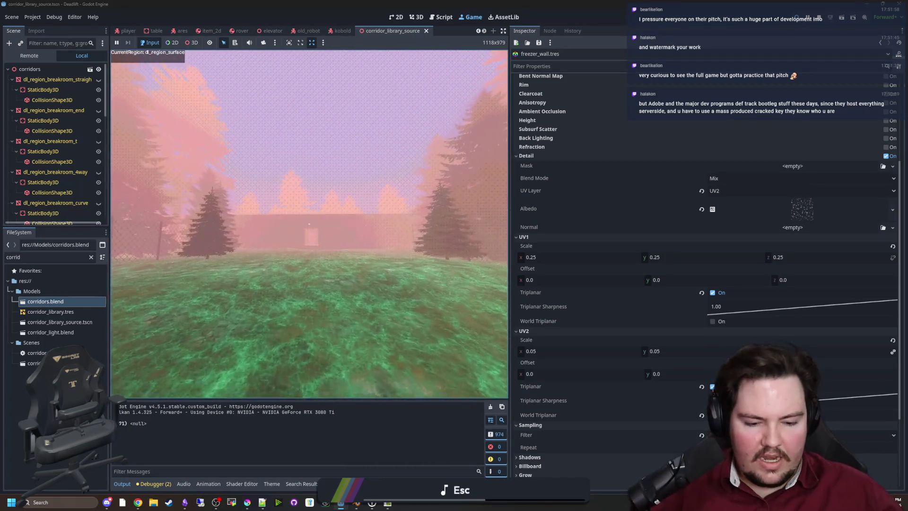
{"action": "key", "text": "w"}
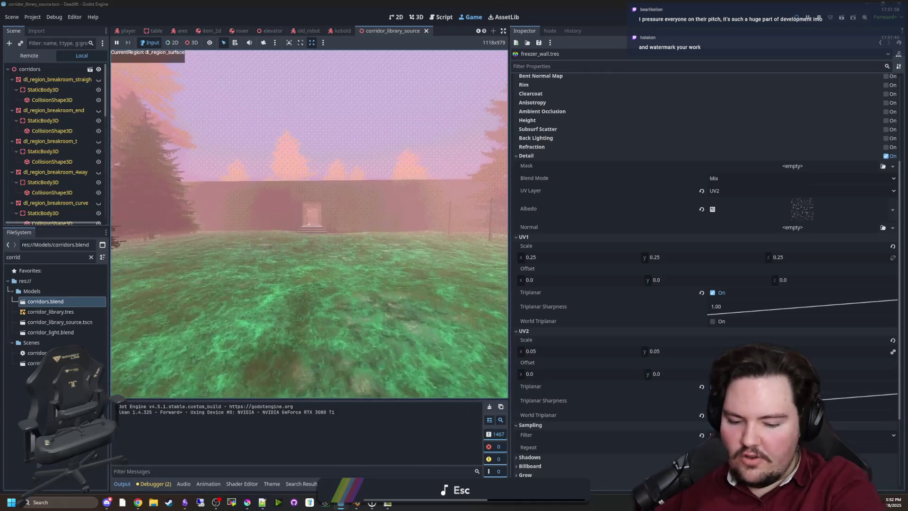
{"action": "key", "text": "w"}
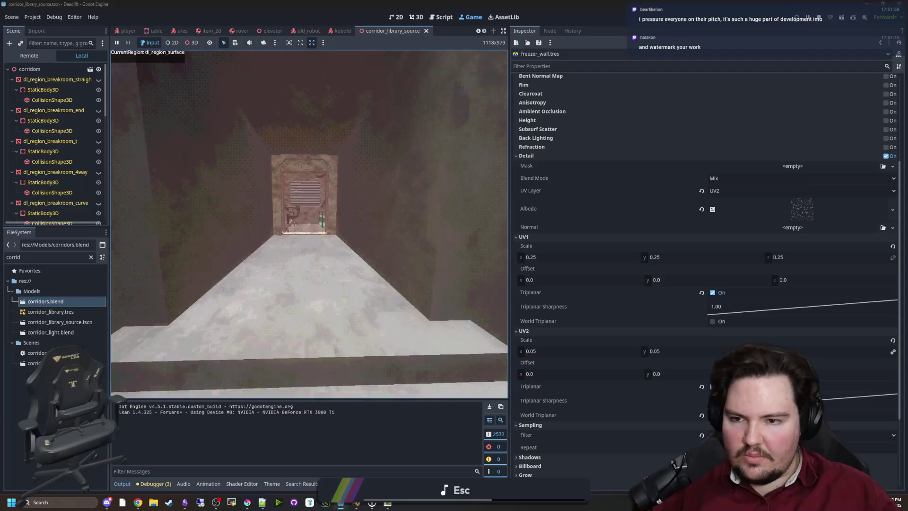
{"action": "key", "text": "w"}
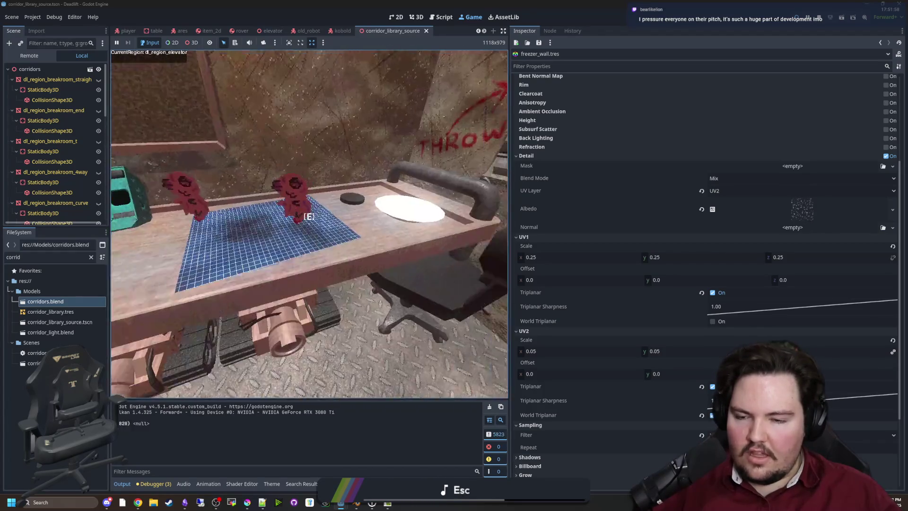
{"action": "key", "text": "w"}
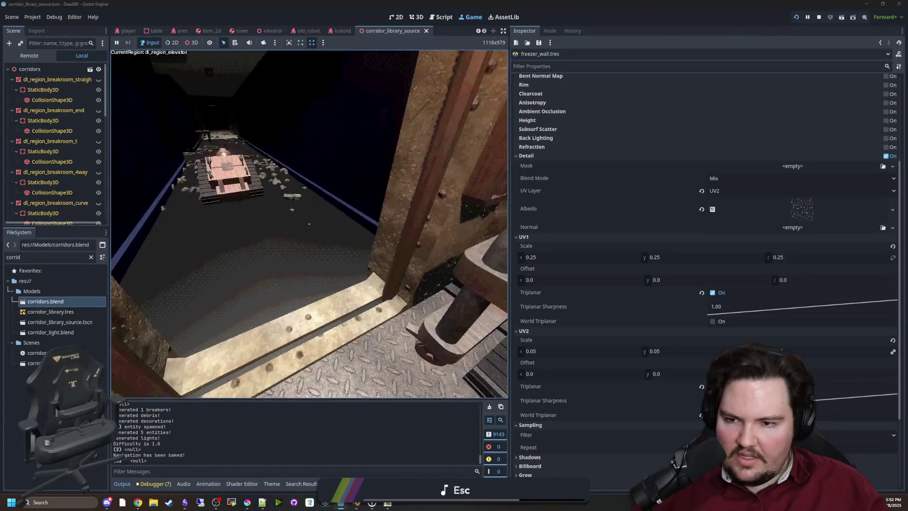
{"action": "left_click", "coordinate": [310, 224]}
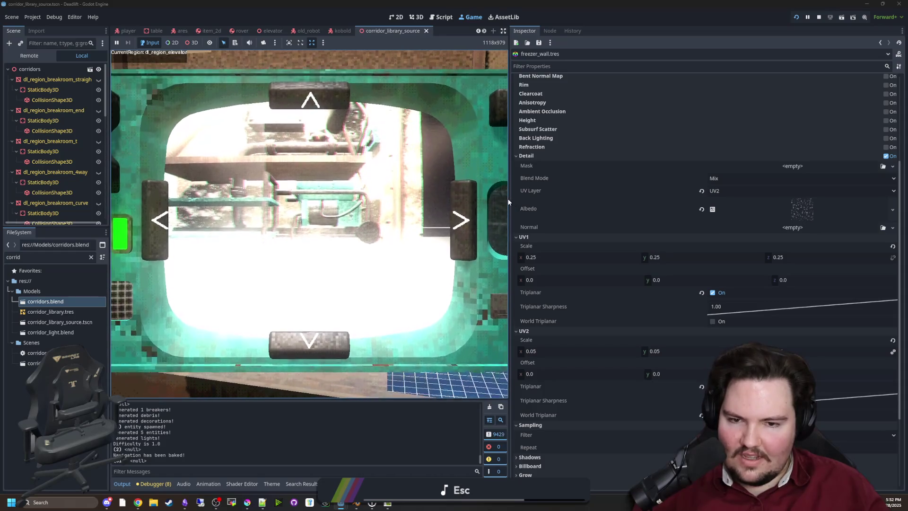
Step: Pause the game, widen the running game view, and close the pause menu
{"action": "key", "text": "Escape"}
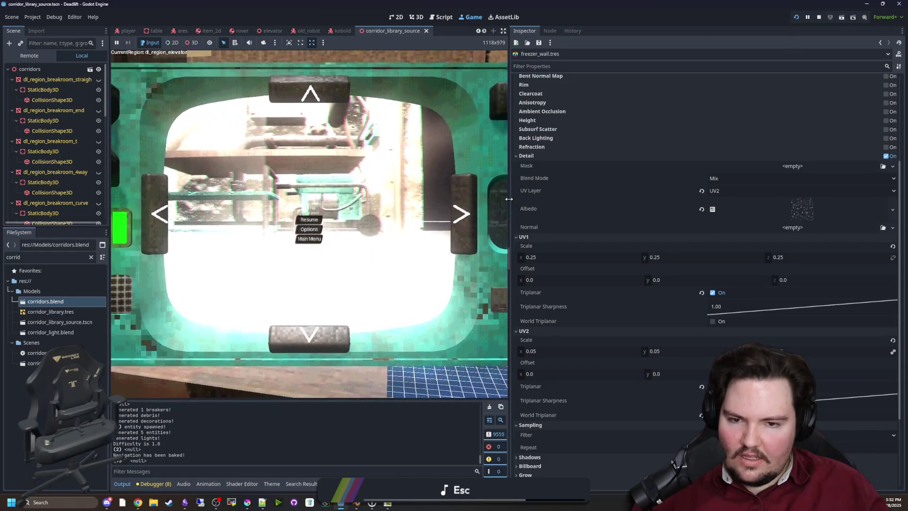
{"action": "left_click_drag", "start_coordinate": [509, 198], "coordinate": [828, 198]}
{"action": "key", "text": "Escape"}
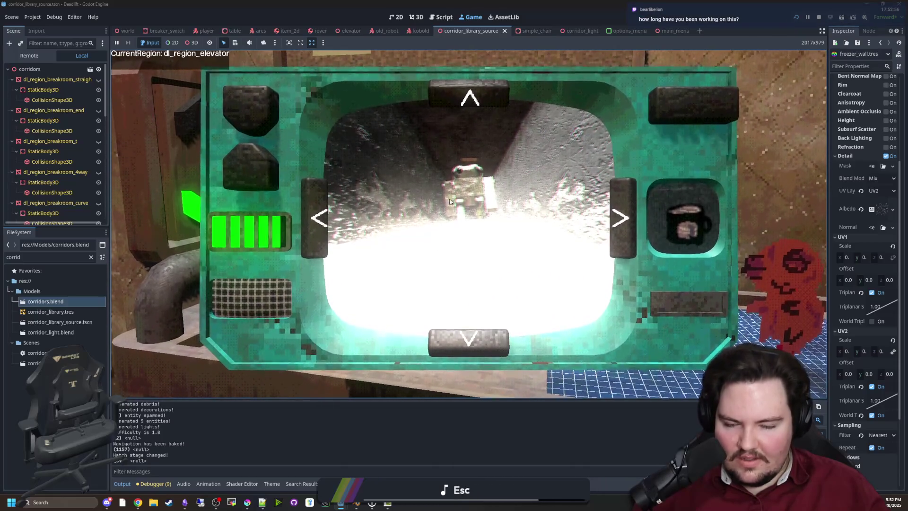
Step: Walk through the butchery corridor and breakroom, circling the old robot, into the freezer corridor, then pause
{"action": "key", "text": "Escape"}
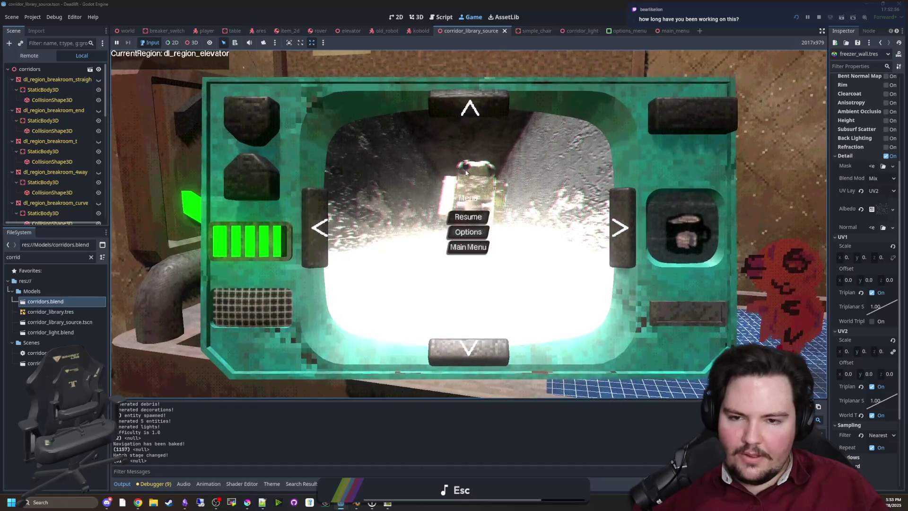
{"action": "key", "text": "Escape"}
{"action": "key", "text": "w"}
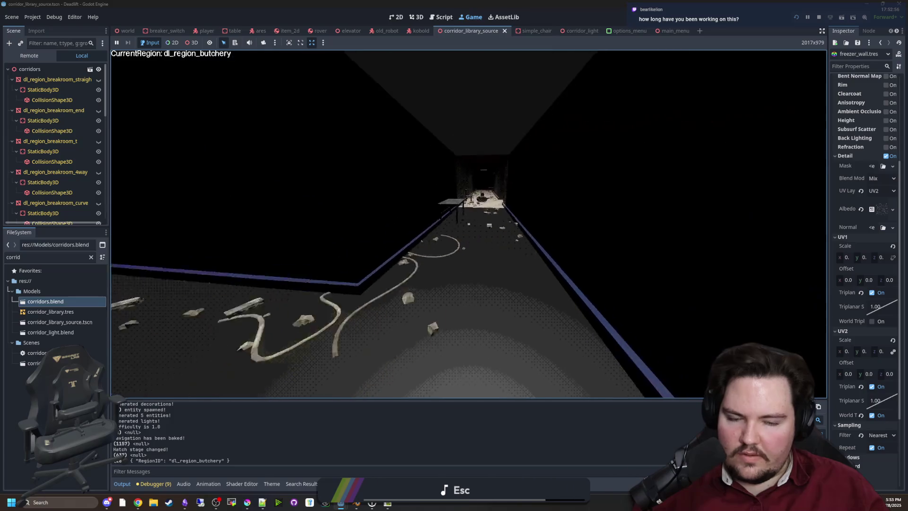
{"action": "key", "text": "w"}
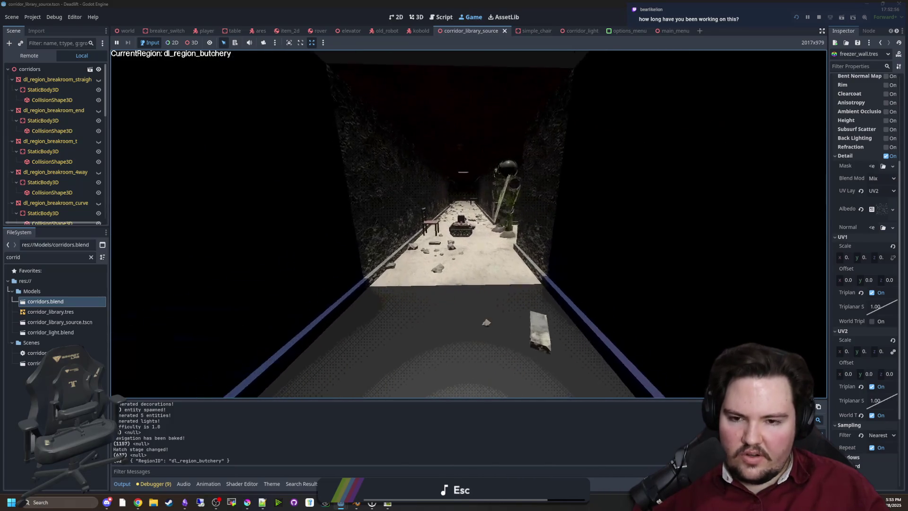
{"action": "key", "text": "w"}
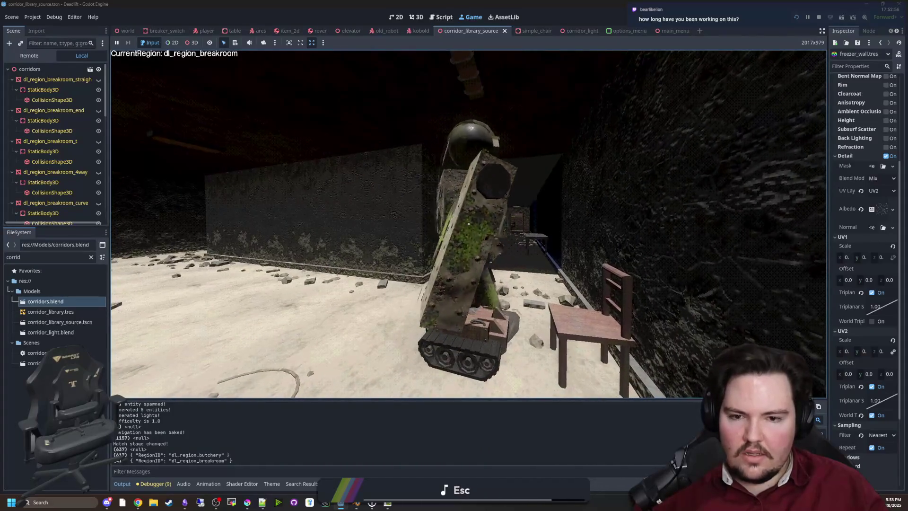
{"action": "key", "text": "w"}
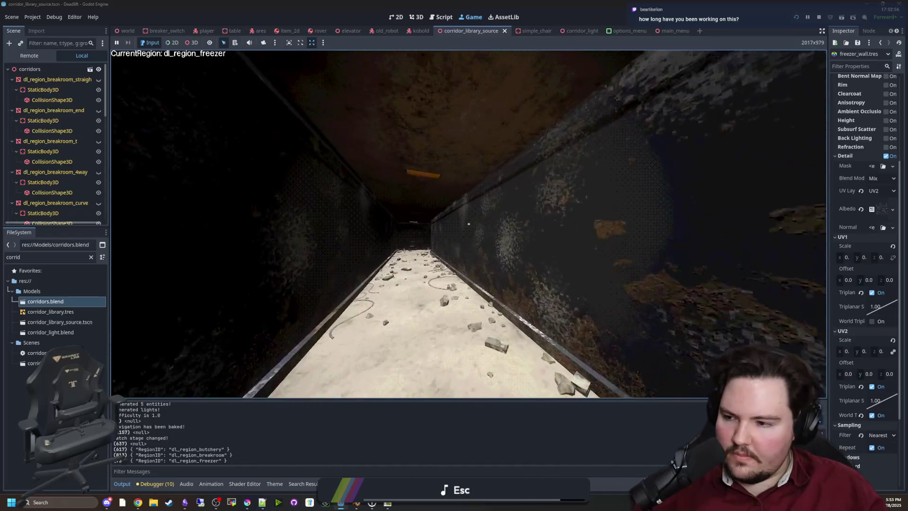
{"action": "key", "text": "Escape"}
{"action": "key", "text": "super"}
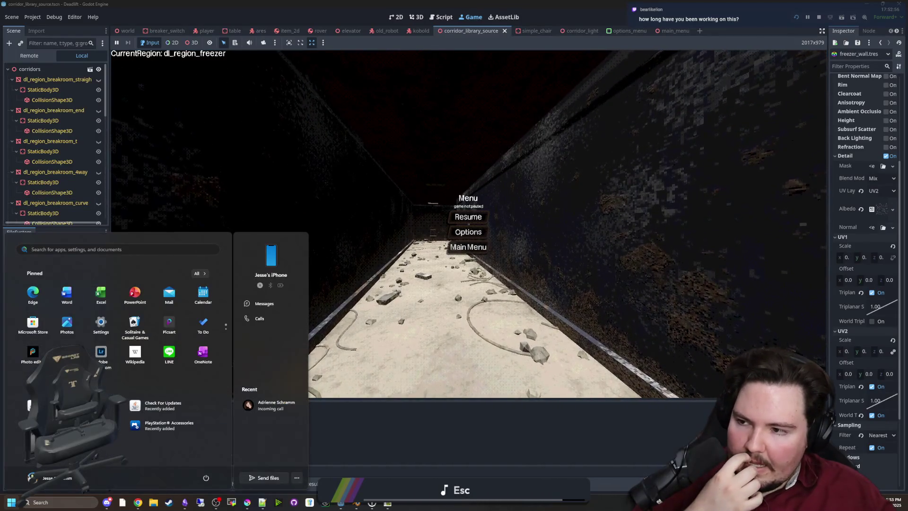
Step: Dismiss the Windows Start menu with Esc to return to the paused freezer-corridor game
{"action": "key", "text": "Escape"}
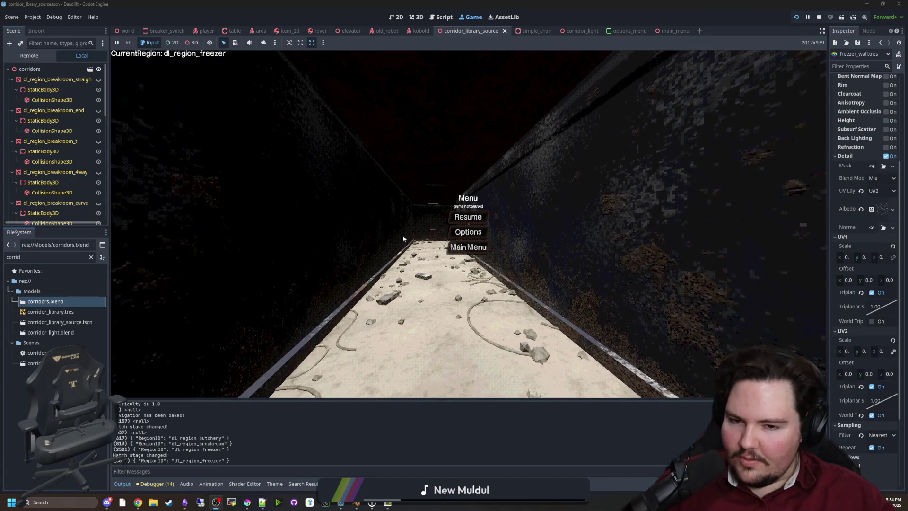
Step: Resume the game and walk to the far end of the freezer corridor
{"action": "left_click", "coordinate": [468, 217]}
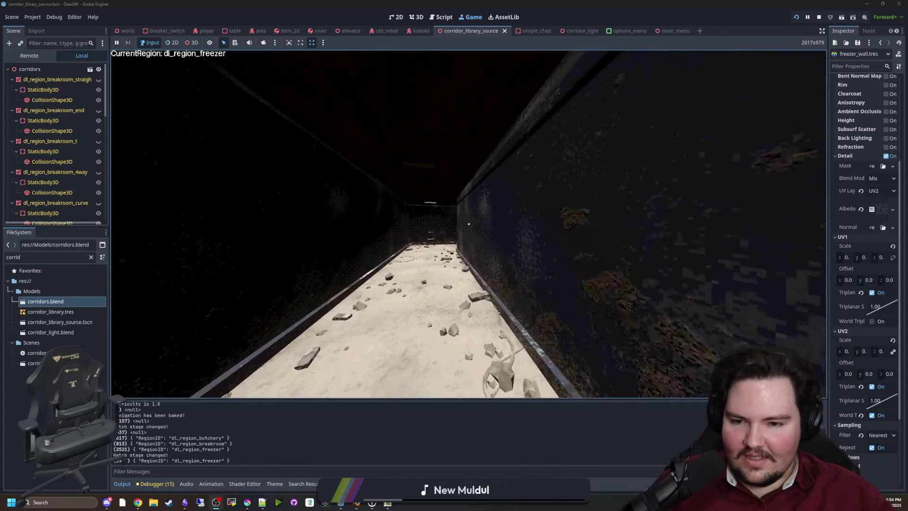
{"action": "mouse_move", "coordinate": [468, 223]}
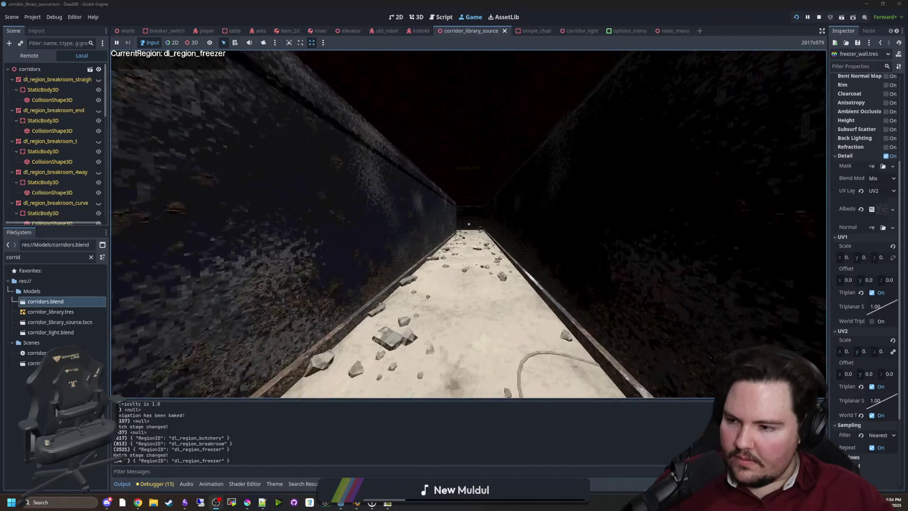
{"action": "key", "text": "w"}
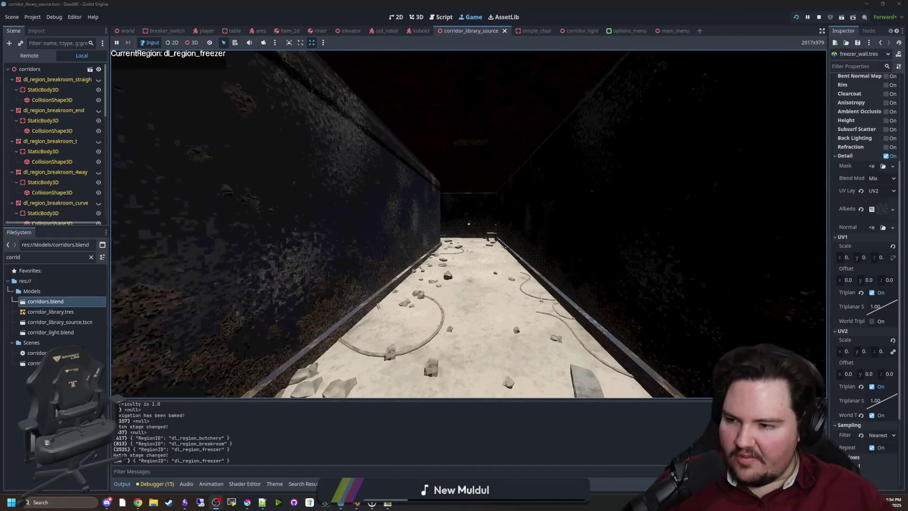
{"action": "key", "text": "w"}
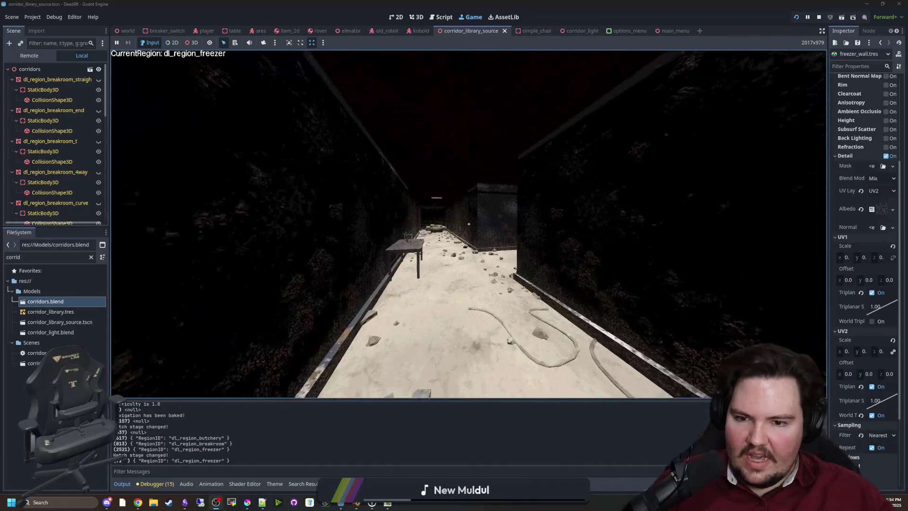
{"action": "key", "text": "w"}
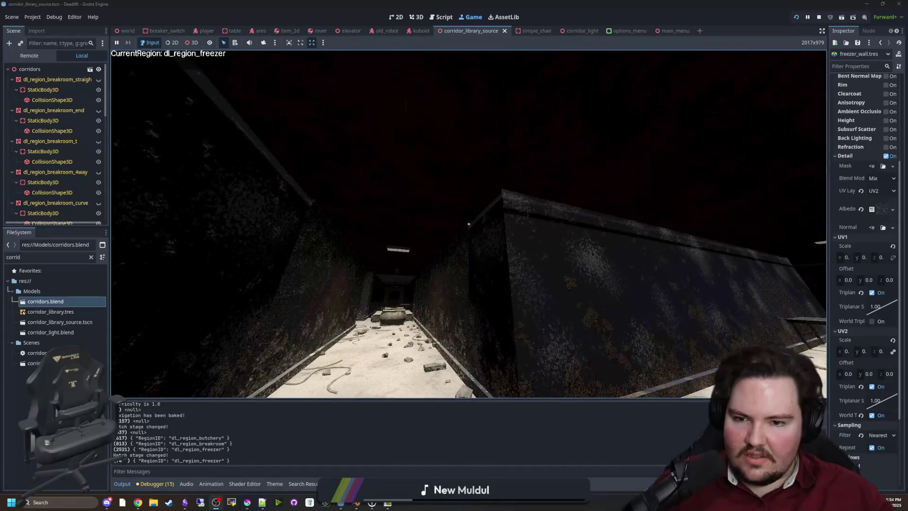
Step: Pause, switch to the world scene's local node tree, and hide the TestLight
{"action": "key", "text": "Escape"}
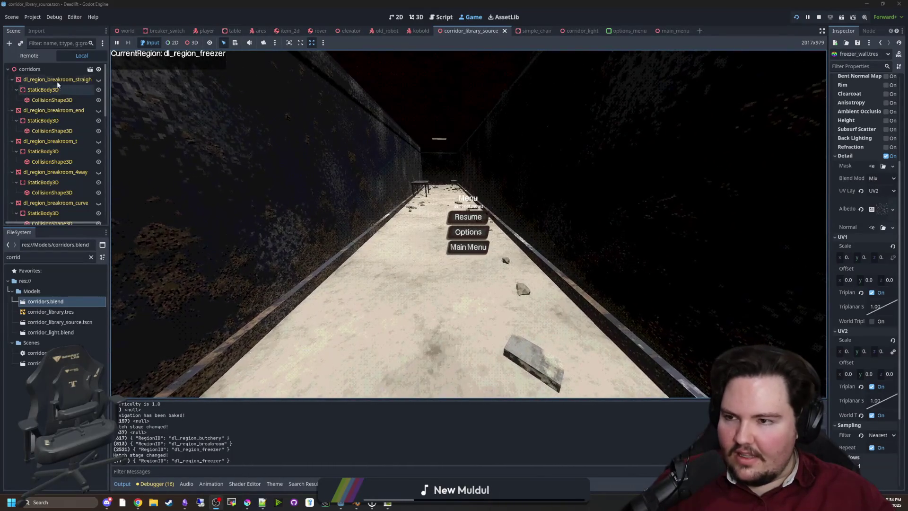
{"action": "left_click", "coordinate": [30, 56]}
{"action": "left_click", "coordinate": [128, 31]}
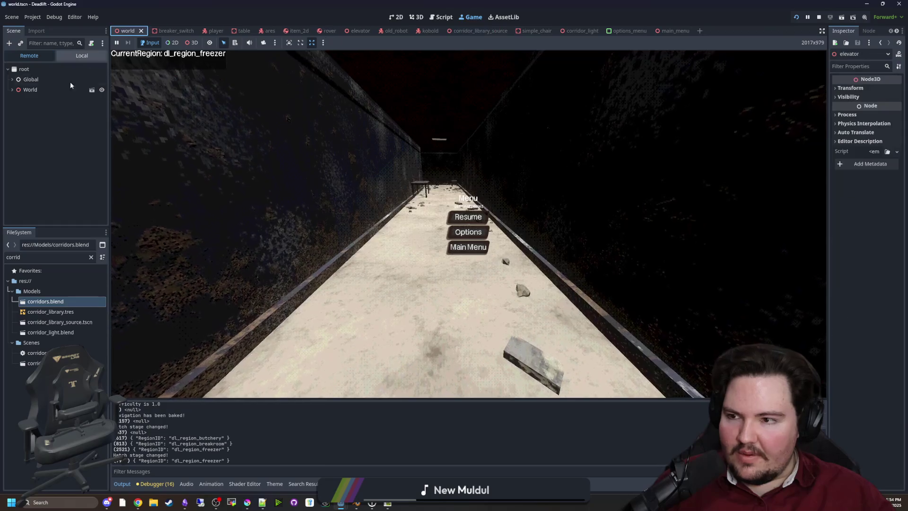
{"action": "left_click", "coordinate": [65, 56]}
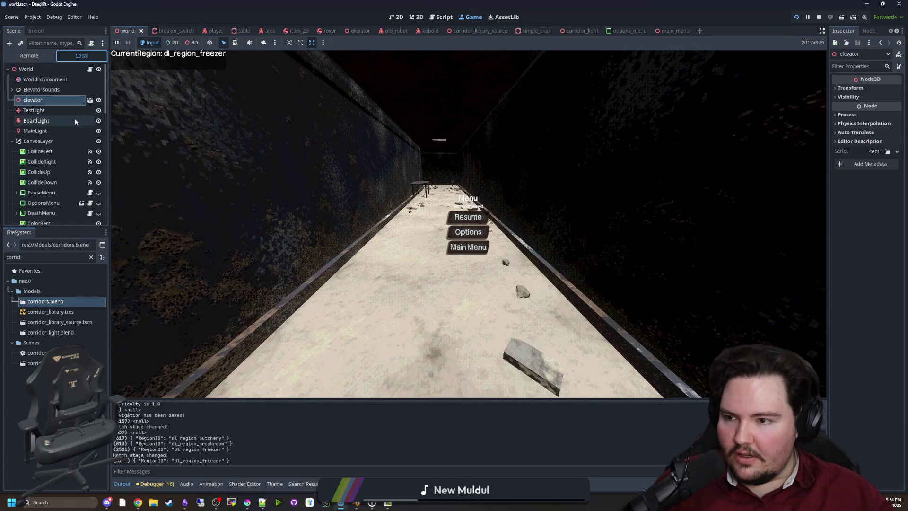
{"action": "left_click", "coordinate": [98, 111]}
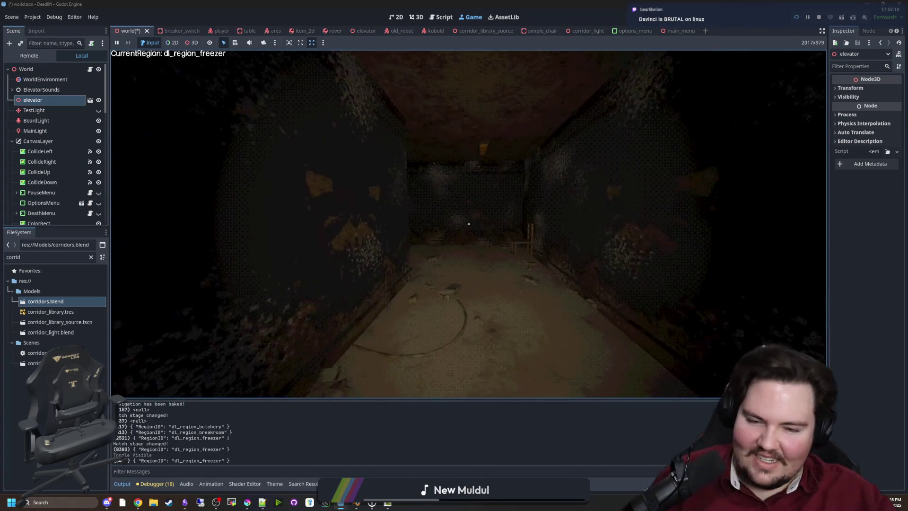
Step: Walk through the freezer, breakroom and butchery corridors, then pause and stop the playtest
{"action": "key", "text": "w"}
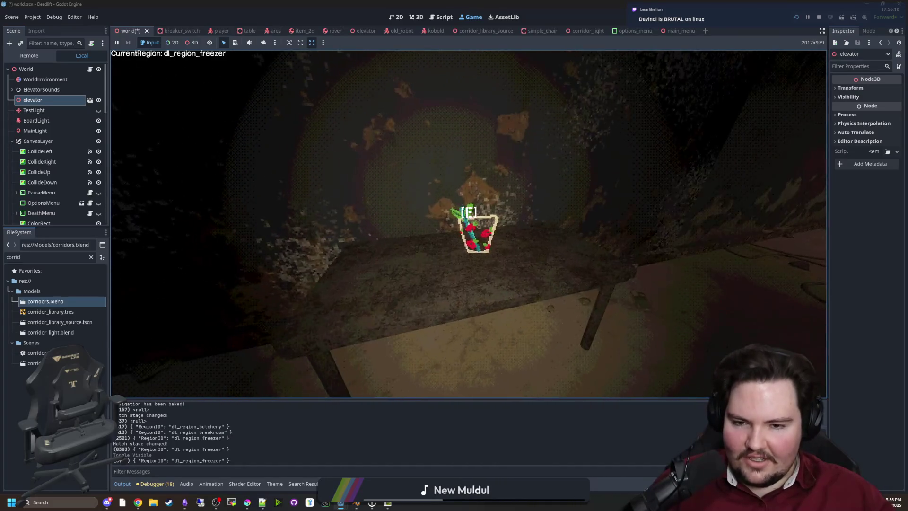
{"action": "mouse_move", "coordinate": [469, 224]}
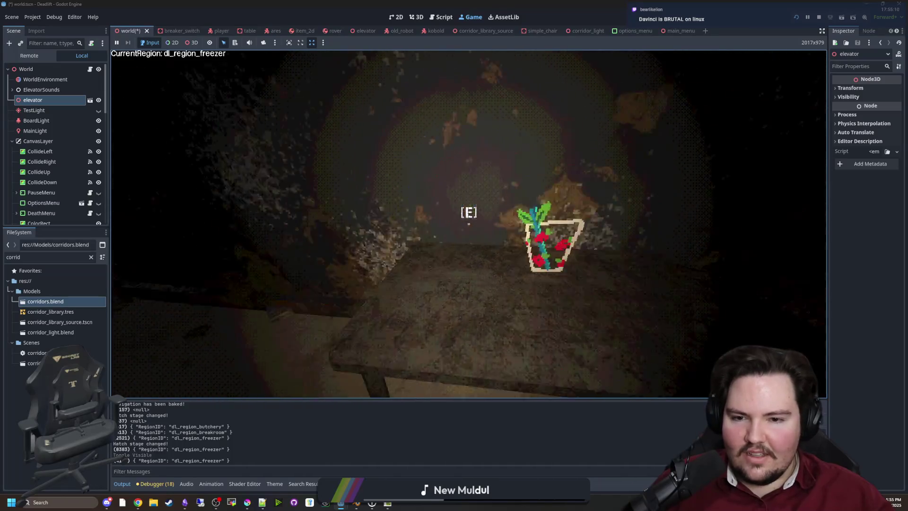
{"action": "key", "text": "w"}
{"action": "key", "text": "w"}
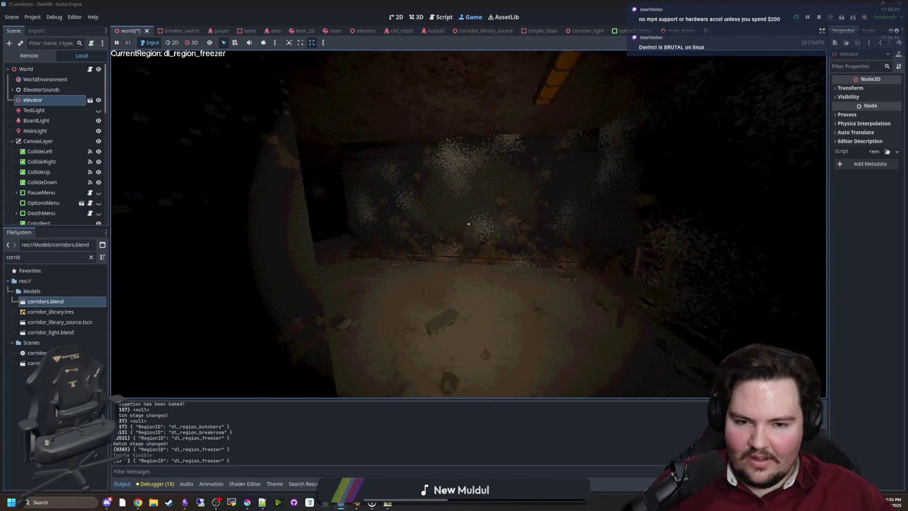
{"action": "key", "text": "w"}
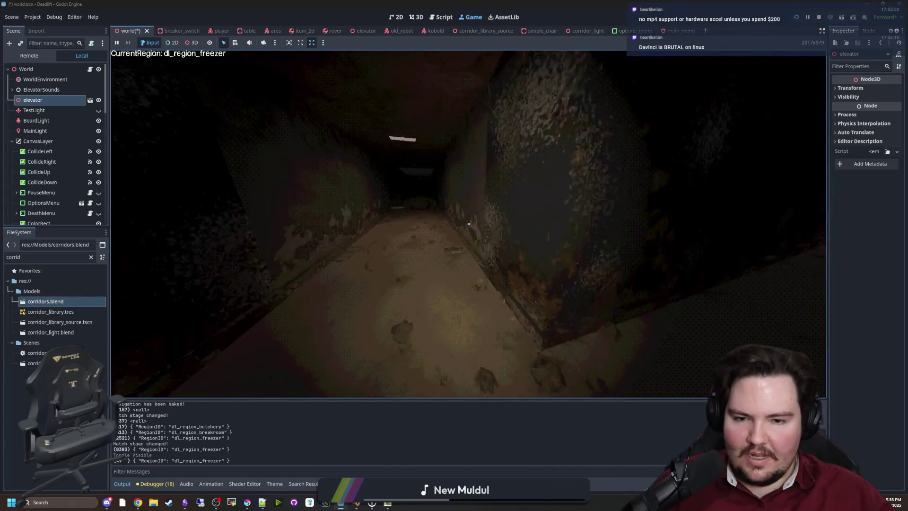
{"action": "key", "text": "w"}
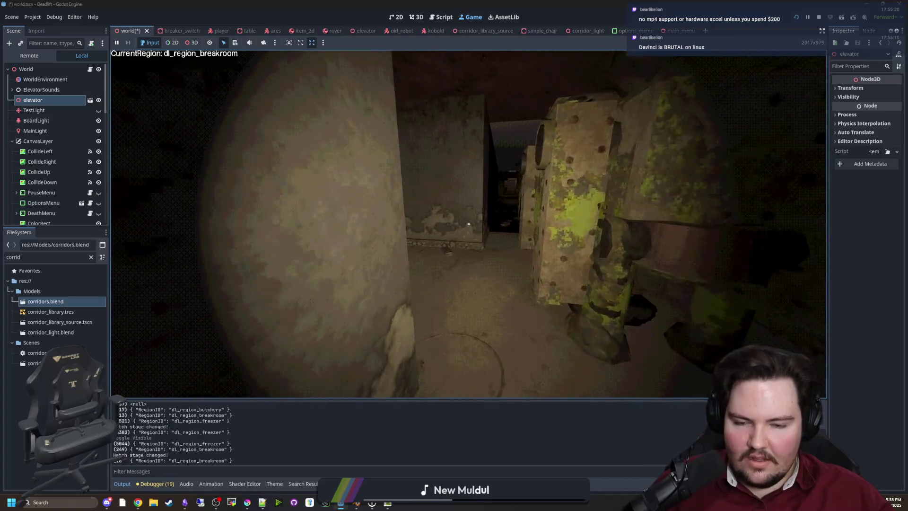
{"action": "key", "text": "w"}
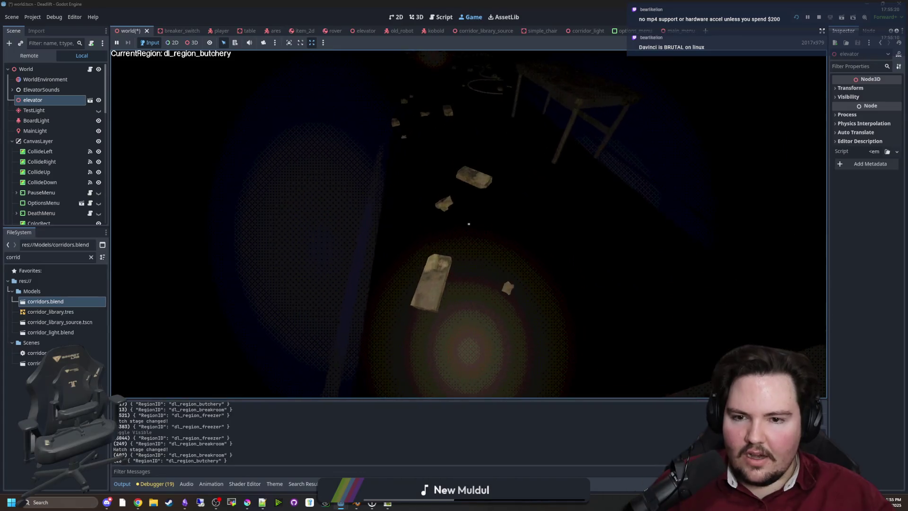
{"action": "key", "text": "w"}
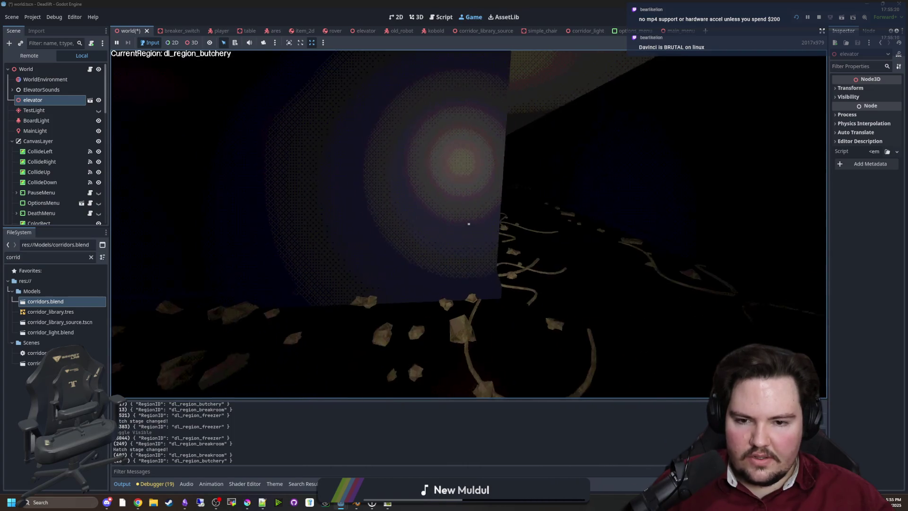
{"action": "key", "text": "super"}
{"action": "left_click", "coordinate": [821, 20]}
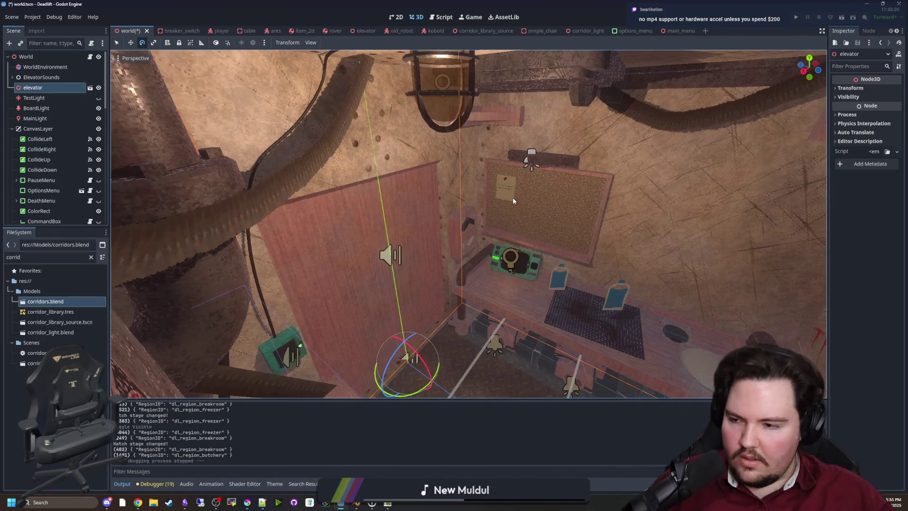
Step: Fly the editor camera through the elevator interior past the table, pillar and red wall
{"action": "left_click_drag", "start_coordinate": [470, 223], "coordinate": [421, 213]}
{"action": "key", "text": "w"}
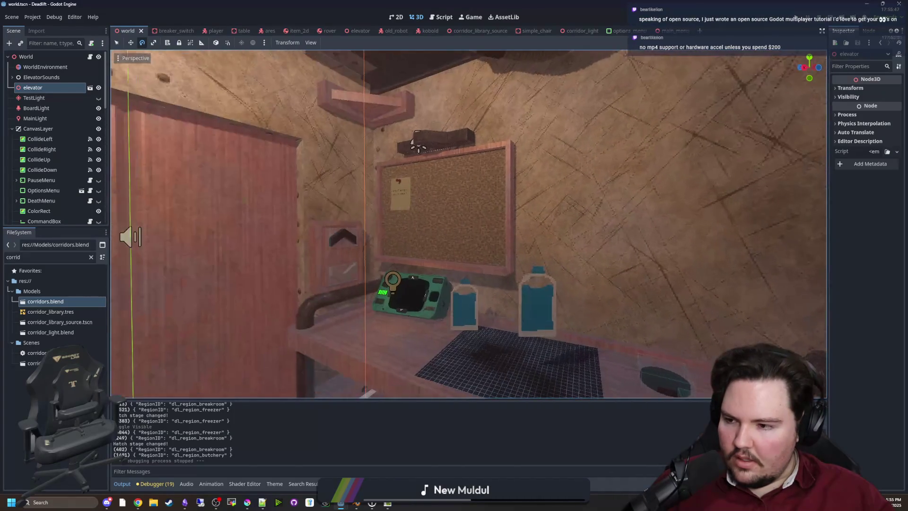
{"action": "key", "text": "s"}
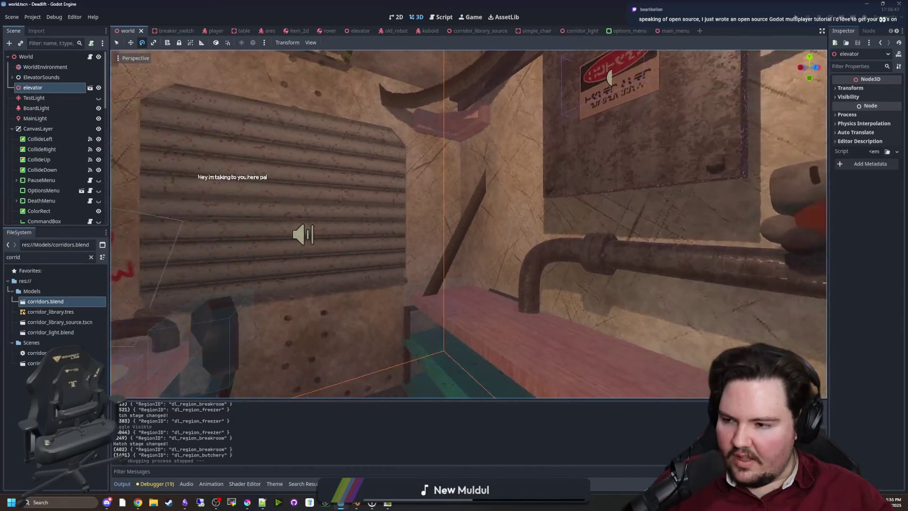
{"action": "right_click", "coordinate": [489, 226]}
{"action": "key", "text": "w"}
{"action": "key", "text": "w"}
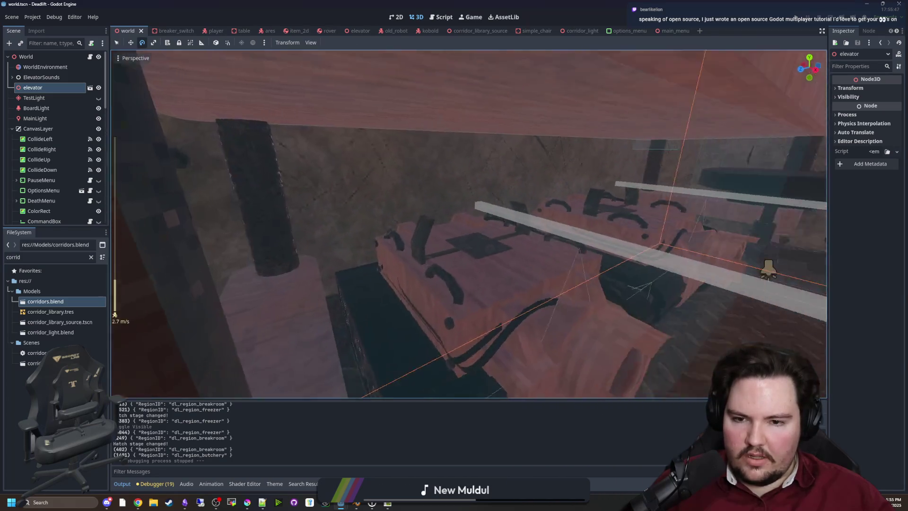
{"action": "key", "text": "w"}
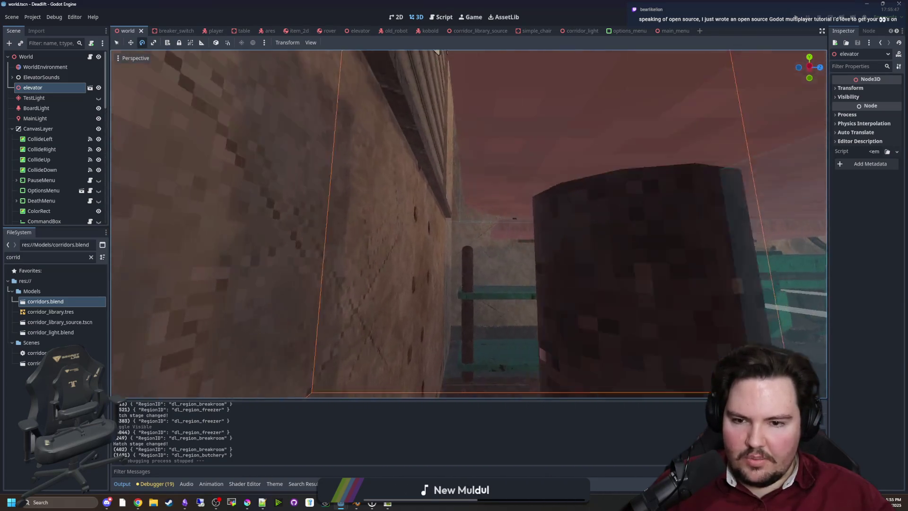
{"action": "key", "text": "w"}
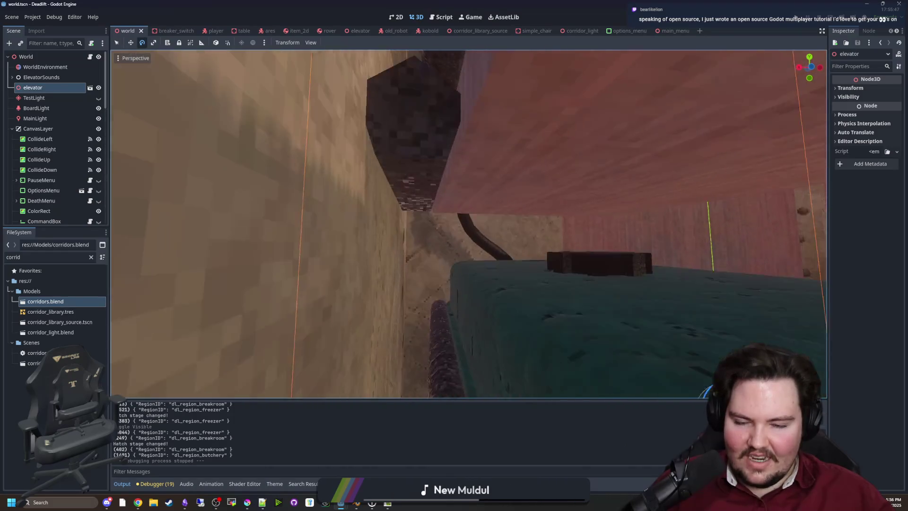
{"action": "key", "text": "w"}
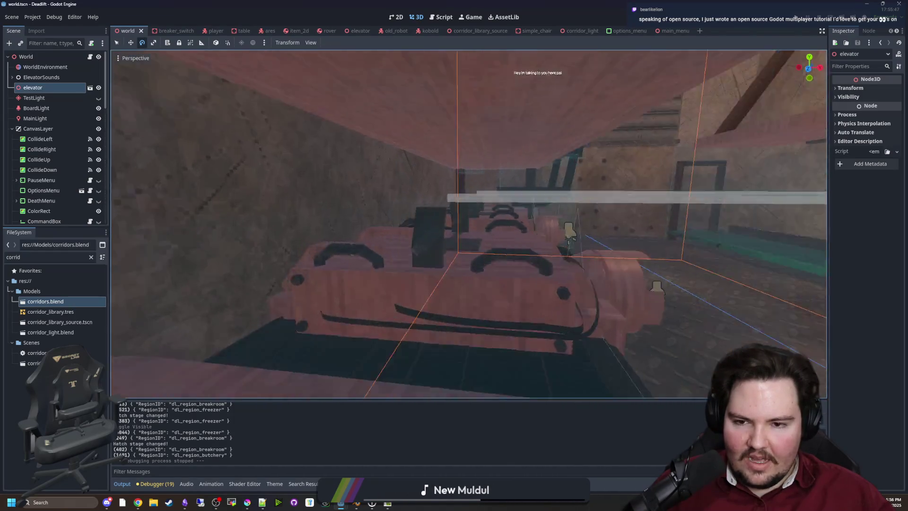
{"action": "key", "text": "w"}
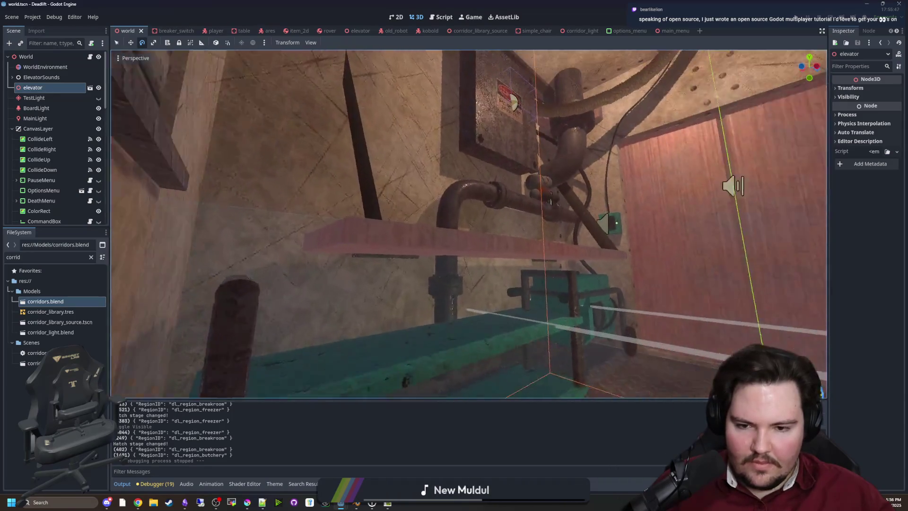
Step: Frame the elevator, look over its pipe, plush figure and floor, then save the world scene
{"action": "key", "text": "w"}
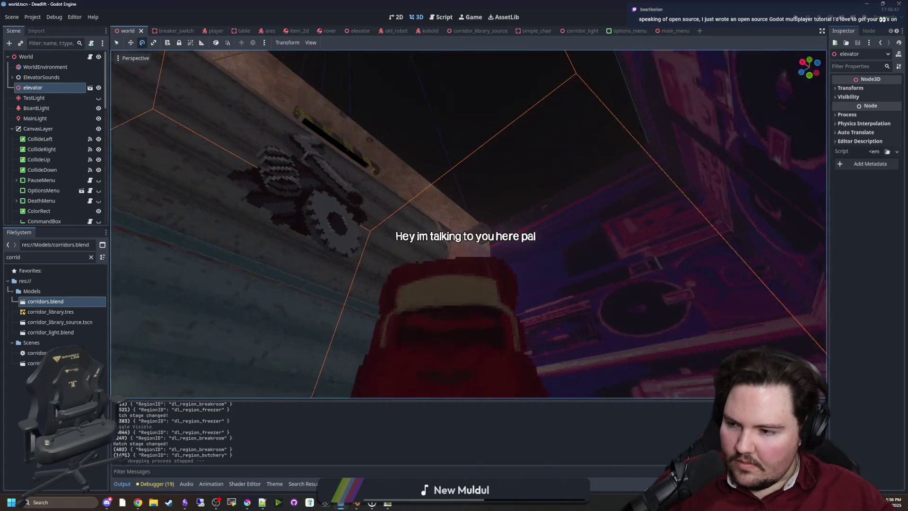
{"action": "key", "text": "f"}
{"action": "key", "text": "w"}
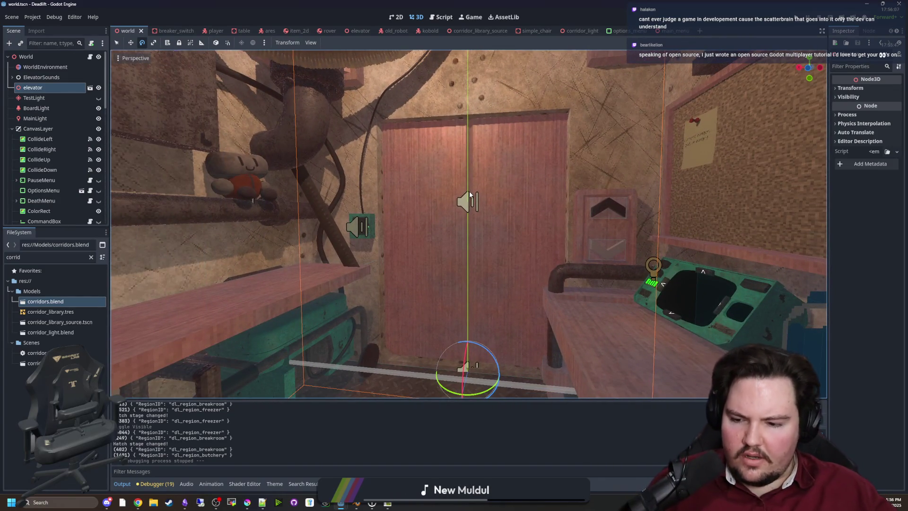
{"action": "mouse_move", "coordinate": [469, 191]}
{"action": "left_mouse_down"}
{"action": "mouse_move", "coordinate": [284, 194]}
{"action": "mouse_move", "coordinate": [274, 156]}
{"action": "mouse_move", "coordinate": [245, 156]}
{"action": "mouse_move", "coordinate": [250, 203]}
{"action": "mouse_move", "coordinate": [255, 189]}
{"action": "left_mouse_up"}
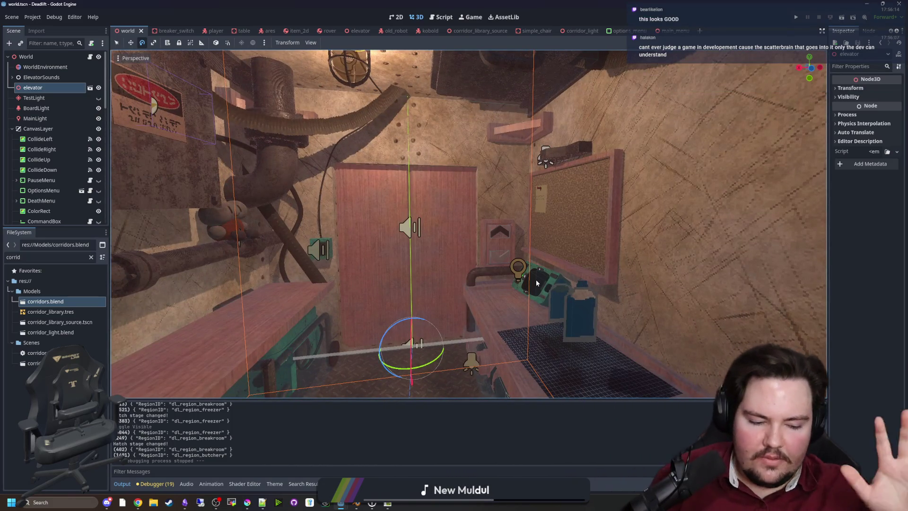
{"action": "mouse_move", "coordinate": [537, 282]}
{"action": "left_mouse_down"}
{"action": "mouse_move", "coordinate": [539, 336]}
{"action": "mouse_move", "coordinate": [549, 288]}
{"action": "mouse_move", "coordinate": [556, 335]}
{"action": "mouse_move", "coordinate": [572, 298]}
{"action": "mouse_move", "coordinate": [548, 284]}
{"action": "mouse_move", "coordinate": [544, 293]}
{"action": "mouse_move", "coordinate": [574, 301]}
{"action": "mouse_move", "coordinate": [553, 284]}
{"action": "mouse_move", "coordinate": [547, 293]}
{"action": "mouse_move", "coordinate": [562, 279]}
{"action": "left_mouse_up"}
{"action": "key", "text": "ctrl+s"}
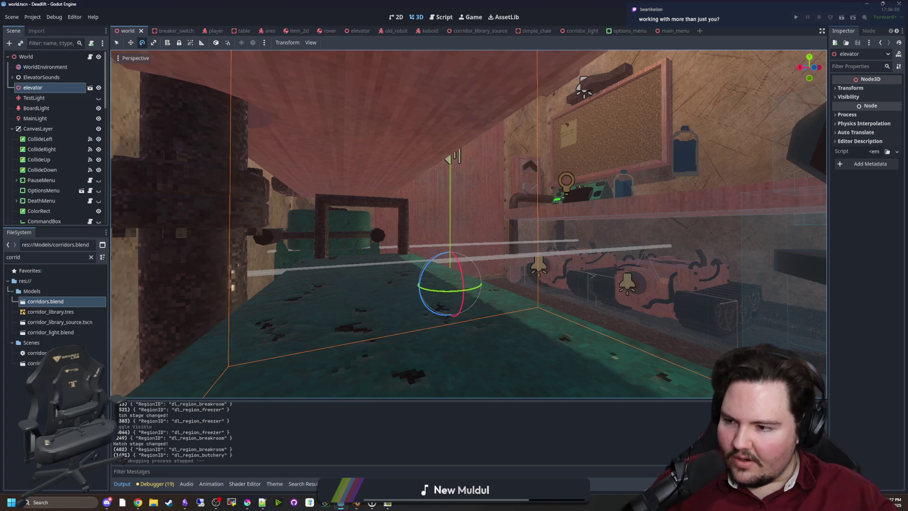
{"action": "key", "text": "w"}
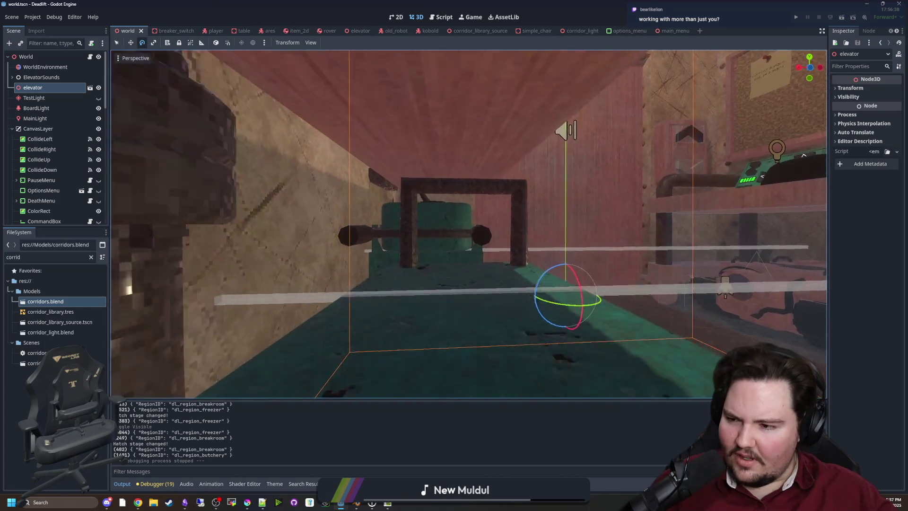
{"action": "key", "text": "w"}
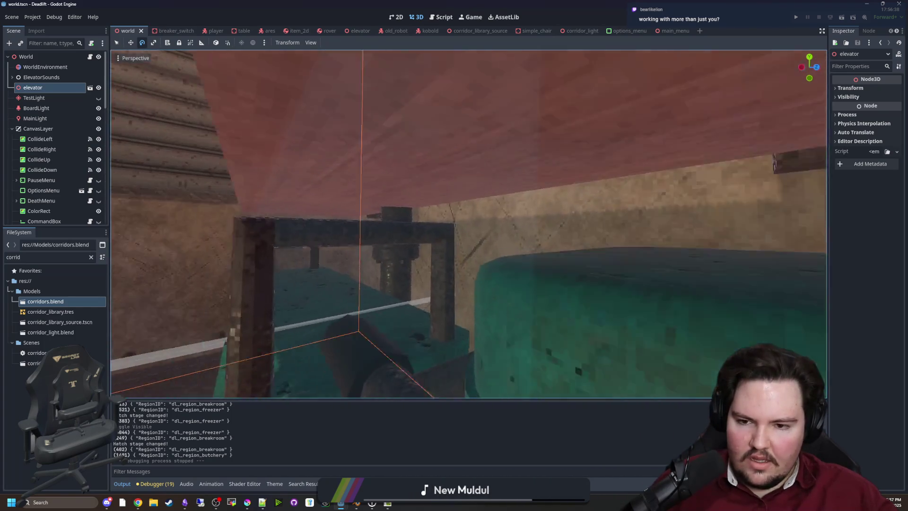
{"action": "key", "text": "w"}
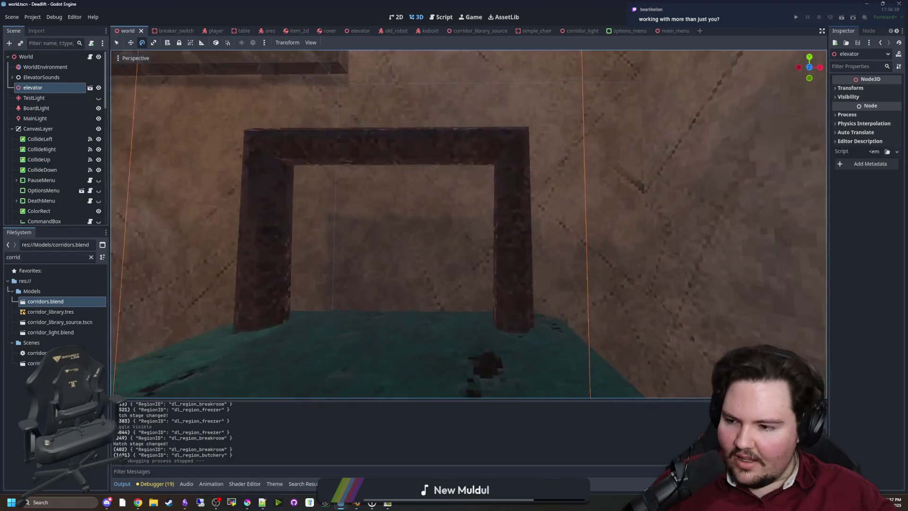
{"action": "key", "text": "w"}
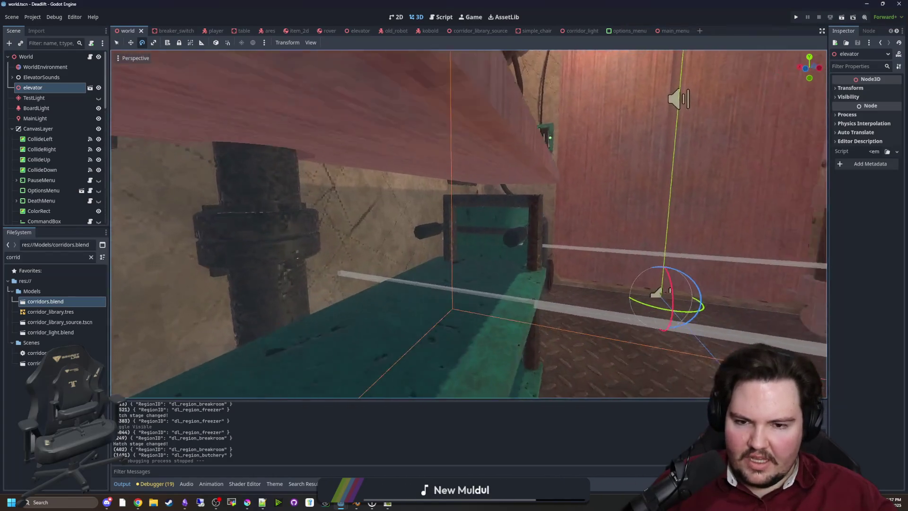
{"action": "key", "text": "w"}
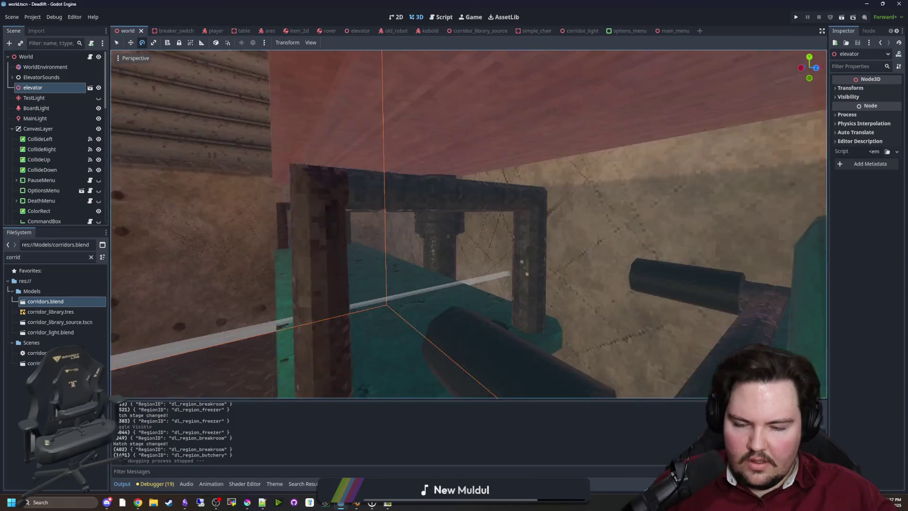
{"action": "key", "text": "w"}
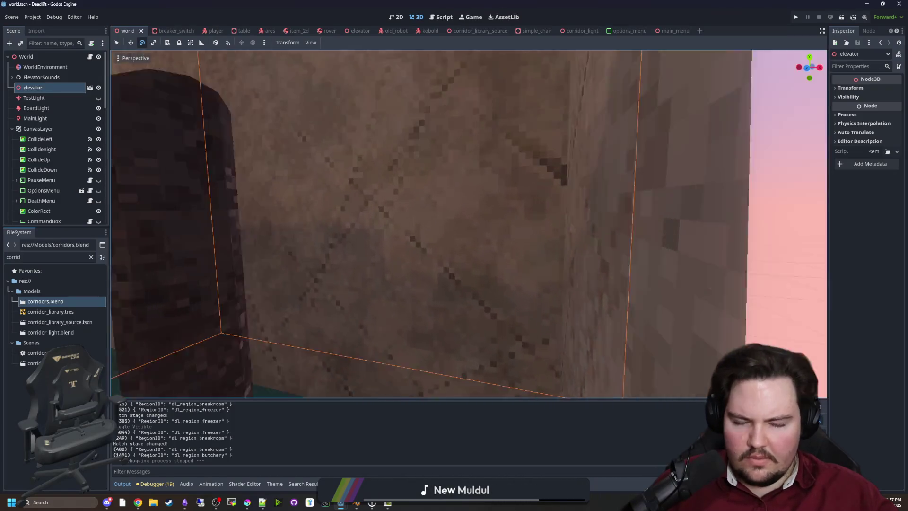
{"action": "key", "text": "w"}
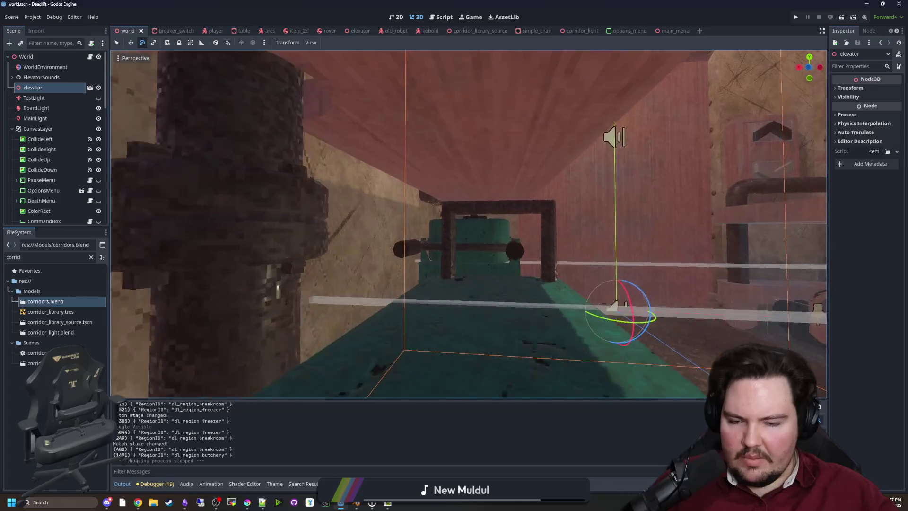
{"action": "key", "text": "w"}
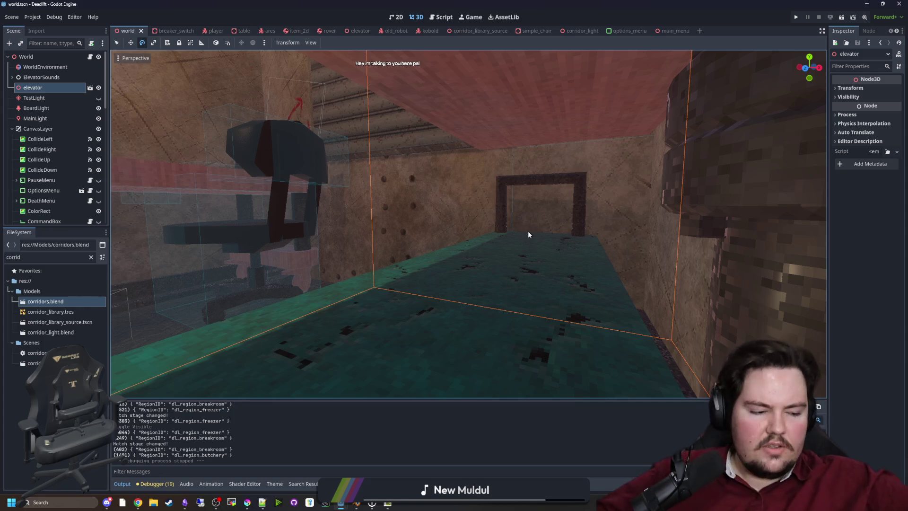
{"action": "key", "text": "w"}
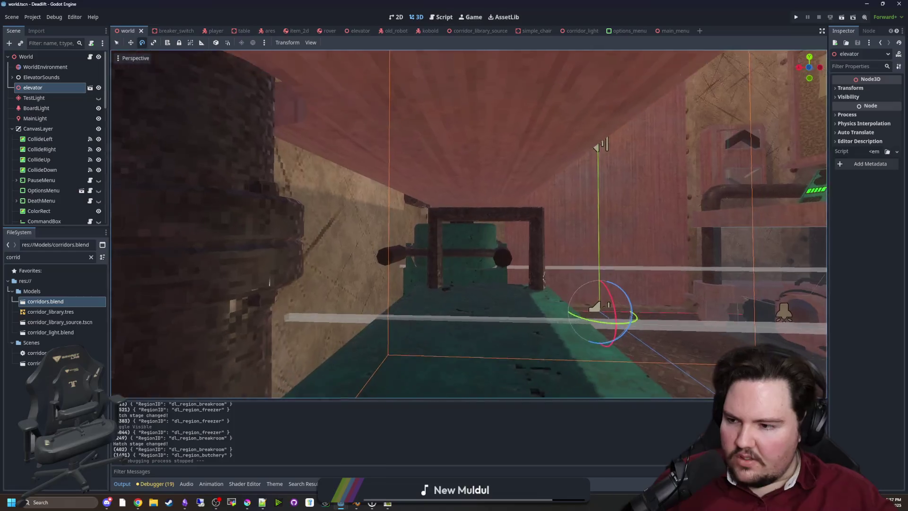
{"action": "key", "text": "w"}
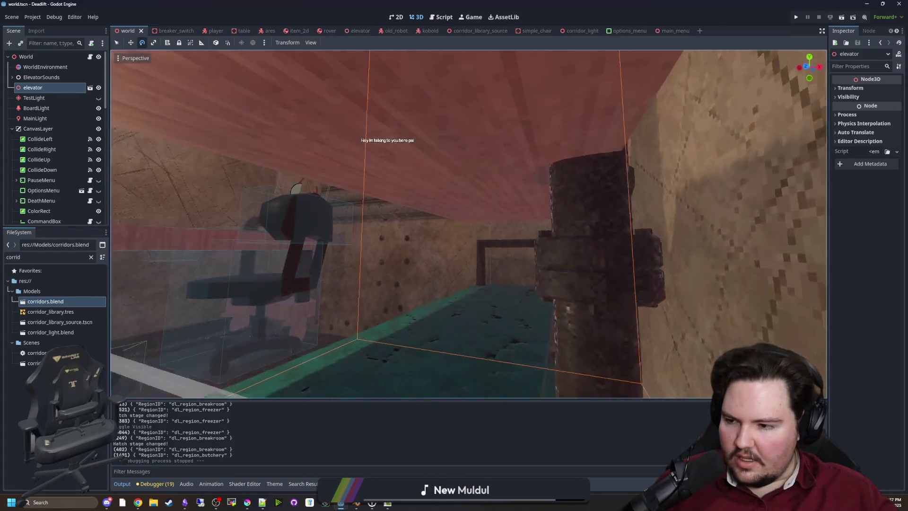
{"action": "scroll", "coordinate": [468, 224], "scroll_direction": "down", "scroll_amount": 3}
{"action": "key", "text": "s"}
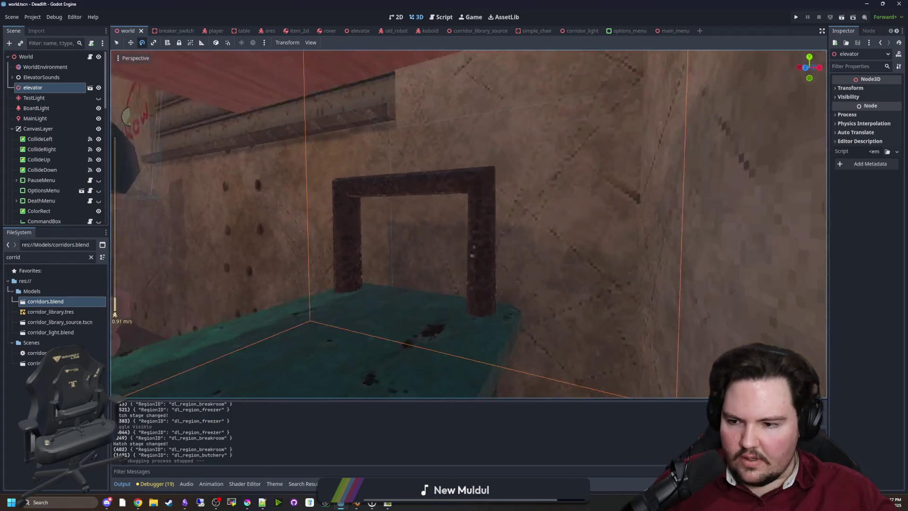
{"action": "key", "text": "w"}
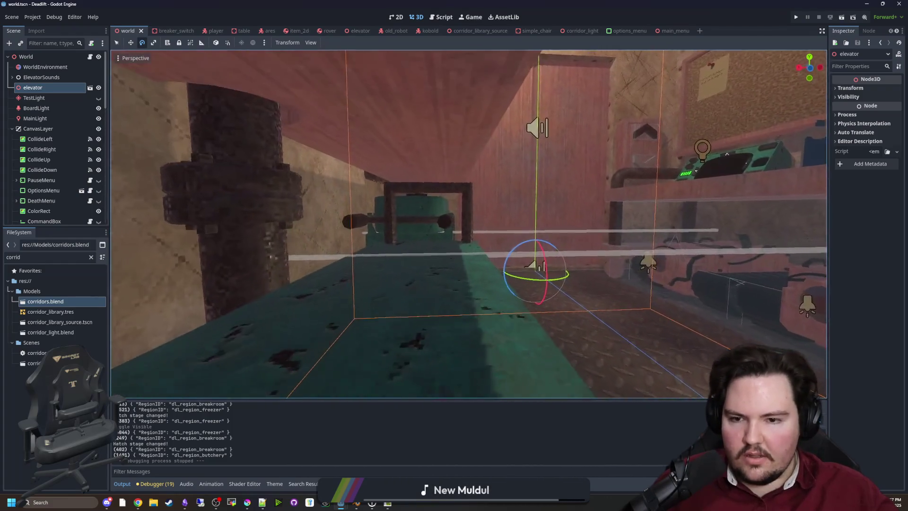
{"action": "scroll", "coordinate": [468, 224], "scroll_direction": "up", "scroll_amount": 5}
{"action": "key", "text": "s"}
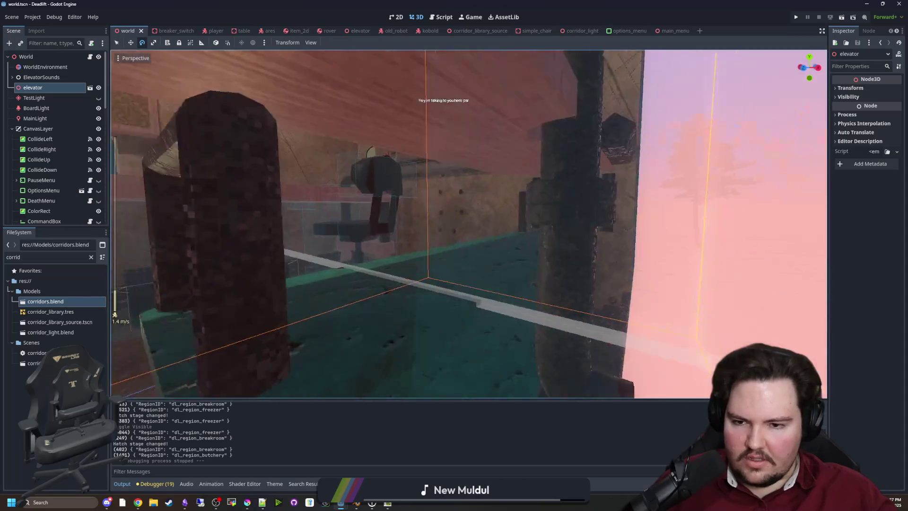
{"action": "scroll", "coordinate": [468, 224], "scroll_direction": "down", "scroll_amount": 5}
{"action": "key", "text": "w"}
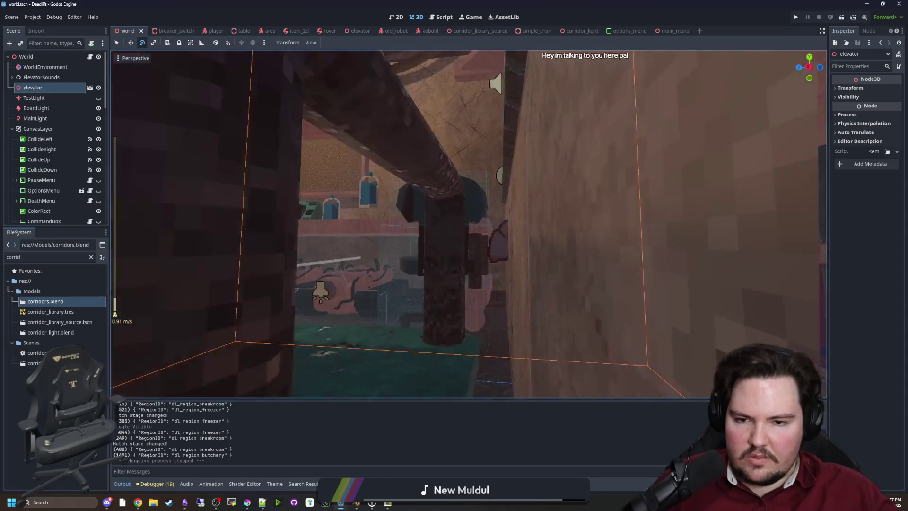
{"action": "key", "text": "w"}
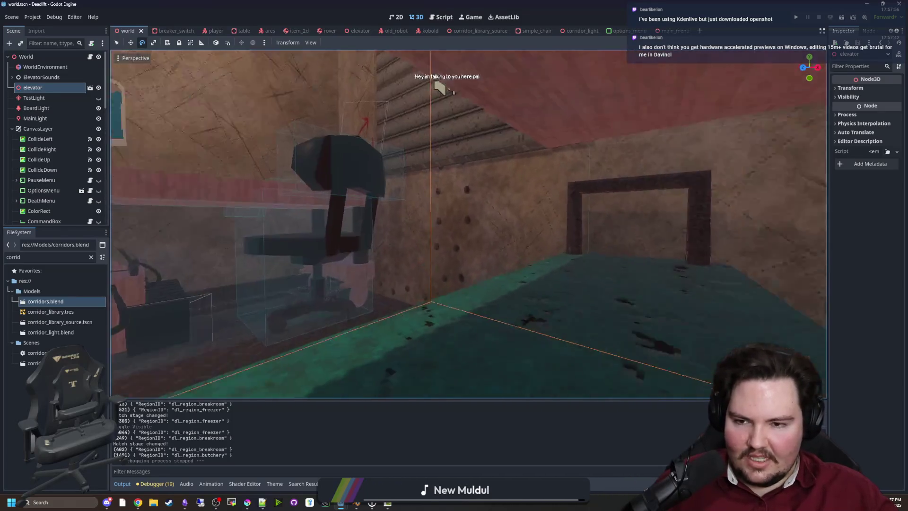
{"action": "mouse_move", "coordinate": [452, 91]}
{"action": "left_mouse_down"}
{"action": "mouse_move", "coordinate": [423, 269]}
{"action": "mouse_move", "coordinate": [423, 175]}
{"action": "mouse_move", "coordinate": [411, 182]}
{"action": "mouse_move", "coordinate": [402, 170]}
{"action": "mouse_move", "coordinate": [402, 217]}
{"action": "mouse_move", "coordinate": [398, 160]}
{"action": "mouse_move", "coordinate": [419, 154]}
{"action": "mouse_move", "coordinate": [504, 268]}
{"action": "left_mouse_up"}
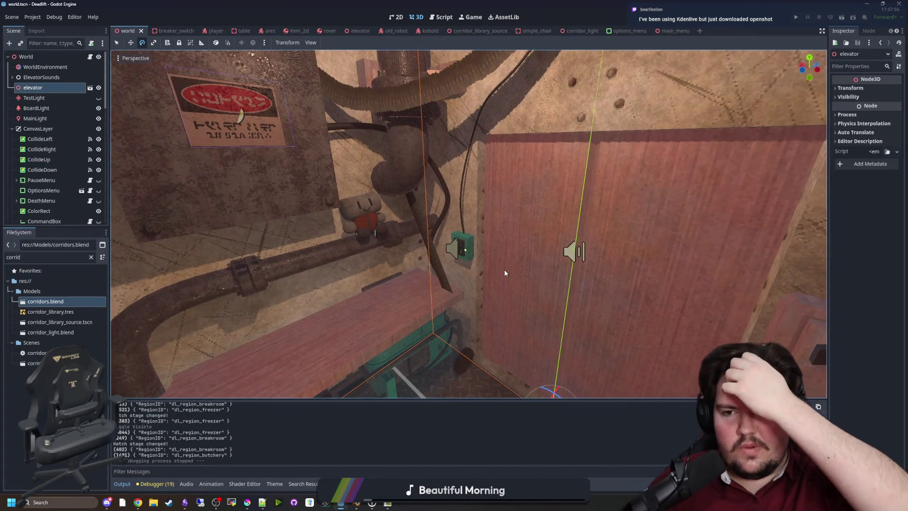
Step: Clear the 'corrid' filter in the FileSystem dock so all project files are listed
{"action": "left_click_drag", "start_coordinate": [483, 308], "coordinate": [501, 325]}
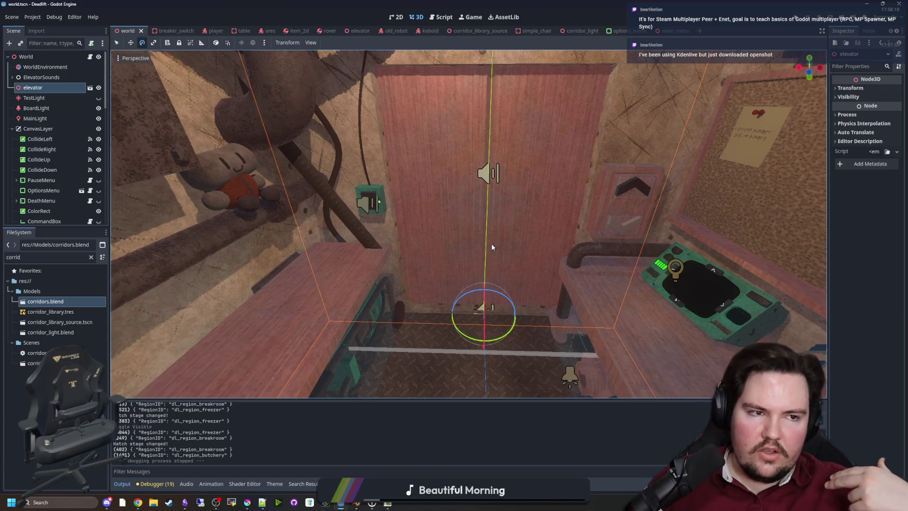
{"action": "mouse_move", "coordinate": [492, 243]}
{"action": "left_mouse_down"}
{"action": "mouse_move", "coordinate": [477, 227]}
{"action": "mouse_move", "coordinate": [464, 237]}
{"action": "mouse_move", "coordinate": [425, 227]}
{"action": "mouse_move", "coordinate": [482, 241]}
{"action": "mouse_move", "coordinate": [463, 232]}
{"action": "mouse_move", "coordinate": [444, 241]}
{"action": "mouse_move", "coordinate": [454, 227]}
{"action": "left_mouse_up"}
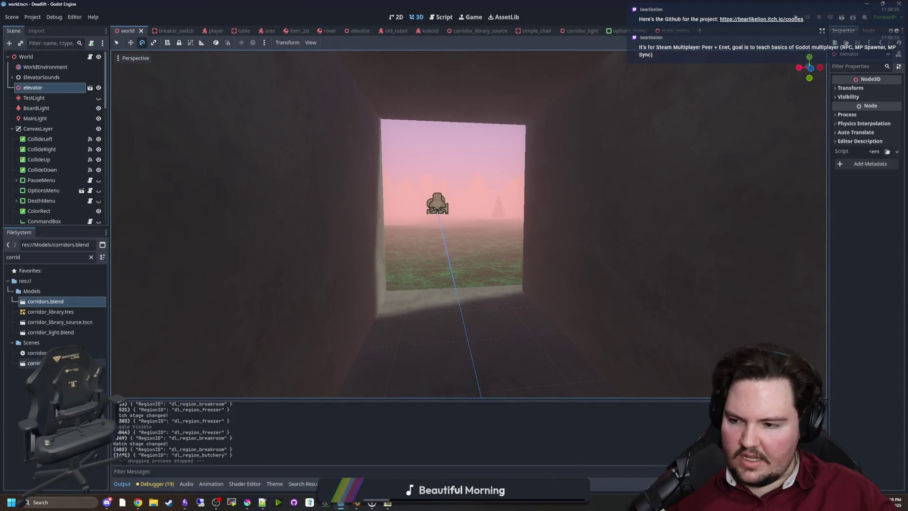
{"action": "left_click", "coordinate": [91, 257]}
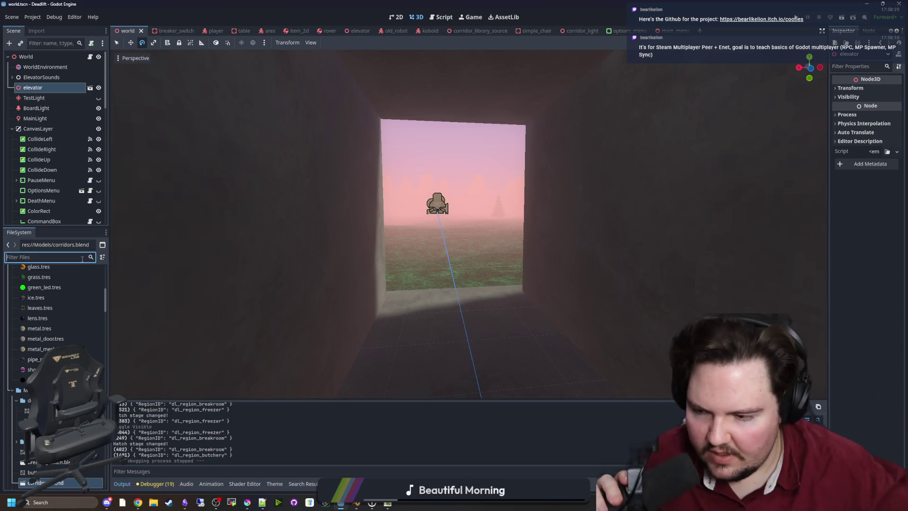
Step: Collapse Resources and preview ares_attack_front.png in a widened Inspector
{"action": "scroll", "coordinate": [57, 302], "scroll_direction": "up", "scroll_amount": 10}
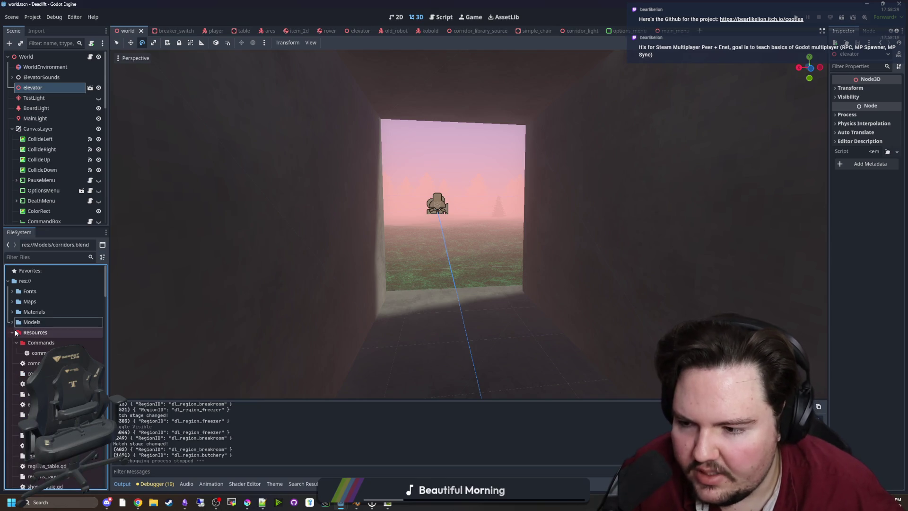
{"action": "left_click", "coordinate": [13, 332]}
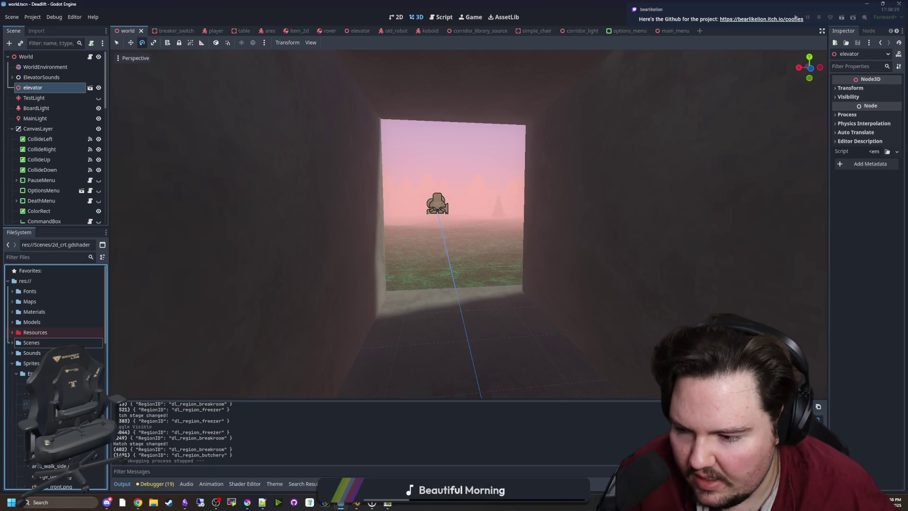
{"action": "left_click", "coordinate": [52, 455]}
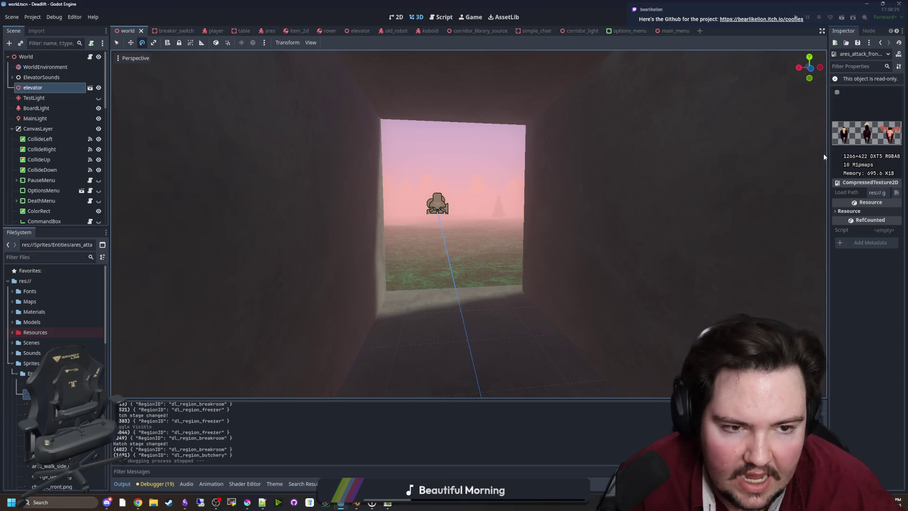
{"action": "left_click_drag", "start_coordinate": [826, 152], "coordinate": [429, 152]}
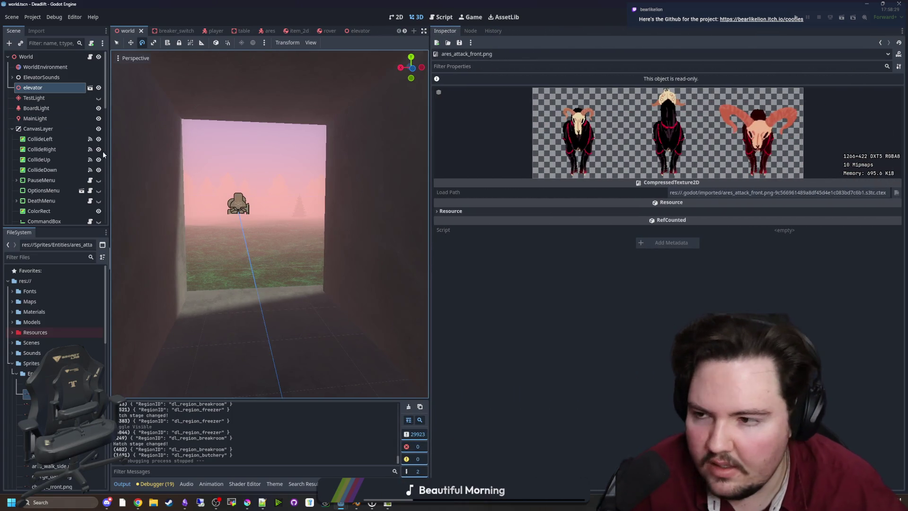
Step: Filter project files by 'ares', open ares.tscn and restore the 3D view's width
{"action": "left_click", "coordinate": [83, 259]}
{"action": "type", "text": "ares"}
{"action": "double_click", "coordinate": [41, 312]}
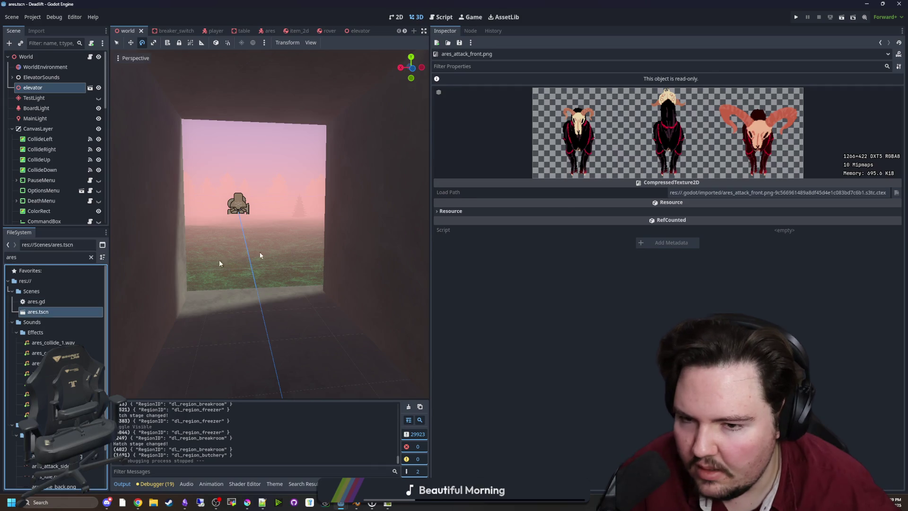
{"action": "left_click_drag", "start_coordinate": [431, 240], "coordinate": [810, 220]}
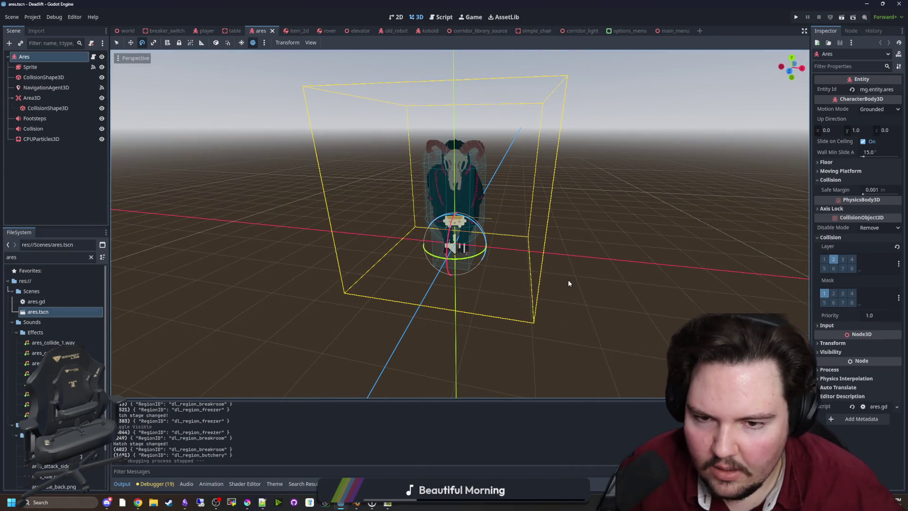
Step: Select the Ares sprite and try walk_side, walk_back, then settle on walk_front
{"action": "left_click", "coordinate": [568, 280]}
{"action": "scroll", "coordinate": [568, 279], "scroll_direction": "up", "scroll_amount": 4}
{"action": "scroll", "coordinate": [459, 224], "scroll_direction": "up", "scroll_amount": 4}
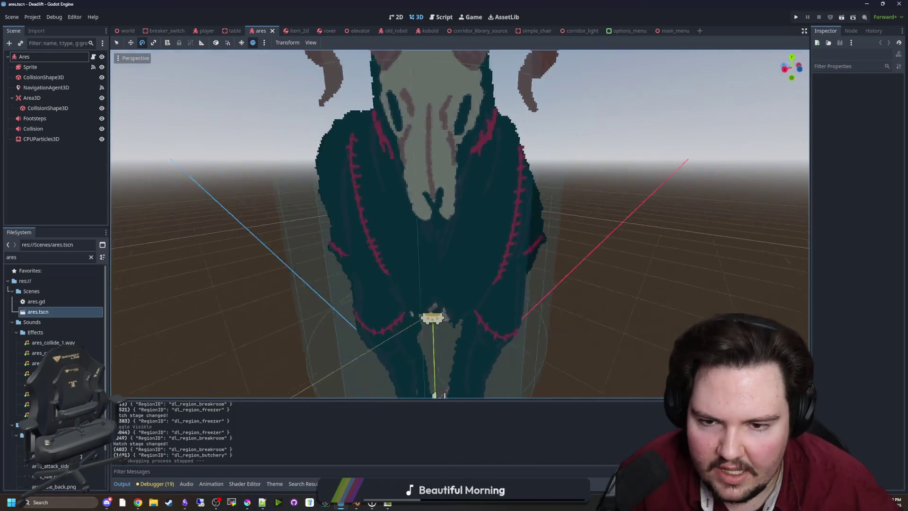
{"action": "scroll", "coordinate": [156, 179], "scroll_direction": "down", "scroll_amount": 5}
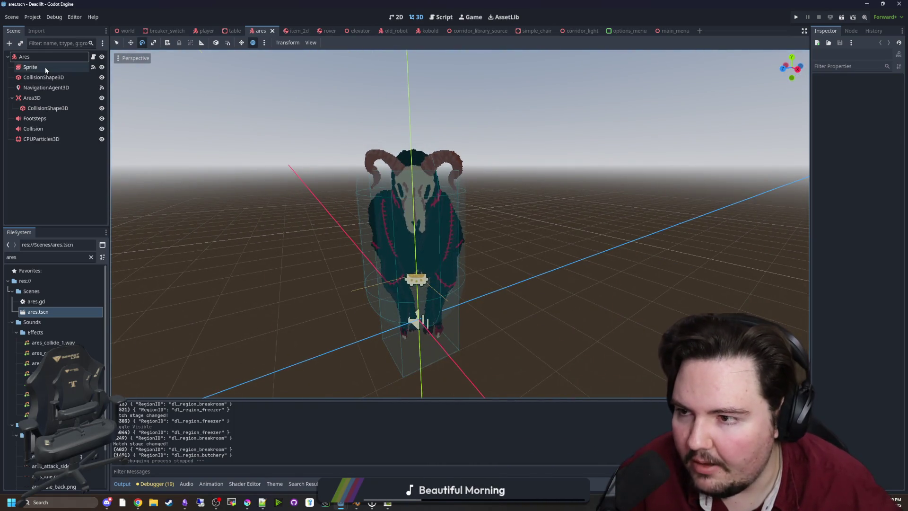
{"action": "left_click", "coordinate": [45, 69]}
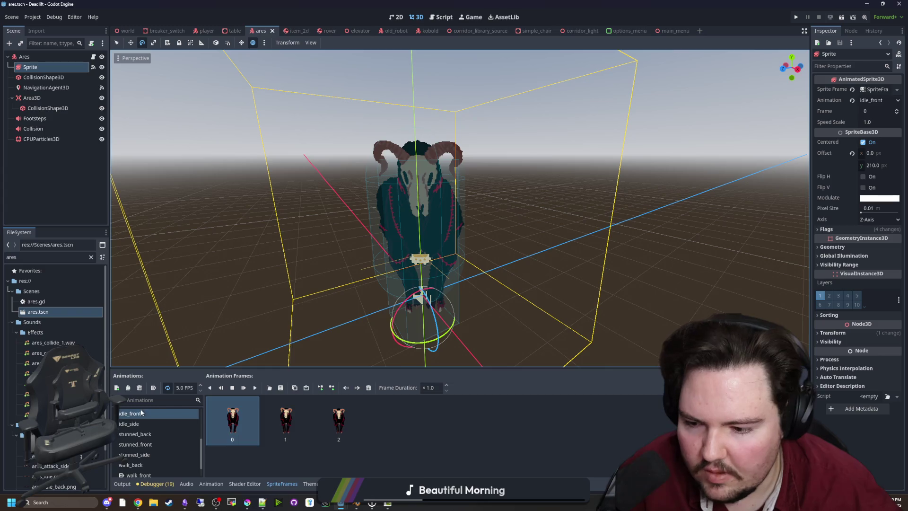
{"action": "scroll", "coordinate": [142, 450], "scroll_direction": "down", "scroll_amount": 1}
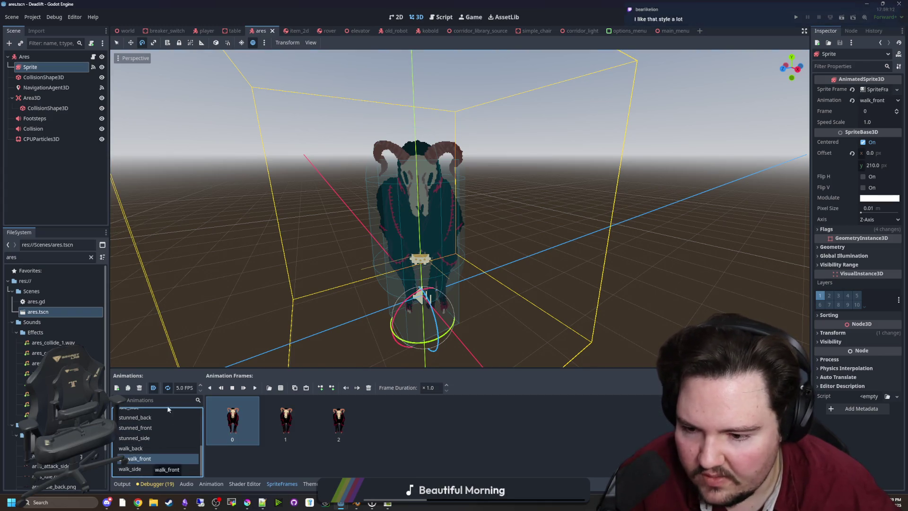
{"action": "left_click", "coordinate": [152, 467]}
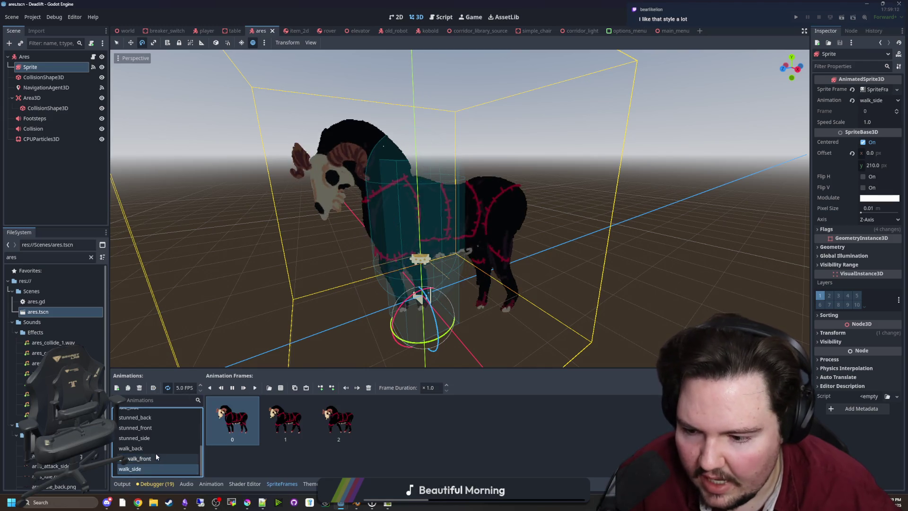
{"action": "left_click", "coordinate": [155, 449]}
{"action": "left_click", "coordinate": [155, 458]}
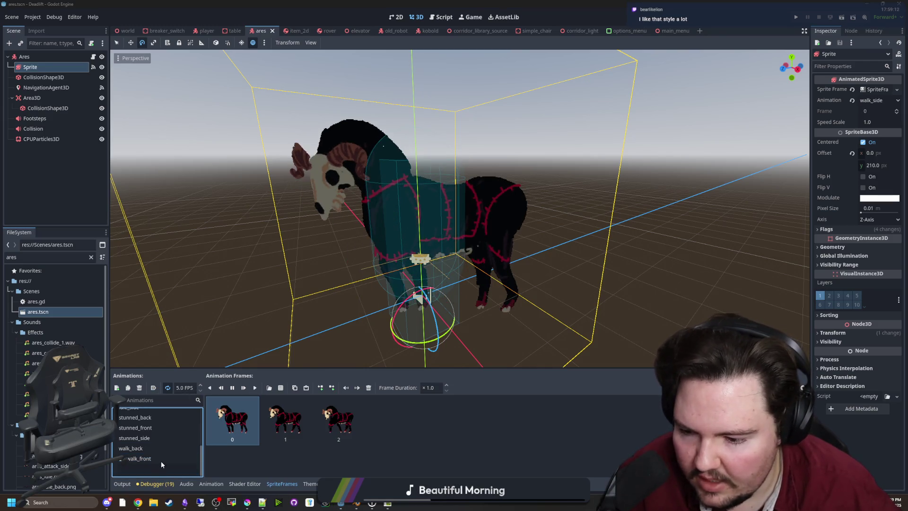
{"action": "left_click", "coordinate": [161, 458]}
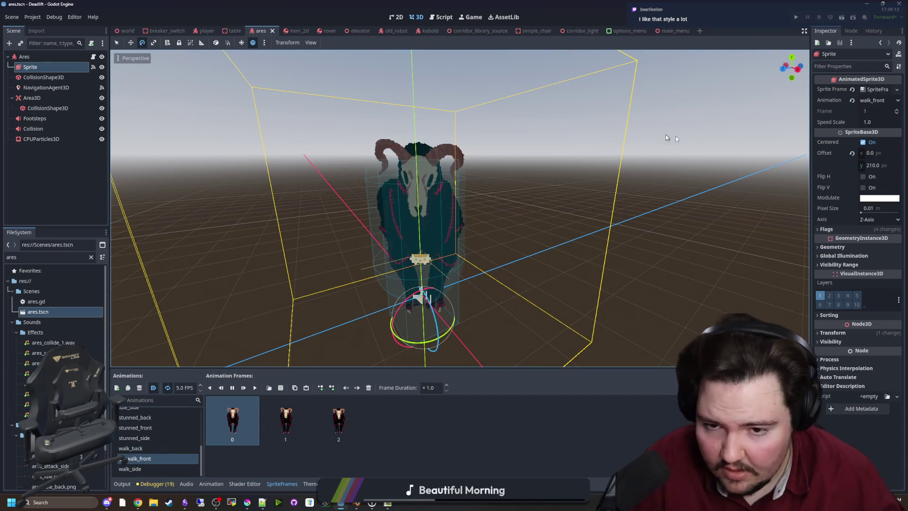
Step: Deselect the sprite and clear the 'are' filter in the FileSystem dock
{"action": "left_click", "coordinate": [699, 179]}
{"action": "scroll", "coordinate": [699, 178], "scroll_direction": "up", "scroll_amount": 3}
{"action": "scroll", "coordinate": [460, 262], "scroll_direction": "down", "scroll_amount": 5}
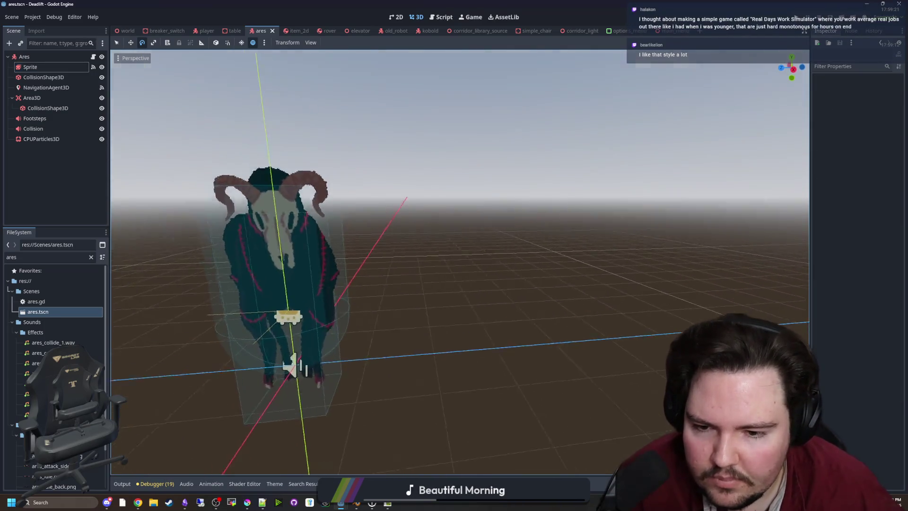
{"action": "scroll", "coordinate": [459, 262], "scroll_direction": "up", "scroll_amount": 3}
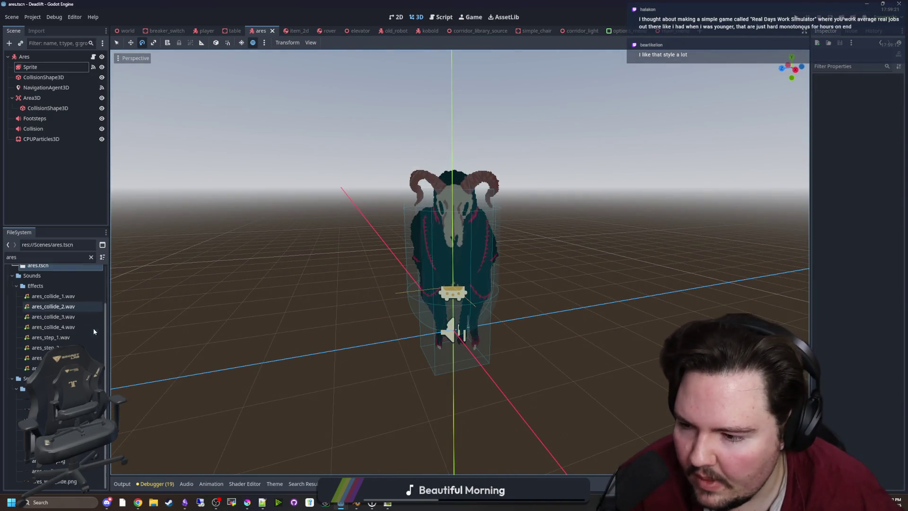
{"action": "left_click", "coordinate": [90, 257]}
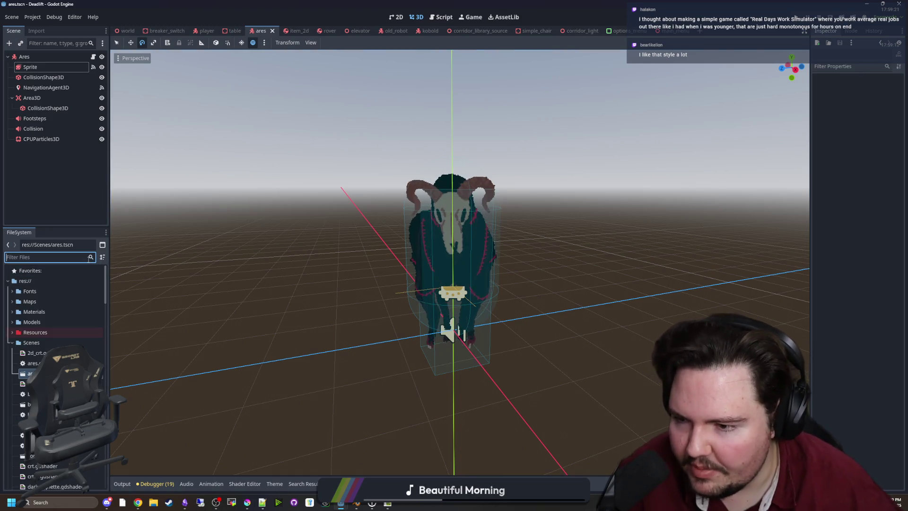
Step: Filter files by 'robo', open old_robot.tscn and fly the camera around the robot
{"action": "type", "text": "robo"}
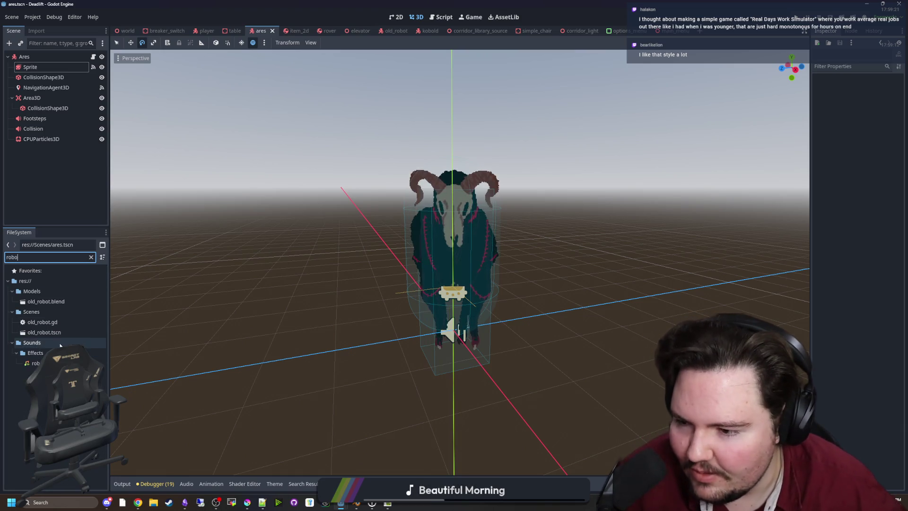
{"action": "double_click", "coordinate": [70, 331]}
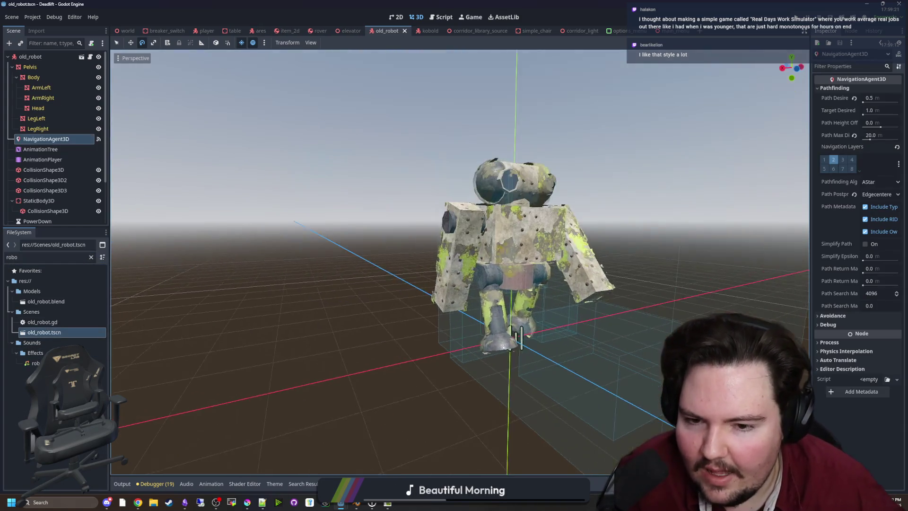
{"action": "key", "text": "w"}
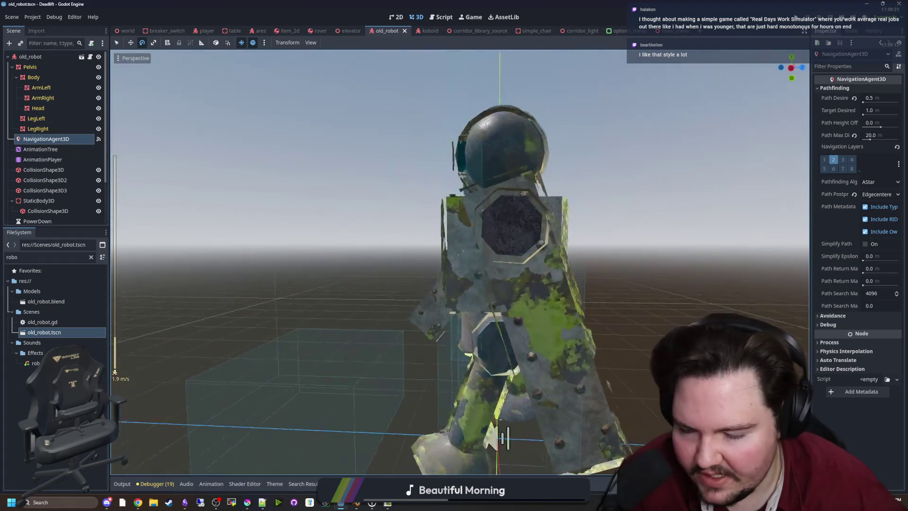
{"action": "key", "text": "s"}
{"action": "key", "text": "w"}
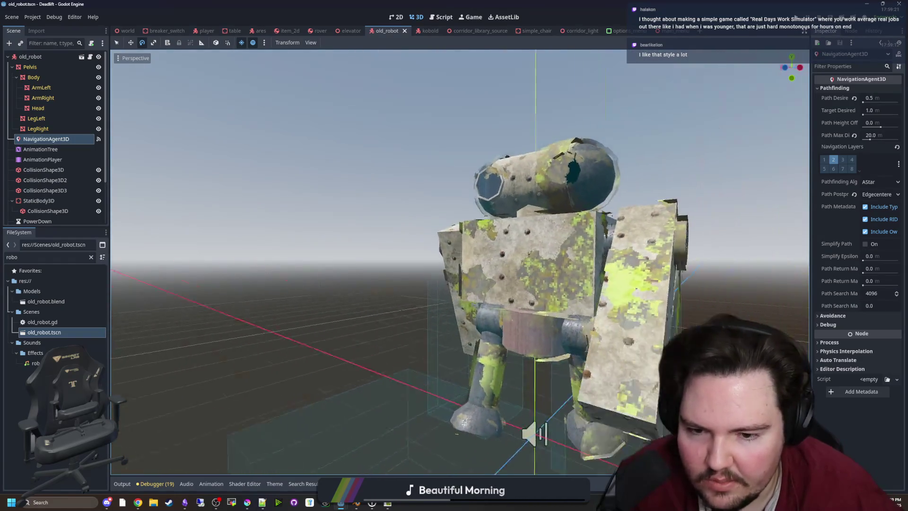
{"action": "key", "text": "s"}
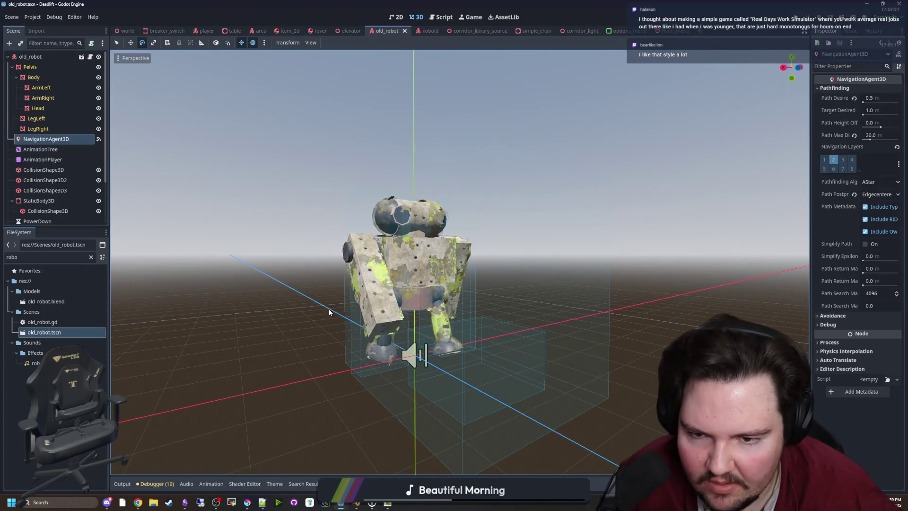
{"action": "key", "text": "w"}
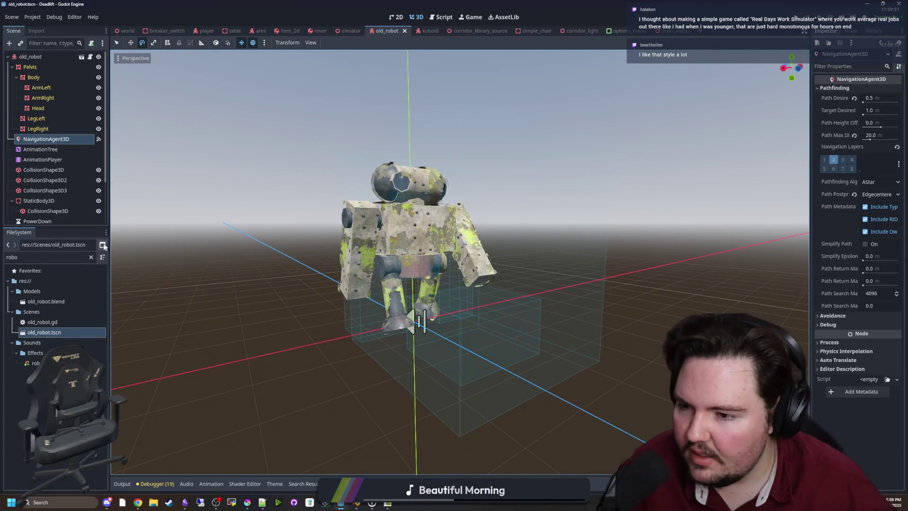
Step: Change the file filter to 'hollo' and select hollow.tscn
{"action": "left_click", "coordinate": [91, 257]}
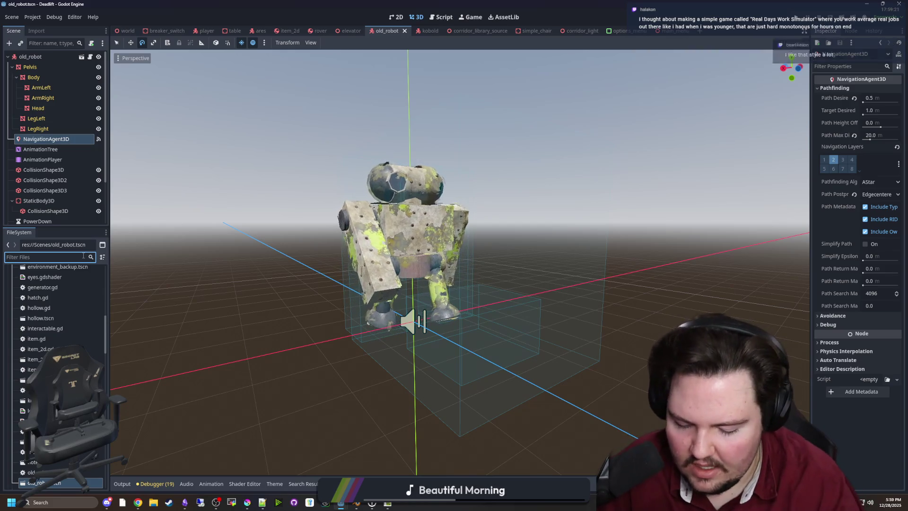
{"action": "type", "text": "hollo"}
{"action": "left_click", "coordinate": [61, 311]}
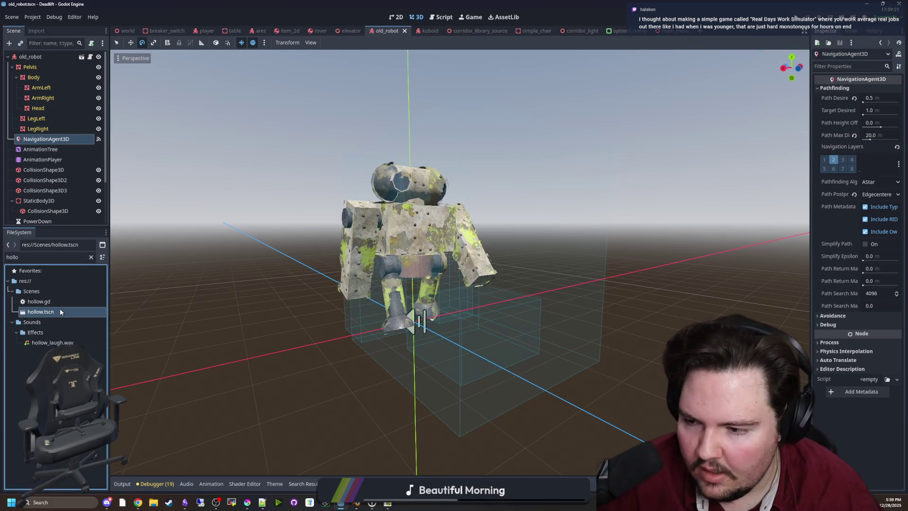
Step: Open hollow.tscn, then change the file filter to 'kob' and select kobold.tscn
{"action": "double_click", "coordinate": [61, 311]}
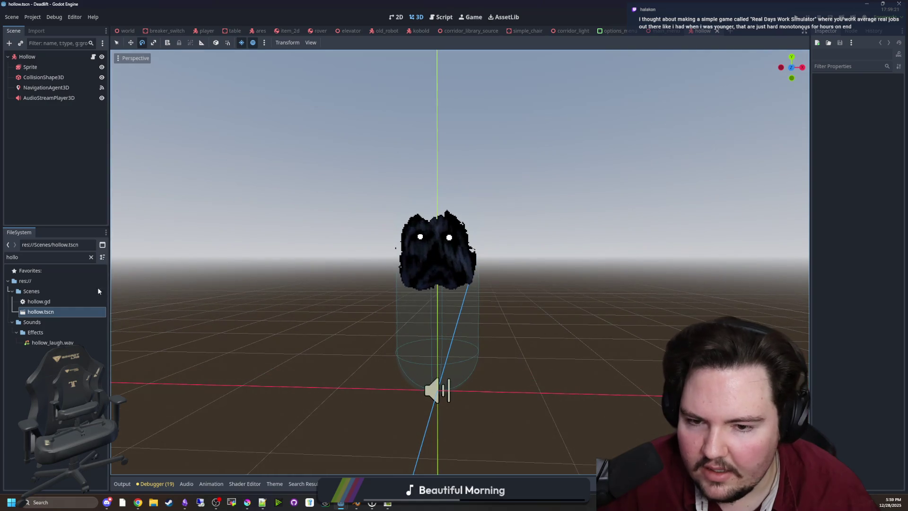
{"action": "left_click", "coordinate": [91, 257]}
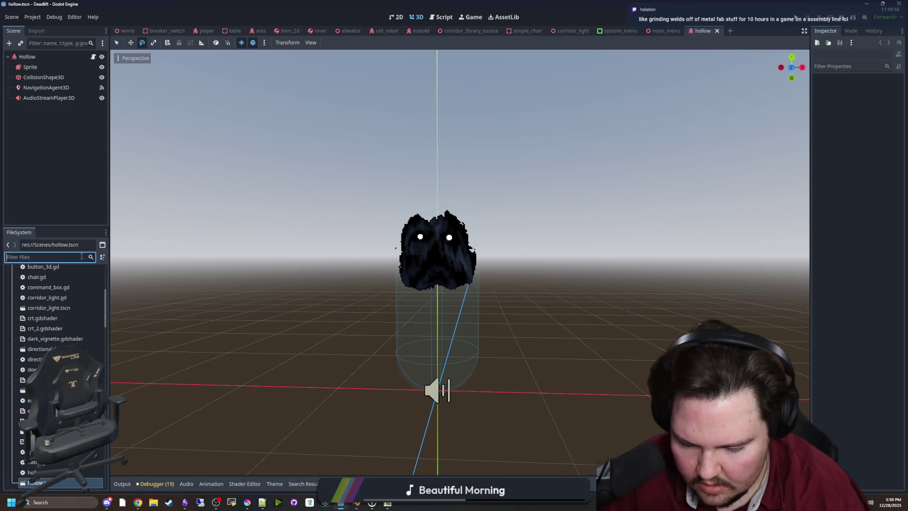
{"action": "type", "text": "kob"}
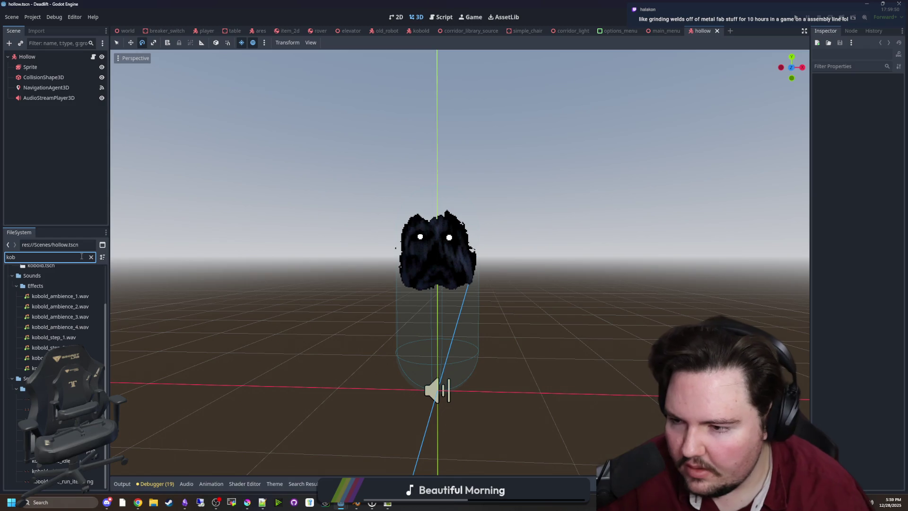
{"action": "left_click", "coordinate": [44, 268]}
Step: Open kobold.tscn, save it, and bring up the browser's openshot search results
{"action": "double_click", "coordinate": [44, 267]}
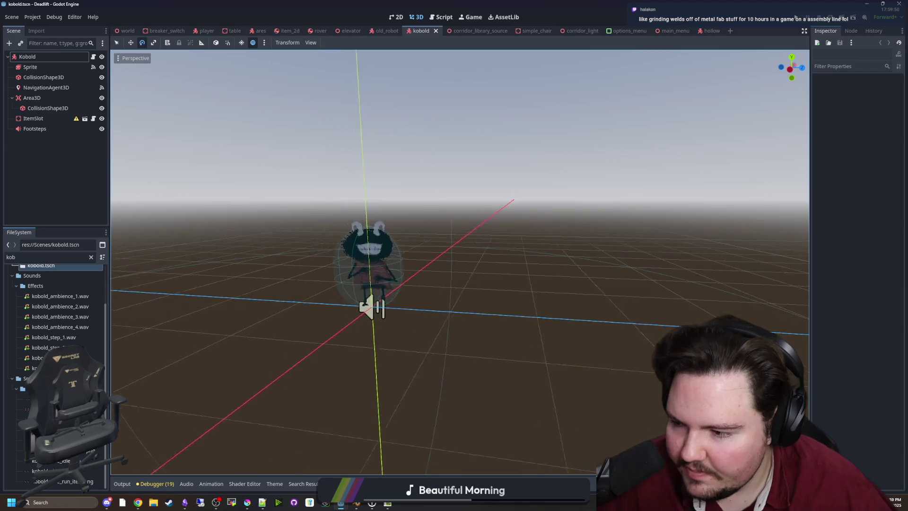
{"action": "key", "text": "ctrl+s"}
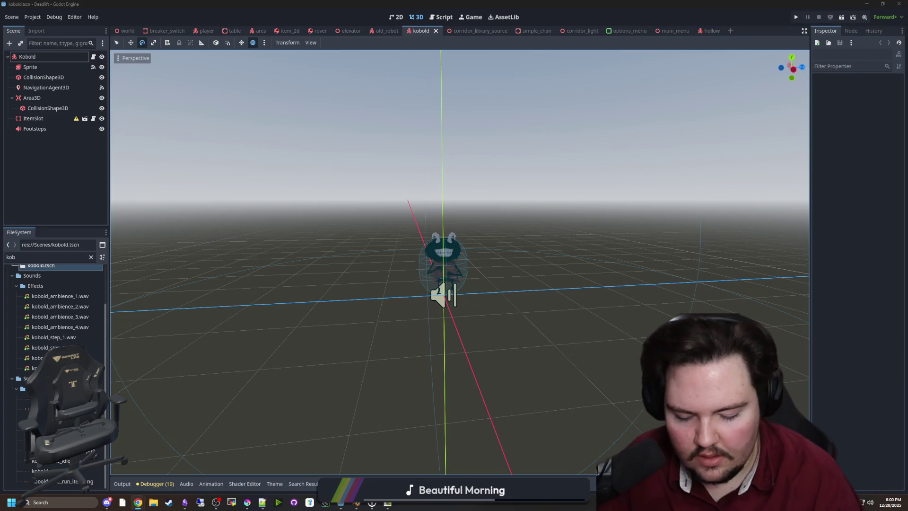
{"action": "left_click", "coordinate": [138, 502]}
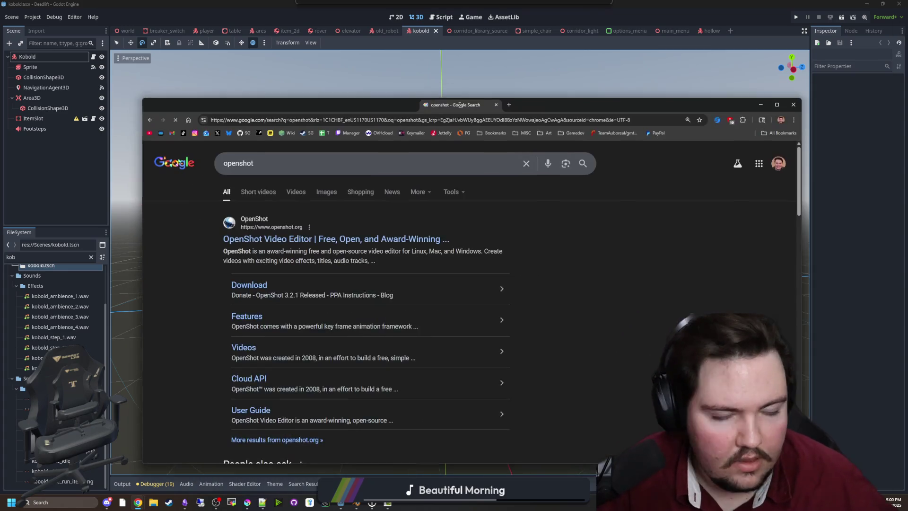
Step: Search 'kdenlive' in a new Chrome tab, return to the openshot tab, then switch back to Godot
{"action": "left_click", "coordinate": [234, 87]}
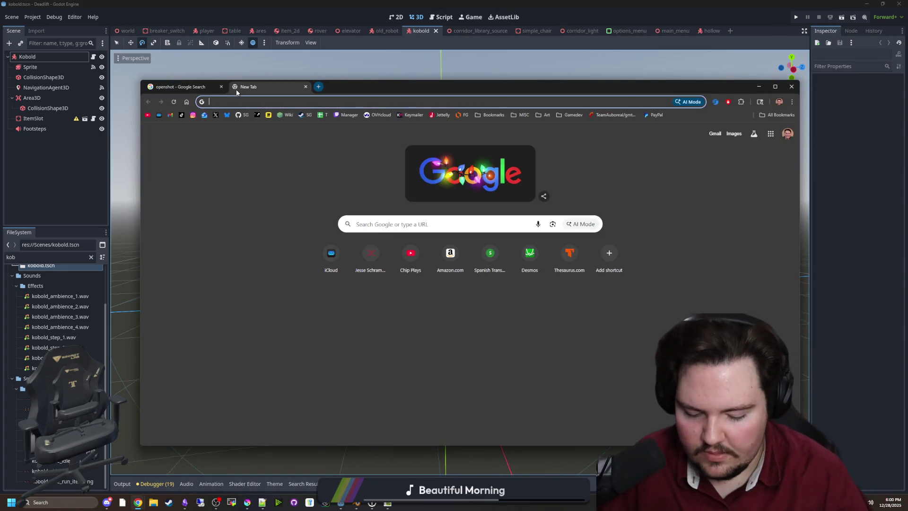
{"action": "type", "text": "kdenlive"}
{"action": "key", "text": "Return"}
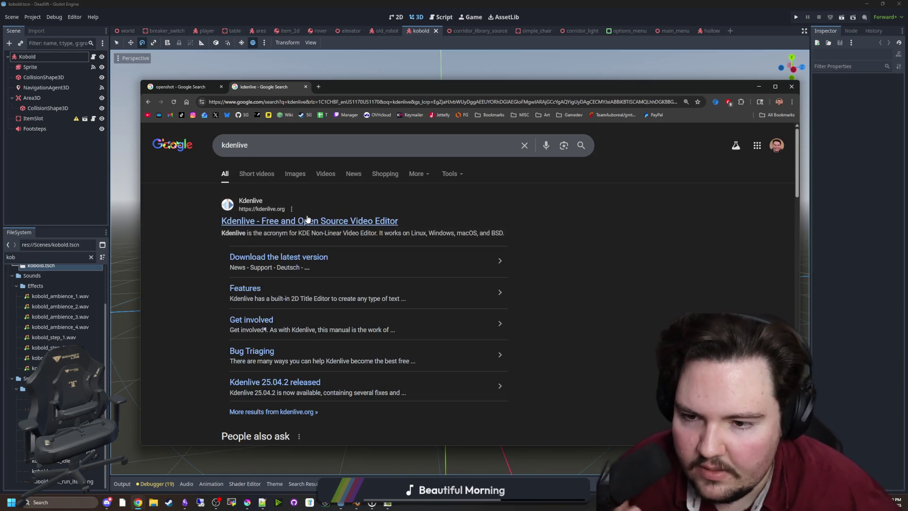
{"action": "left_click", "coordinate": [188, 88]}
{"action": "key", "text": "alt+Tab"}
{"action": "left_click_drag", "start_coordinate": [512, 225], "coordinate": [628, 184]}
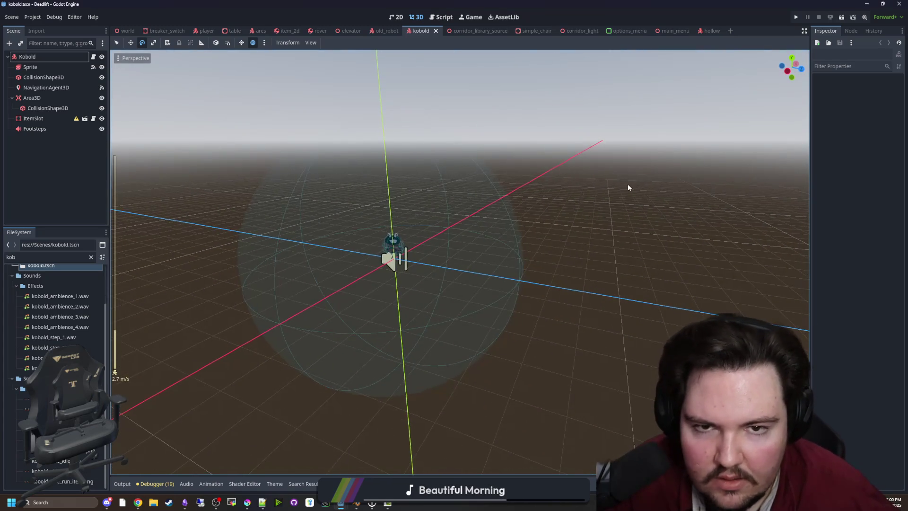
Step: Recentre the 3D view on the kobold with F
{"action": "key", "text": "f"}
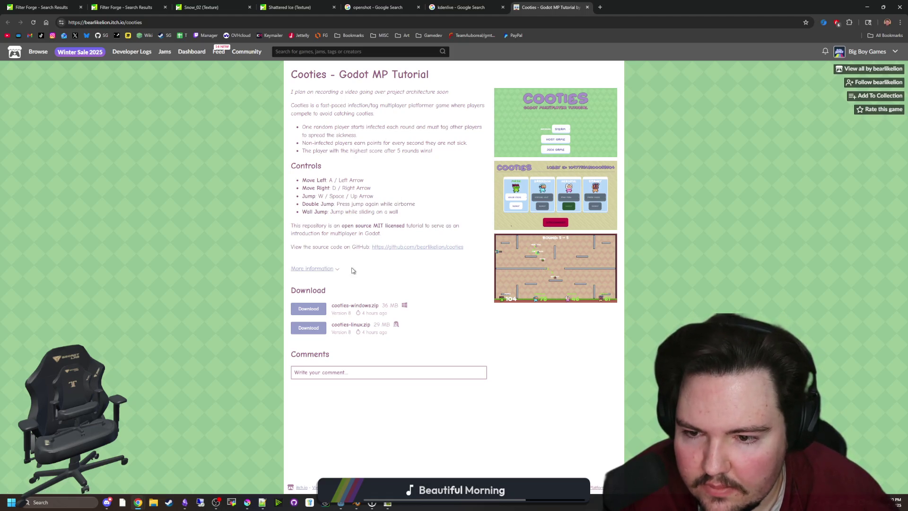
Step: Open the Cooties GitHub repository from its itch.io link and start reading the README
{"action": "middle_click", "coordinate": [402, 247]}
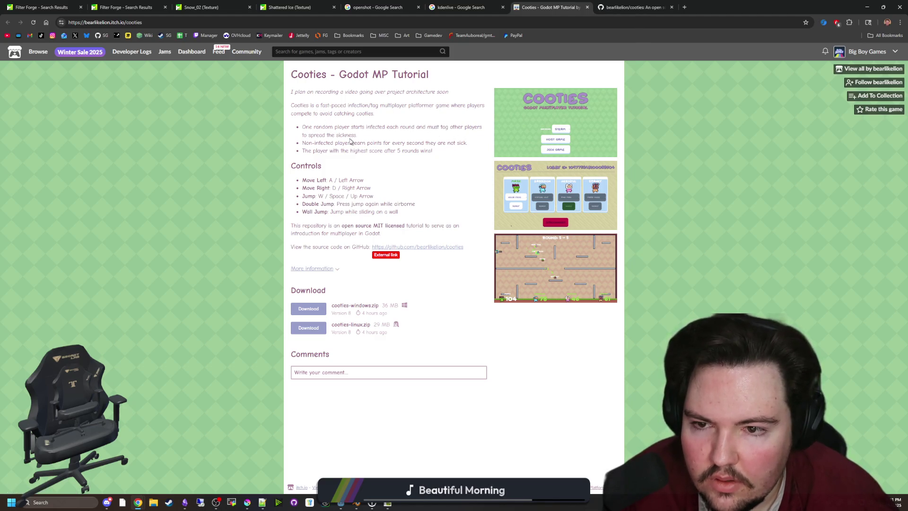
{"action": "key", "text": "ctrl+Tab"}
{"action": "scroll", "coordinate": [253, 242], "scroll_direction": "down", "scroll_amount": 4}
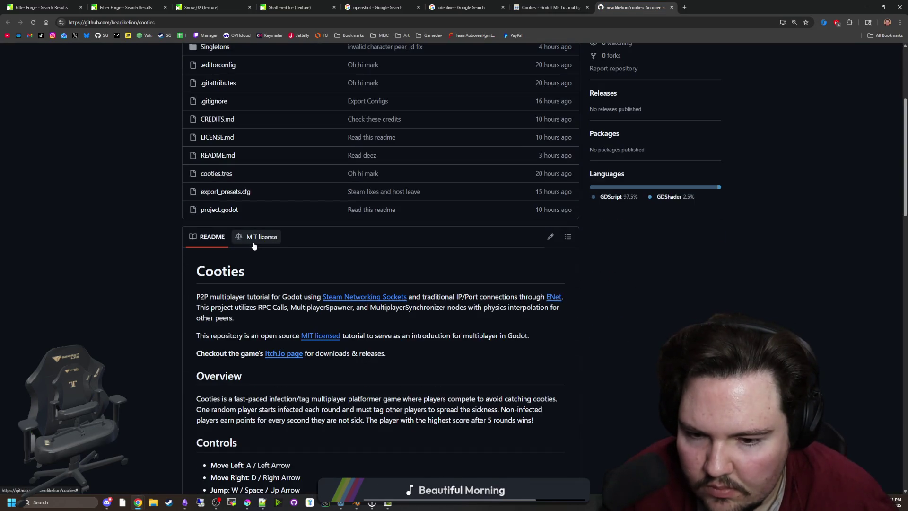
{"action": "scroll", "coordinate": [254, 245], "scroll_direction": "down", "scroll_amount": 10}
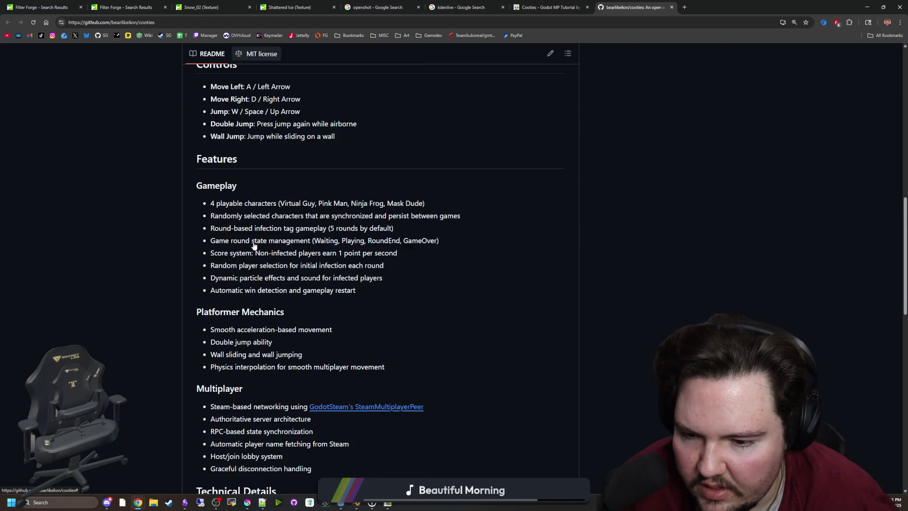
{"action": "scroll", "coordinate": [253, 246], "scroll_direction": "down", "scroll_amount": 2}
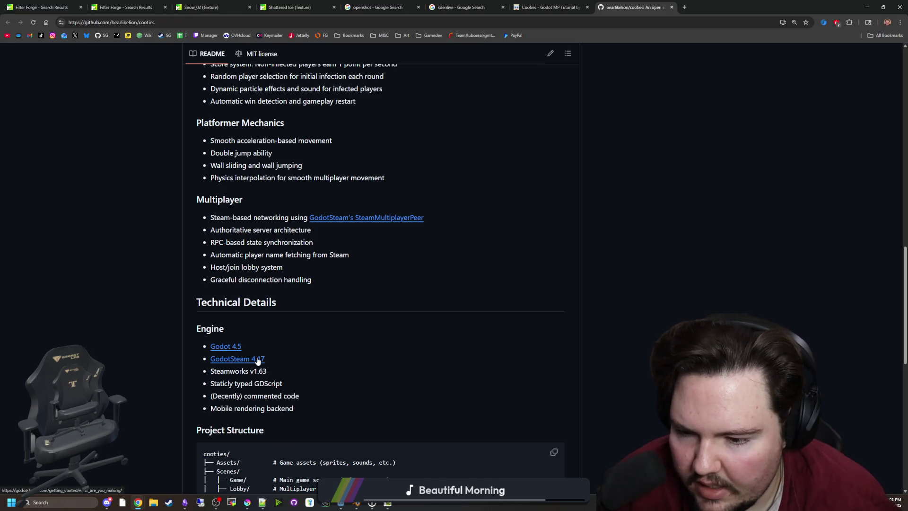
Step: Finish reading the Cooties README, then go back to the Godot editor
{"action": "scroll", "coordinate": [317, 316], "scroll_direction": "down", "scroll_amount": 3}
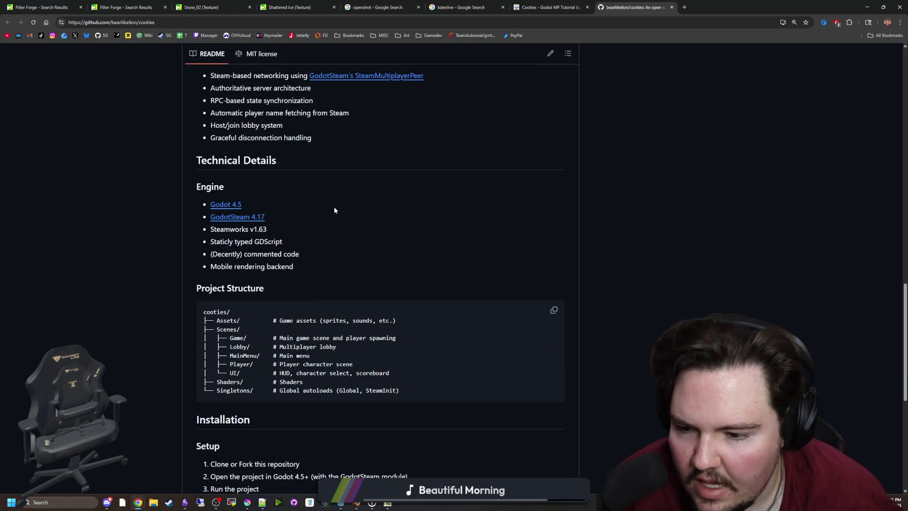
{"action": "scroll", "coordinate": [114, 303], "scroll_direction": "down", "scroll_amount": 5}
{"action": "scroll", "coordinate": [127, 256], "scroll_direction": "down", "scroll_amount": 2}
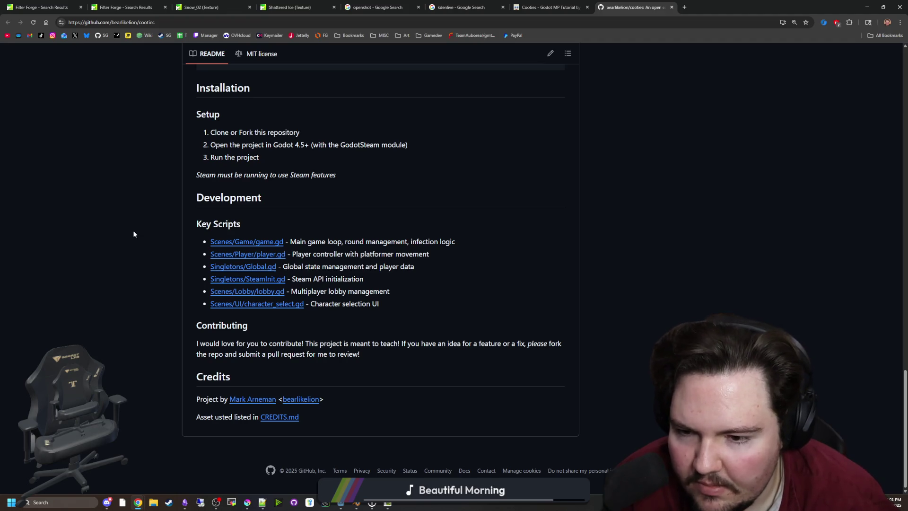
{"action": "scroll", "coordinate": [133, 233], "scroll_direction": "up", "scroll_amount": 20}
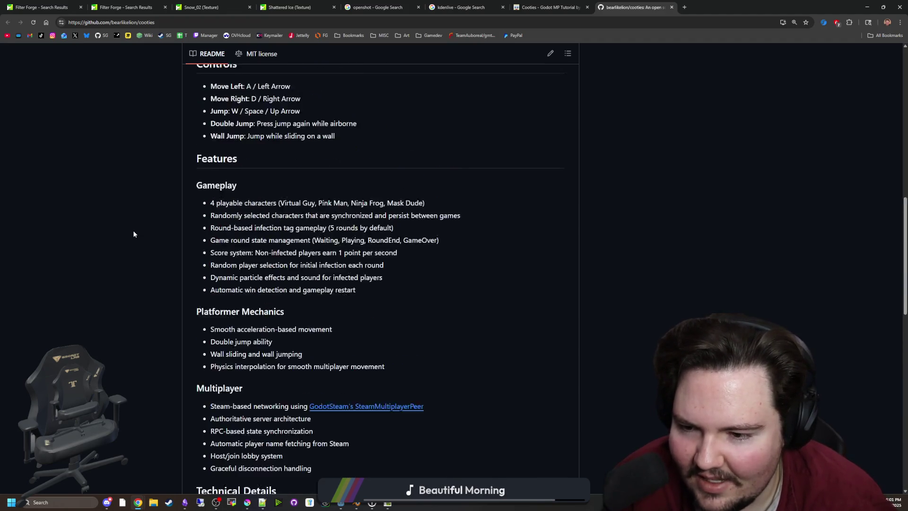
{"action": "scroll", "coordinate": [133, 233], "scroll_direction": "down", "scroll_amount": 4}
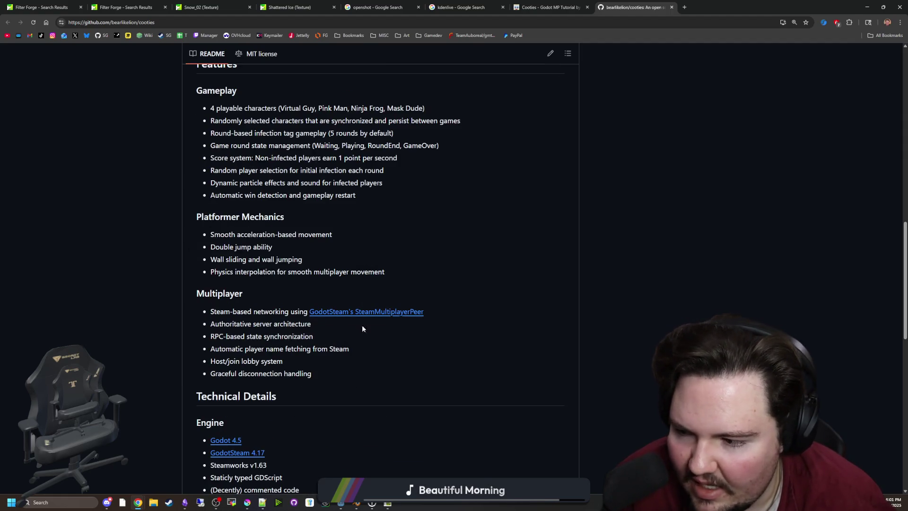
{"action": "scroll", "coordinate": [152, 303], "scroll_direction": "down", "scroll_amount": 2}
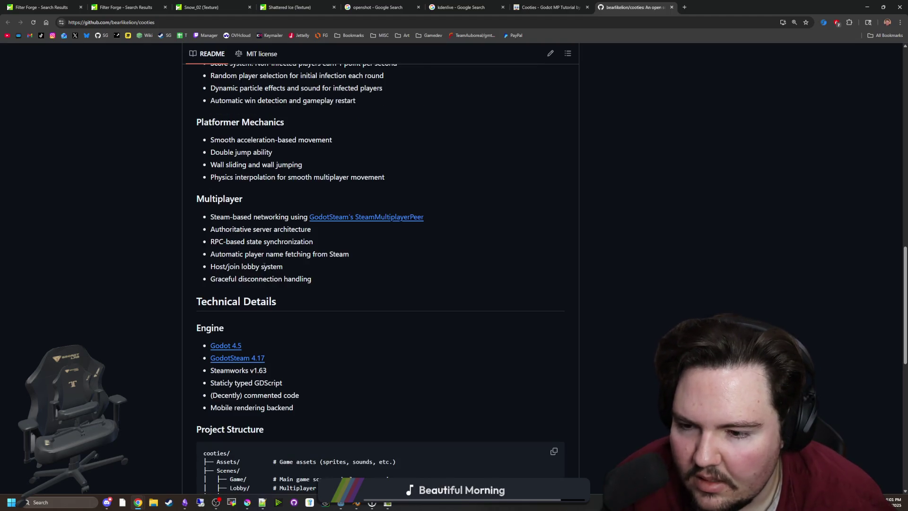
{"action": "scroll", "coordinate": [307, 269], "scroll_direction": "up", "scroll_amount": 10}
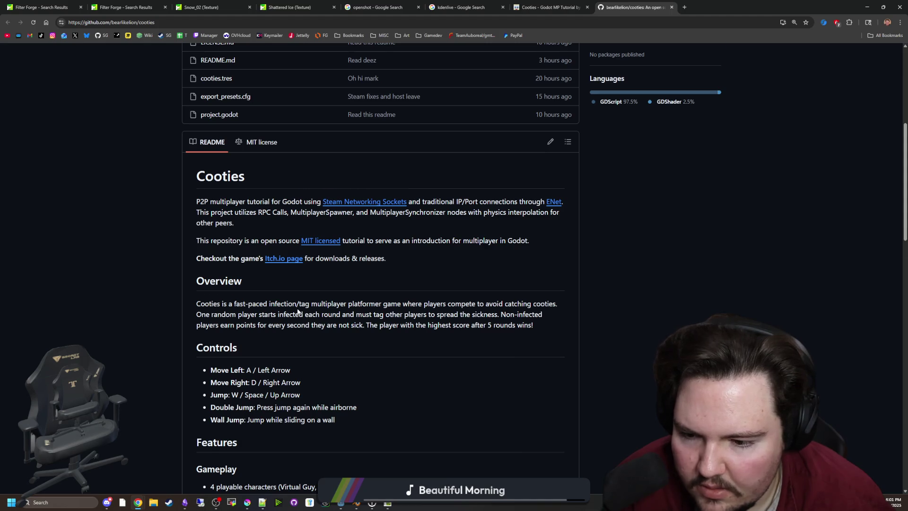
{"action": "scroll", "coordinate": [300, 314], "scroll_direction": "up", "scroll_amount": 5}
{"action": "key", "text": "alt+Tab"}
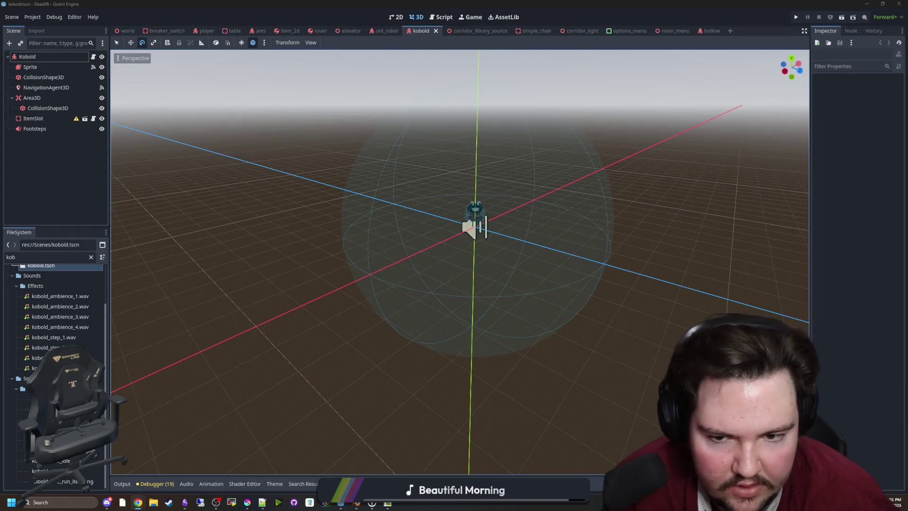
Step: Save kobold.tscn and orbit the 3D view around the kobold
{"action": "key", "text": "ctrl+s"}
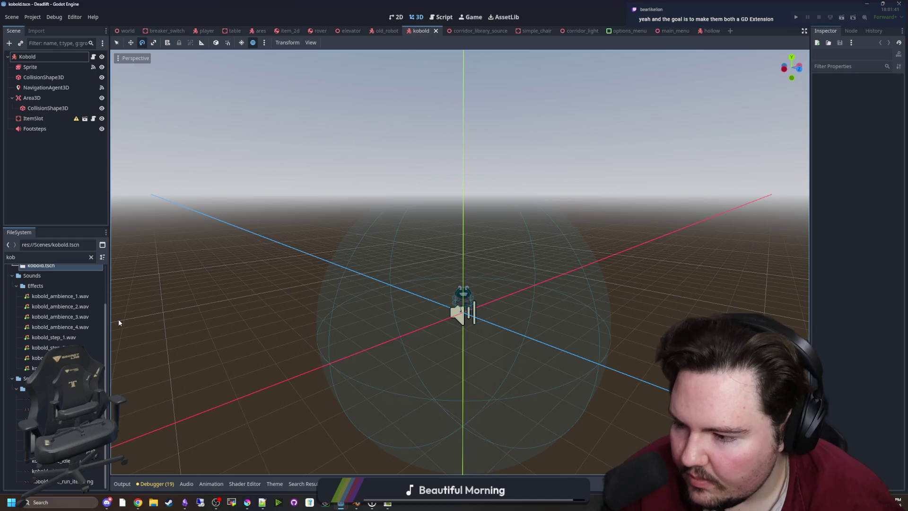
{"action": "mouse_move", "coordinate": [224, 327]}
{"action": "left_mouse_down"}
{"action": "mouse_move", "coordinate": [250, 308]}
{"action": "mouse_move", "coordinate": [207, 325]}
{"action": "left_mouse_up"}
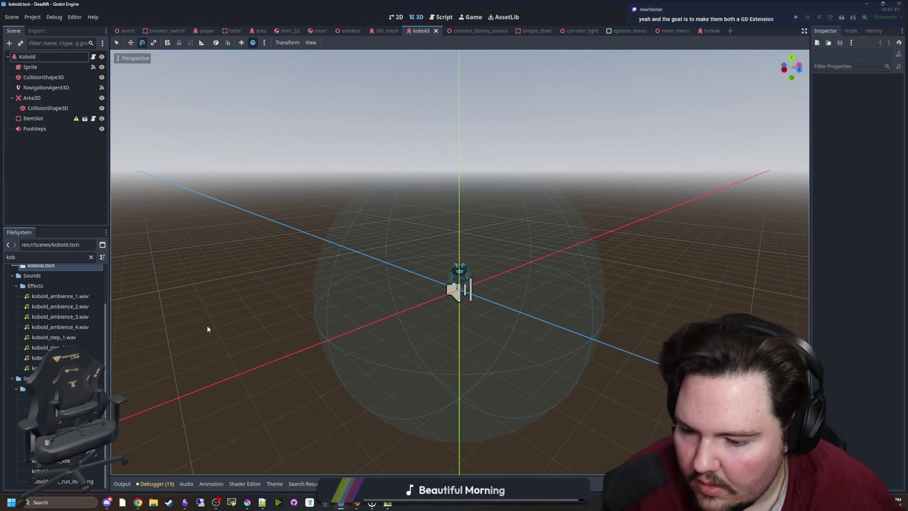
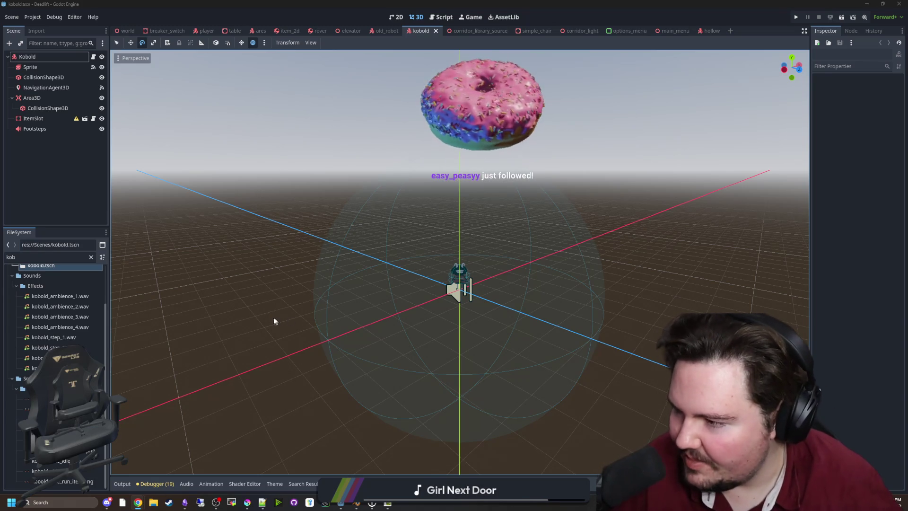
Step: Fly the camera around the kobold model in freelook, then close the kobold scene tab
{"action": "right_click", "coordinate": [216, 217]}
{"action": "scroll", "coordinate": [215, 217], "scroll_direction": "up", "scroll_amount": 10}
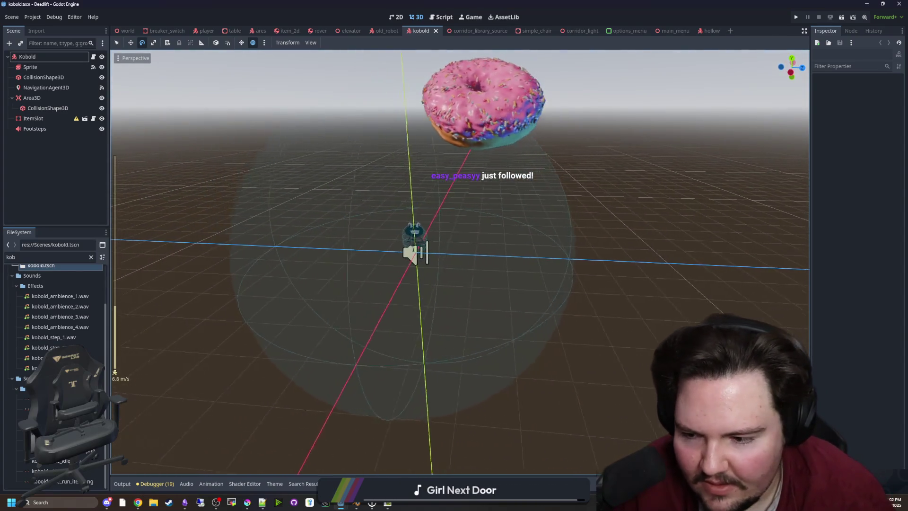
{"action": "scroll", "coordinate": [215, 218], "scroll_direction": "up", "scroll_amount": 6}
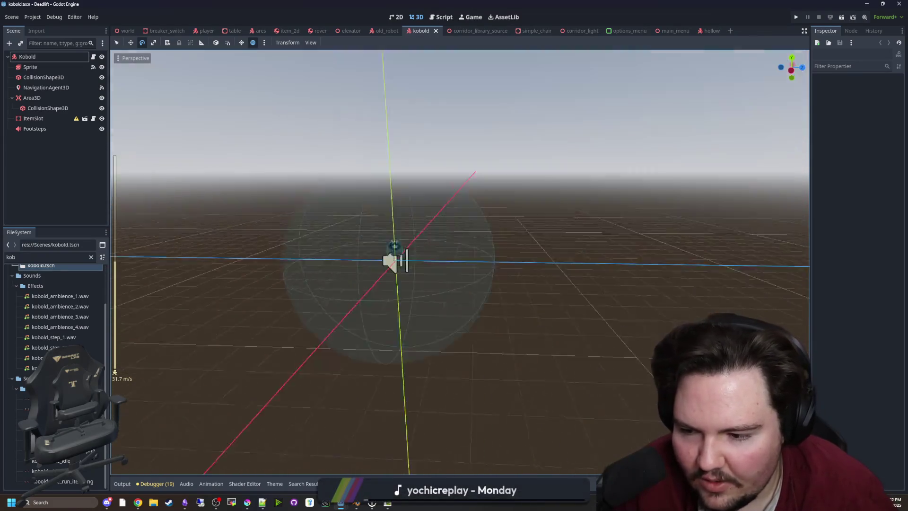
{"action": "mouse_move", "coordinate": [215, 218]}
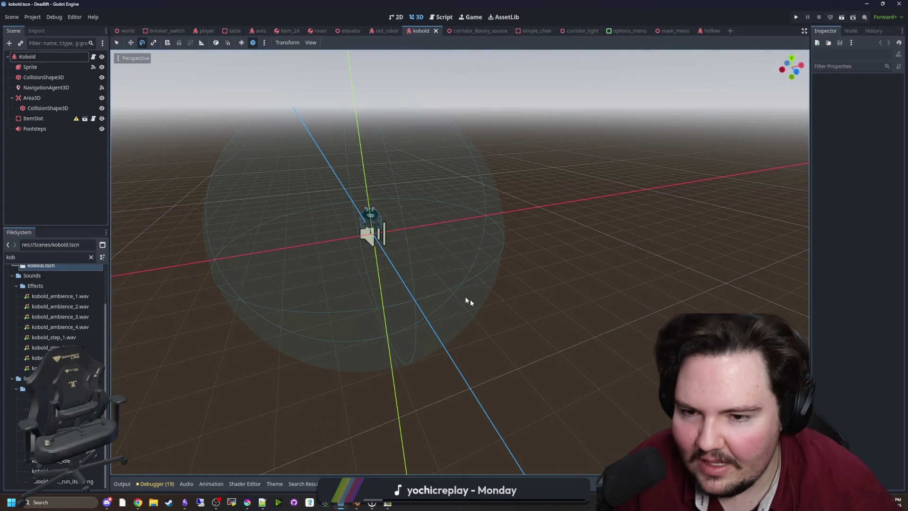
{"action": "scroll", "coordinate": [470, 299], "scroll_direction": "down", "scroll_amount": 8}
{"action": "scroll", "coordinate": [600, 171], "scroll_direction": "down", "scroll_amount": 20}
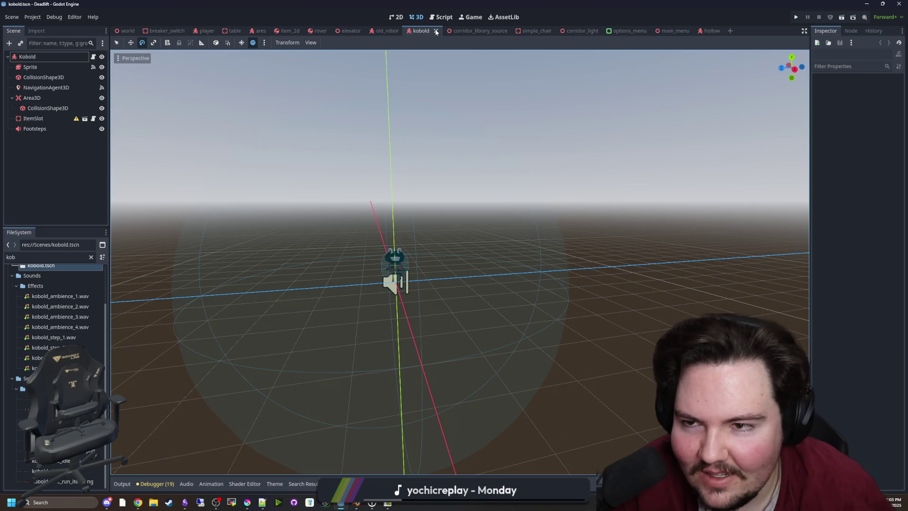
{"action": "left_click", "coordinate": [435, 31]}
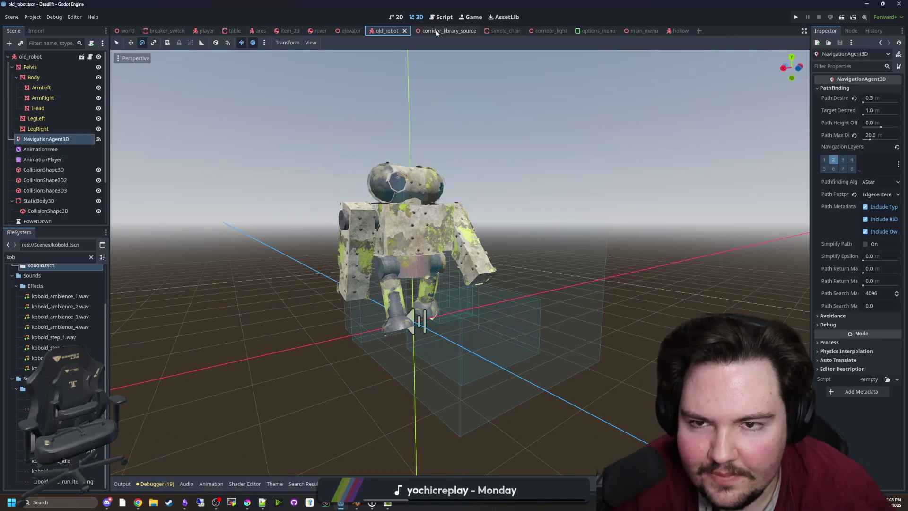
Step: Close old_robot, then frame the elevator with F and fly in among its ceiling pipes
{"action": "left_click", "coordinate": [404, 32]}
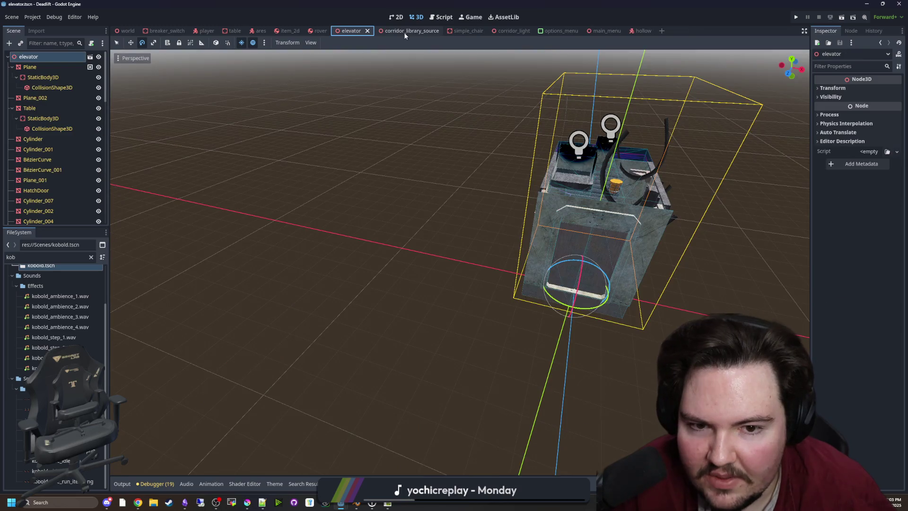
{"action": "key", "text": "f"}
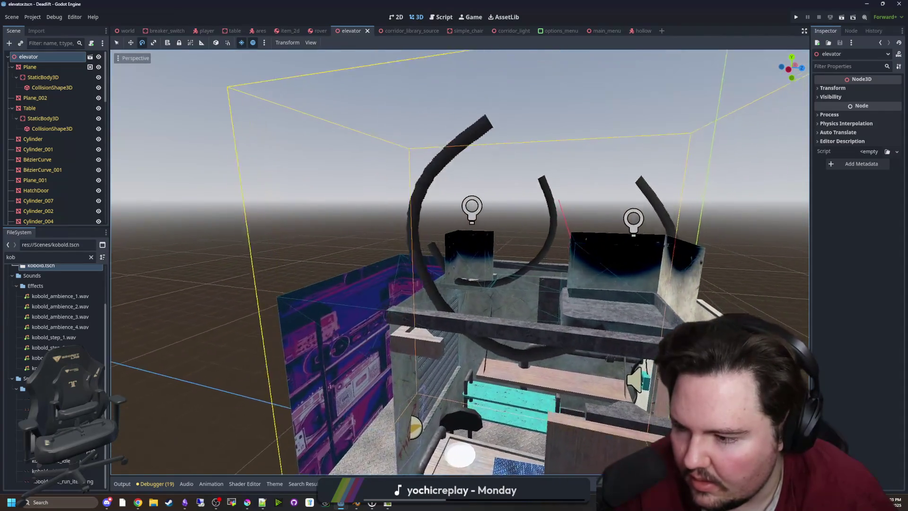
{"action": "scroll", "coordinate": [459, 262], "scroll_direction": "up", "scroll_amount": 6}
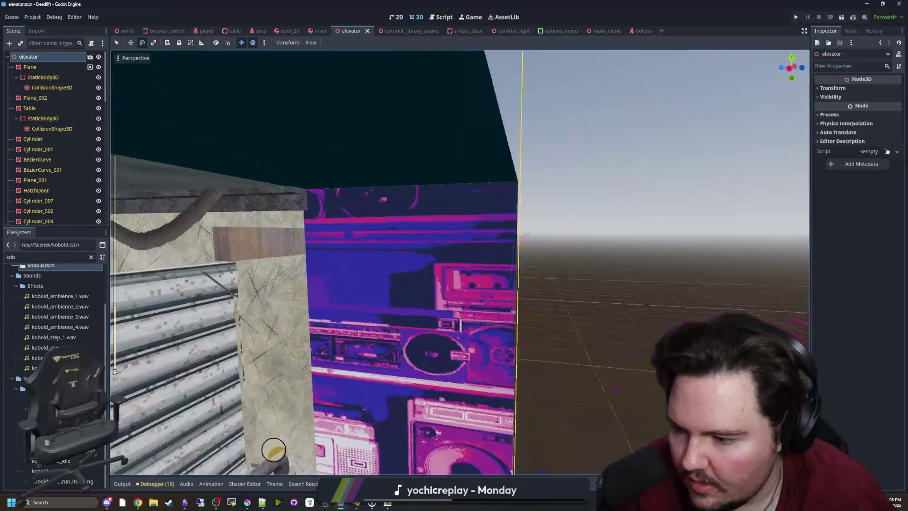
{"action": "scroll", "coordinate": [460, 262], "scroll_direction": "up", "scroll_amount": 2}
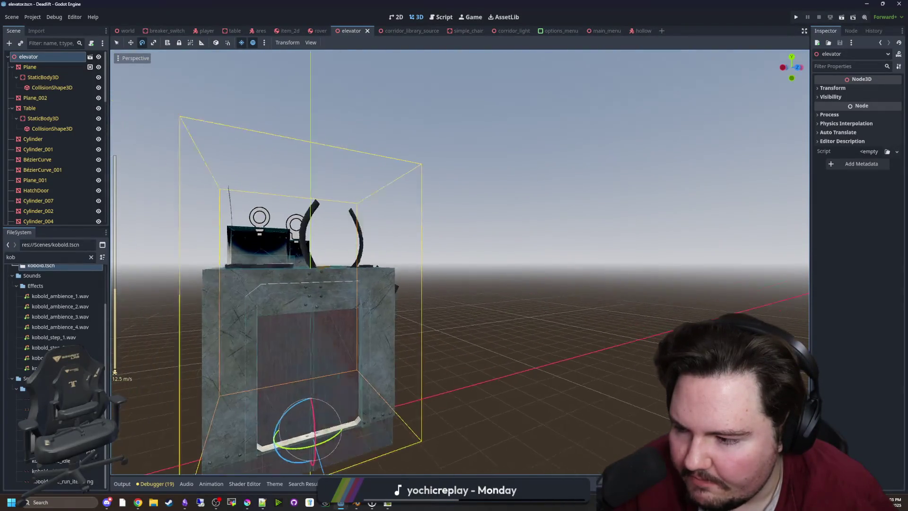
{"action": "key", "text": "w"}
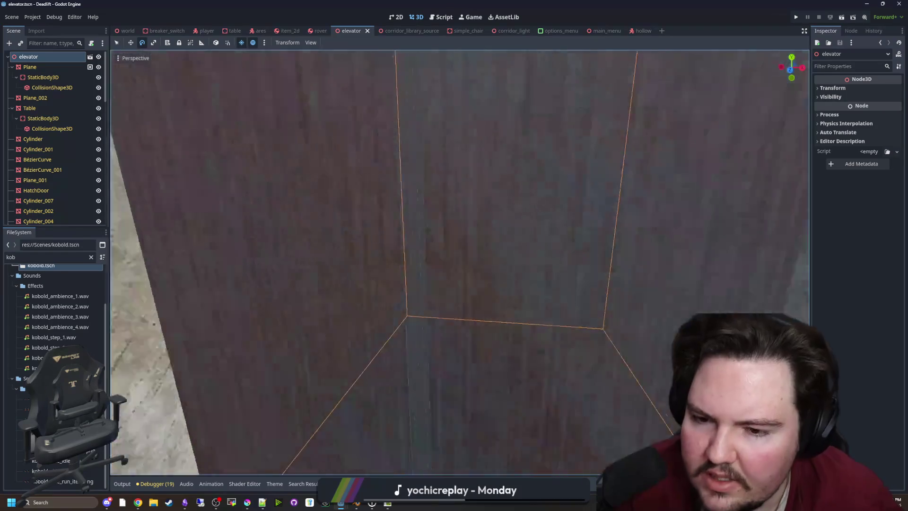
{"action": "key", "text": "f"}
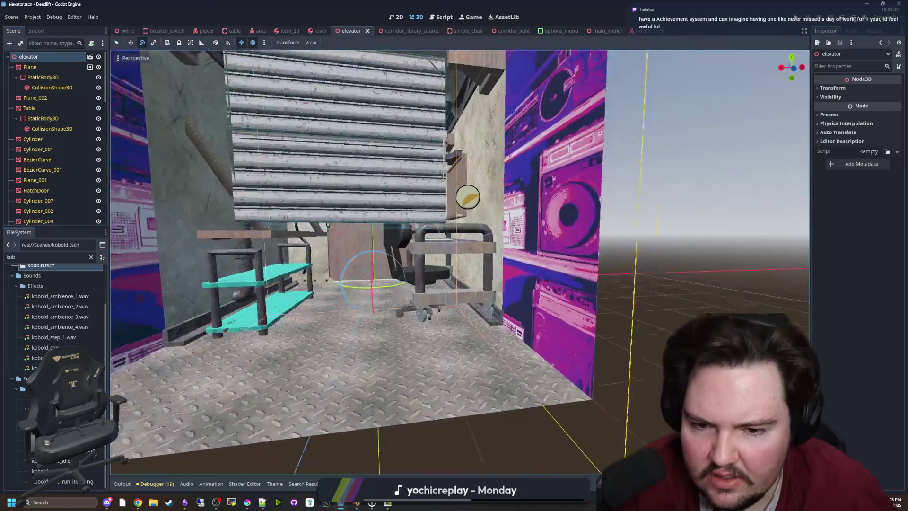
{"action": "key", "text": "w"}
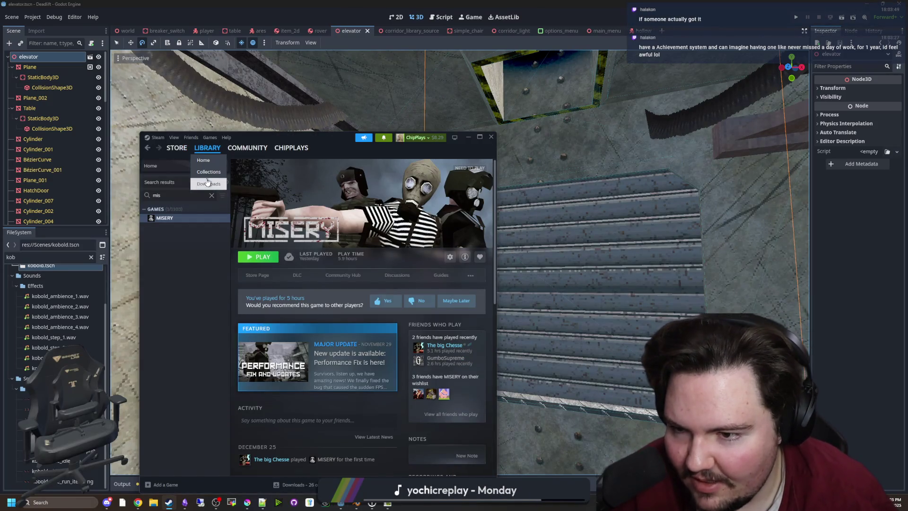
Step: Search the Steam library for 'surf', open SurfsUp, then minimize Steam
{"action": "left_click", "coordinate": [211, 195]}
{"action": "type", "text": "surf"}
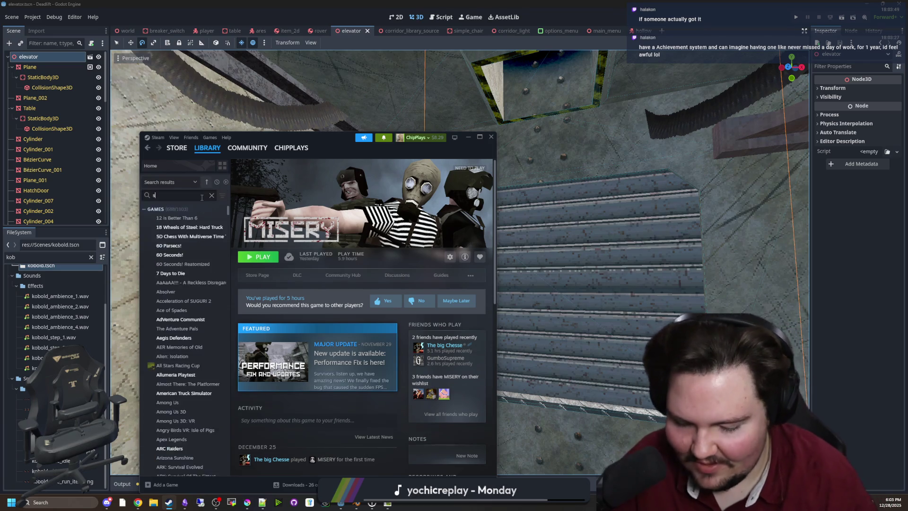
{"action": "left_click", "coordinate": [179, 222]}
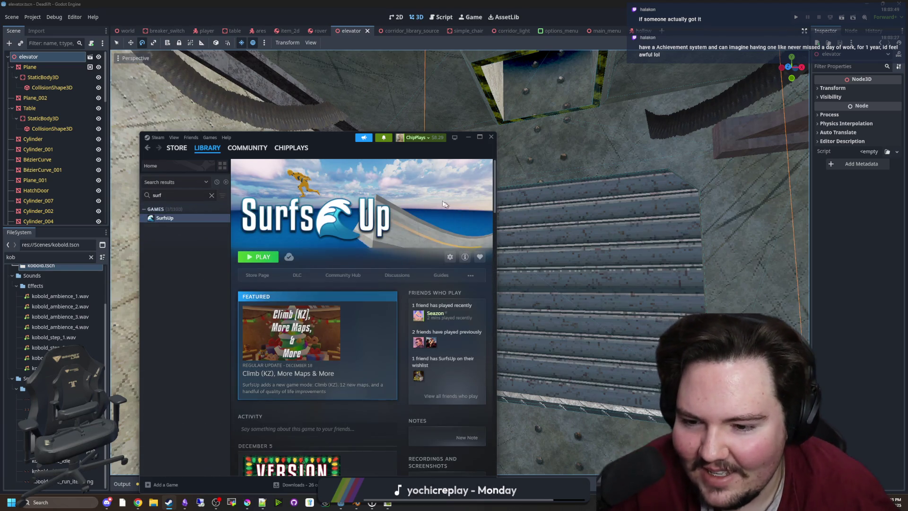
{"action": "left_click", "coordinate": [469, 137]}
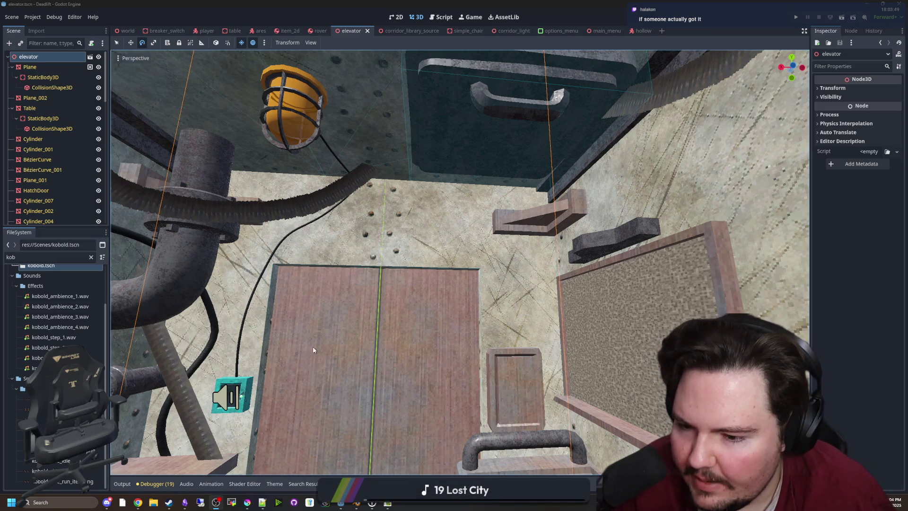
Step: Deselect the elevator, then bring the Starground project's Godot editor window to the front
{"action": "scroll", "coordinate": [313, 350], "scroll_direction": "down", "scroll_amount": 5}
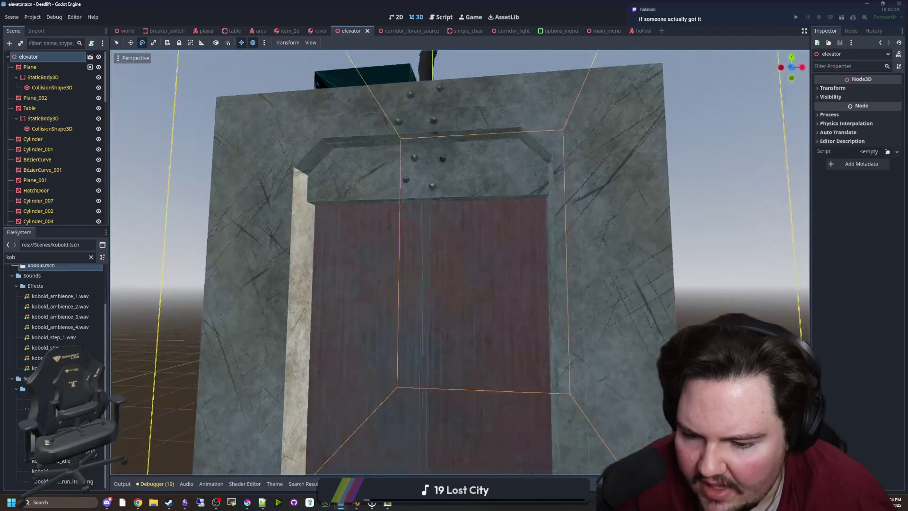
{"action": "scroll", "coordinate": [460, 263], "scroll_direction": "up", "scroll_amount": 5}
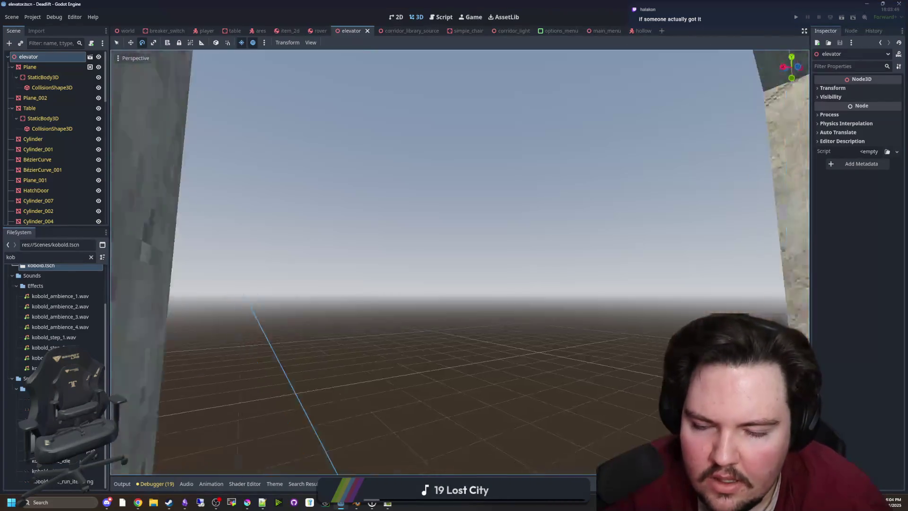
{"action": "left_click", "coordinate": [394, 249]}
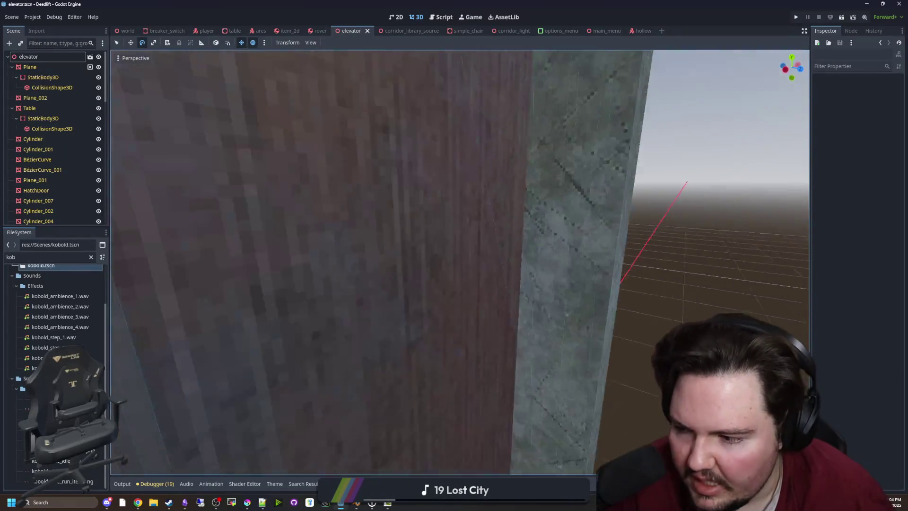
{"action": "scroll", "coordinate": [460, 261], "scroll_direction": "up", "scroll_amount": 5}
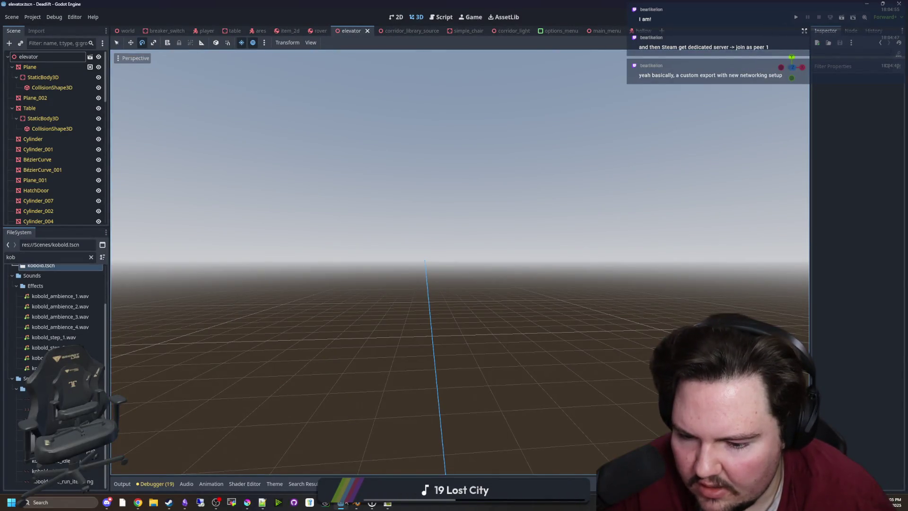
{"action": "mouse_move", "coordinate": [341, 502]}
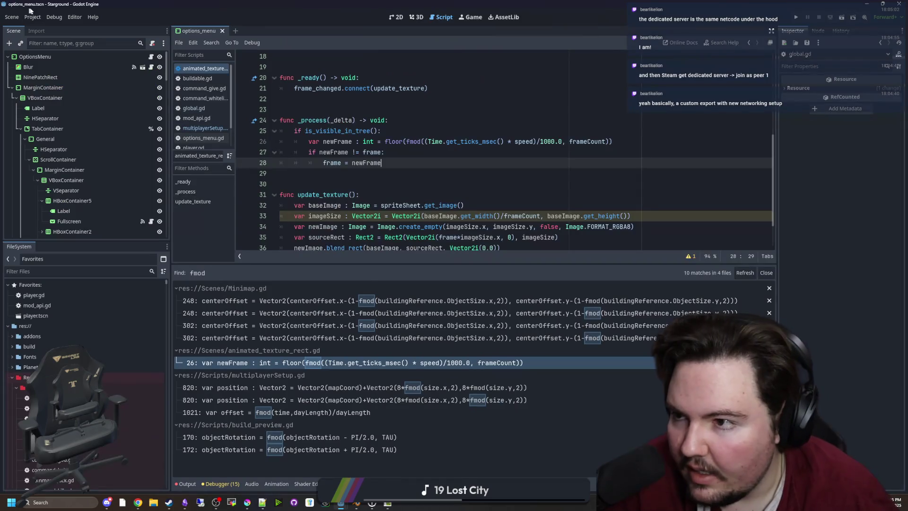
{"action": "left_click", "coordinate": [33, 17]}
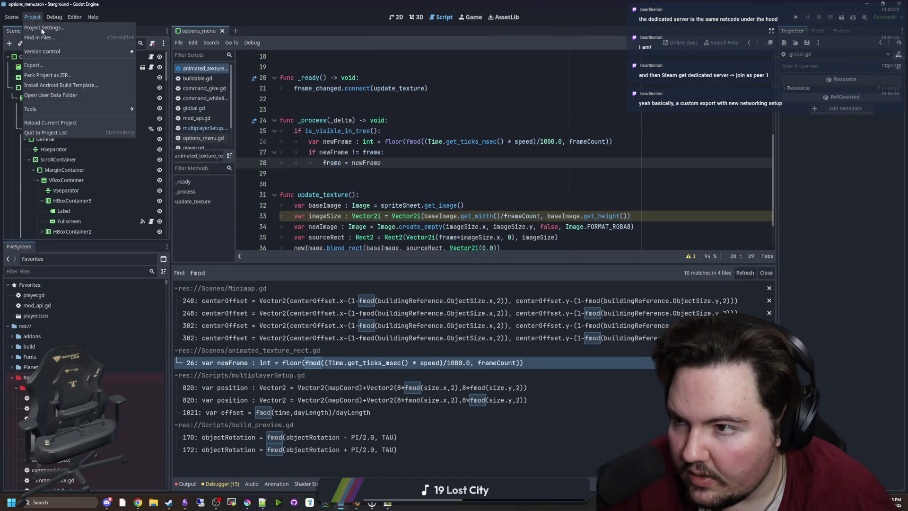
Step: Open Starground's export settings and review the Windows Server preset's Options, Features, Patches and Resources tabs
{"action": "left_click", "coordinate": [33, 65]}
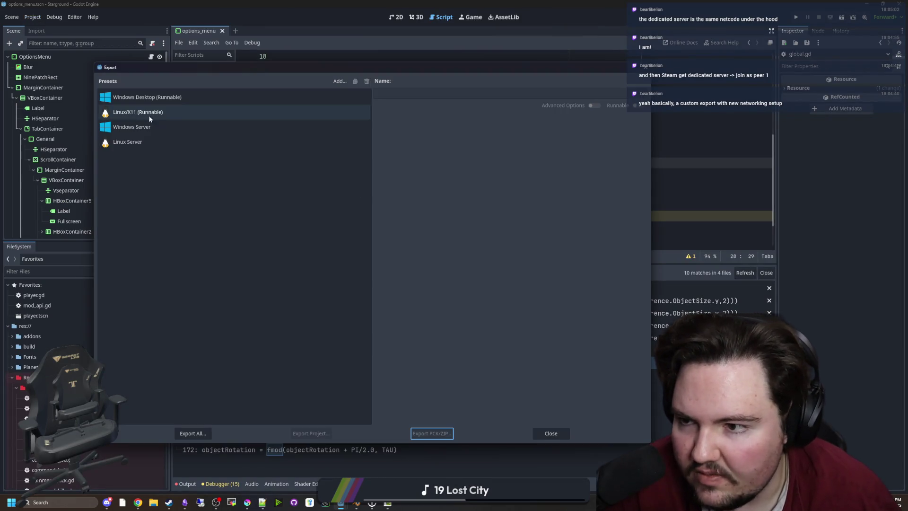
{"action": "left_click", "coordinate": [163, 96]}
{"action": "left_click", "coordinate": [151, 126]}
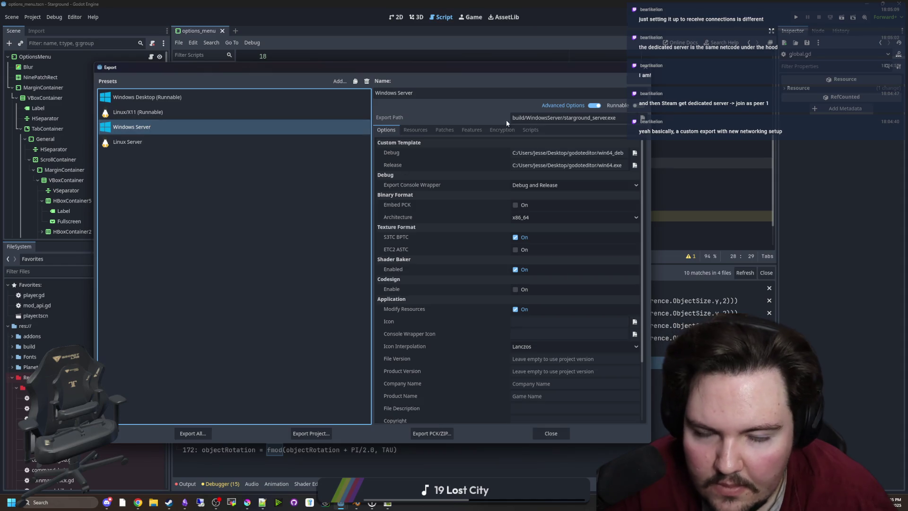
{"action": "left_click", "coordinate": [475, 129]}
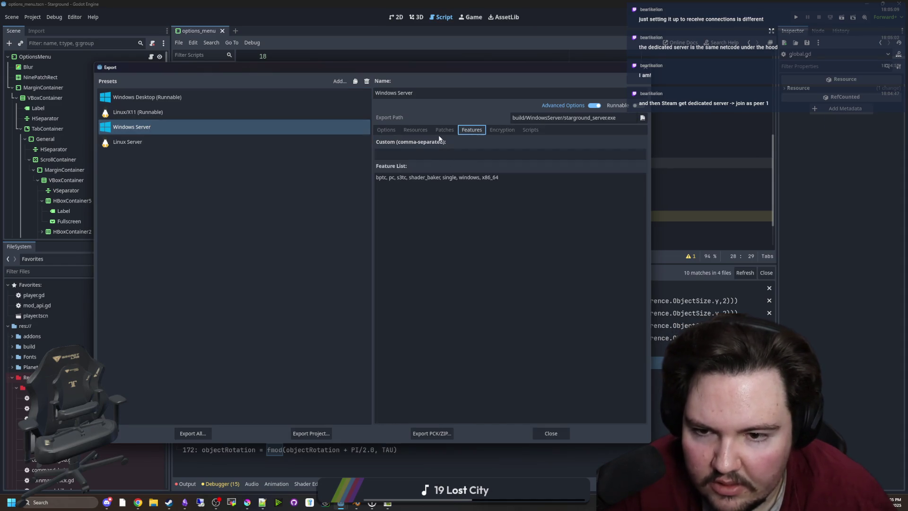
{"action": "left_click", "coordinate": [385, 130]}
{"action": "left_click", "coordinate": [519, 129]}
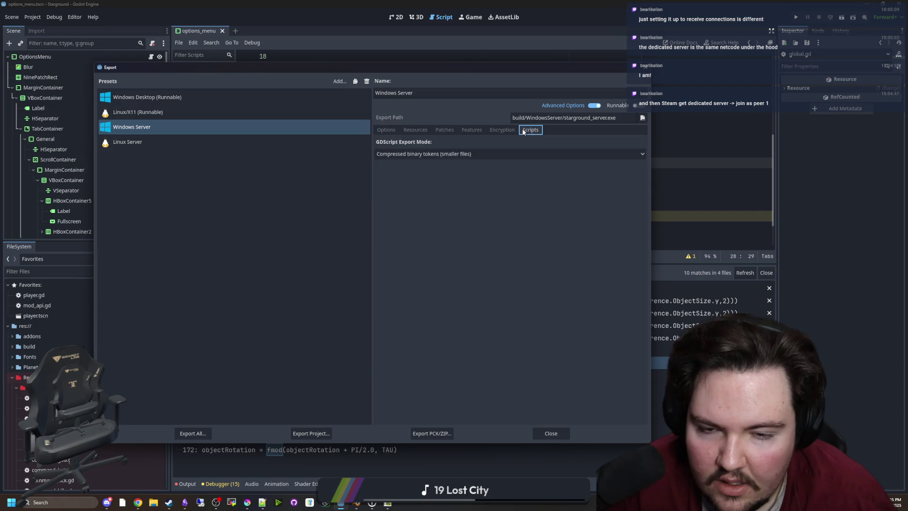
{"action": "left_click", "coordinate": [476, 129]}
{"action": "left_click", "coordinate": [448, 128]}
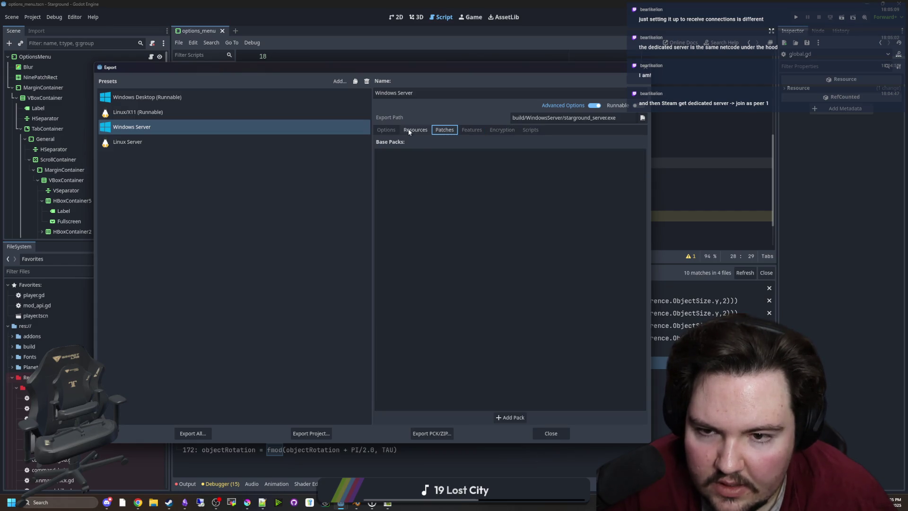
{"action": "left_click", "coordinate": [409, 129]}
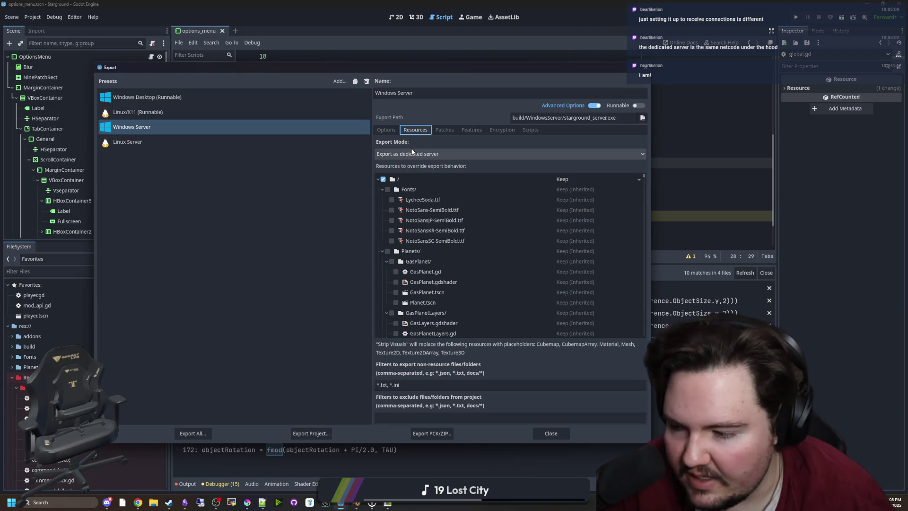
Step: Check the Linux/X11 preset's export settings and close the Export dialog
{"action": "left_click", "coordinate": [309, 244]}
{"action": "left_click", "coordinate": [146, 98]}
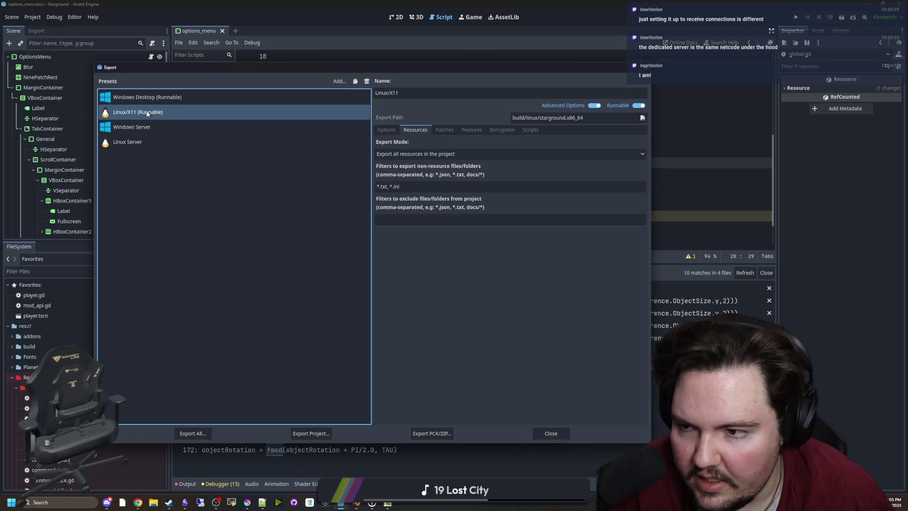
{"action": "left_click", "coordinate": [542, 432]}
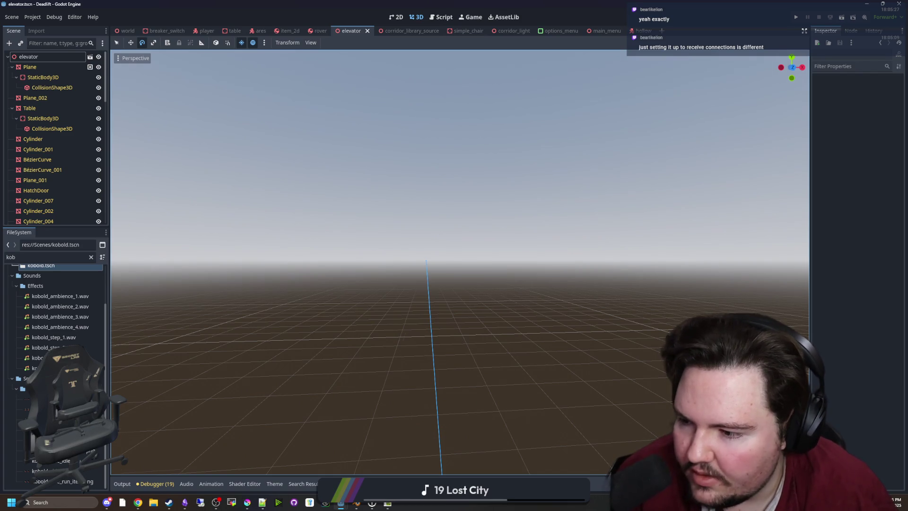
Step: Frame the elevator with F and fly in through its door past the chair and cart
{"action": "left_click_drag", "start_coordinate": [454, 256], "coordinate": [426, 283]}
{"action": "key", "text": "f"}
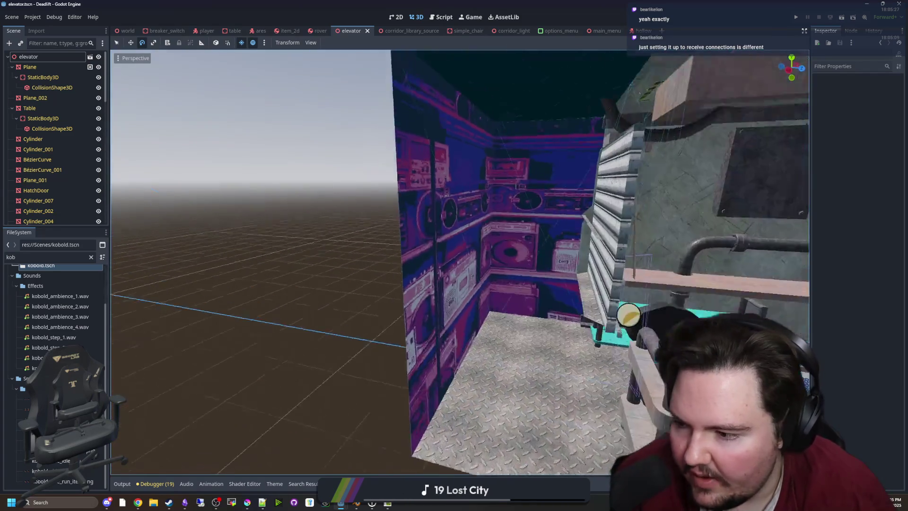
{"action": "scroll", "coordinate": [460, 261], "scroll_direction": "up", "scroll_amount": 10}
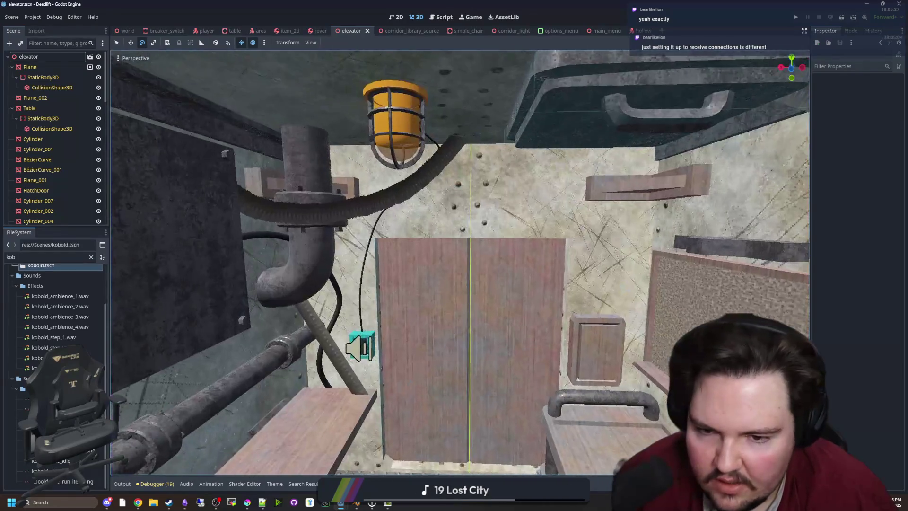
{"action": "mouse_move", "coordinate": [453, 256]}
{"action": "left_mouse_down"}
{"action": "mouse_move", "coordinate": [454, 284]}
{"action": "mouse_move", "coordinate": [492, 284]}
{"action": "mouse_move", "coordinate": [444, 274]}
{"action": "mouse_move", "coordinate": [454, 303]}
{"action": "left_mouse_up"}
{"action": "key", "text": "f"}
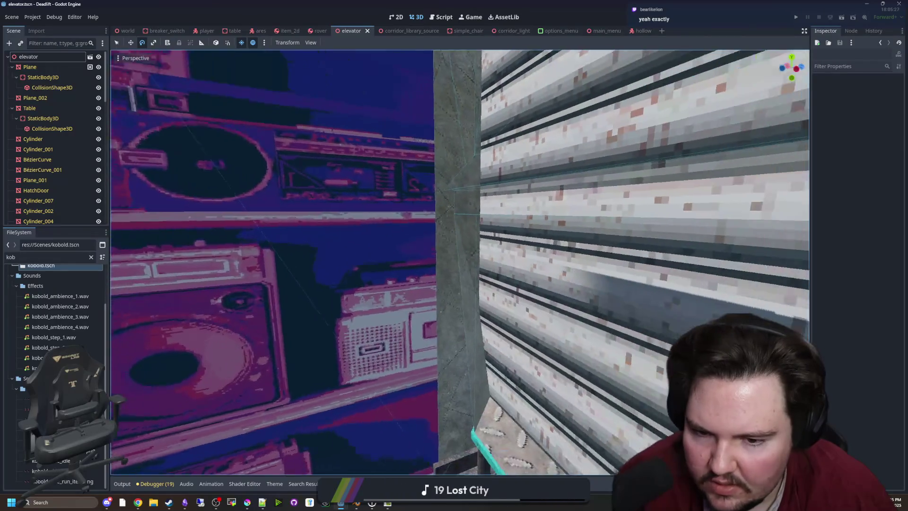
{"action": "scroll", "coordinate": [453, 256], "scroll_direction": "up", "scroll_amount": 10}
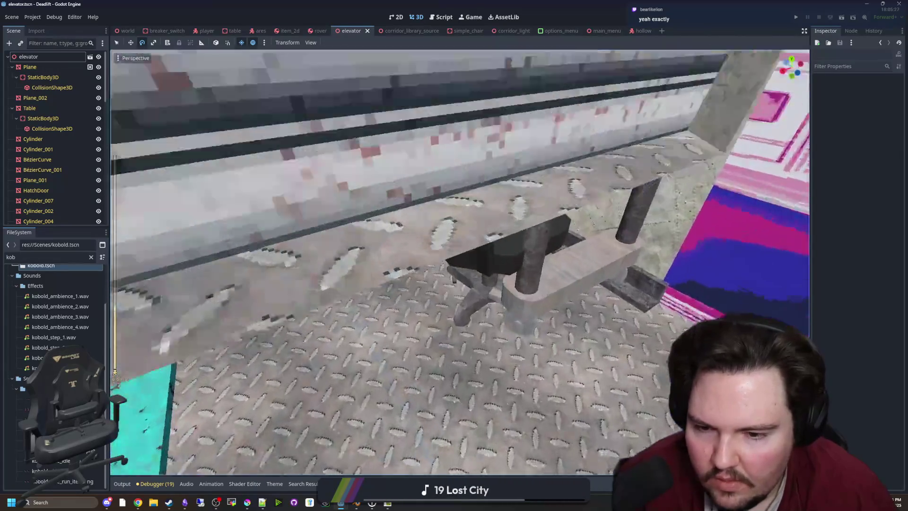
{"action": "mouse_move", "coordinate": [454, 255]}
{"action": "left_mouse_down"}
{"action": "mouse_move", "coordinate": [426, 264]}
{"action": "mouse_move", "coordinate": [463, 245]}
{"action": "mouse_move", "coordinate": [440, 274]}
{"action": "mouse_move", "coordinate": [449, 284]}
{"action": "mouse_move", "coordinate": [439, 246]}
{"action": "mouse_move", "coordinate": [449, 265]}
{"action": "mouse_move", "coordinate": [440, 255]}
{"action": "left_mouse_up"}
Step: Fly around the elevator interior past table, shutter, pipes and speaker, then save the scene
{"action": "key", "text": "w"}
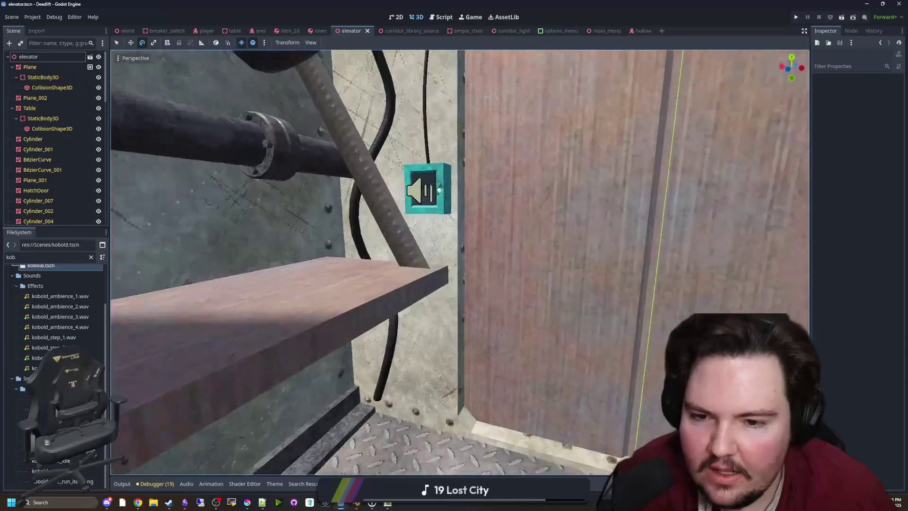
{"action": "key", "text": "w"}
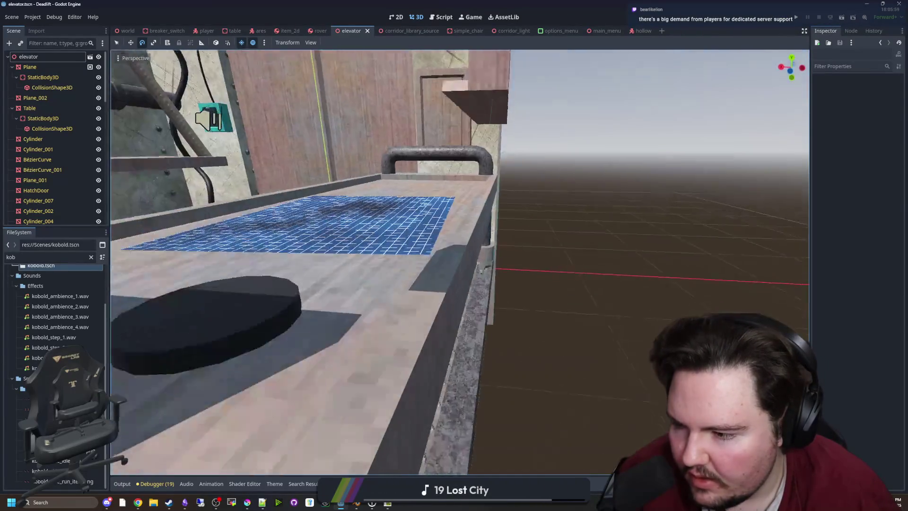
{"action": "key", "text": "w"}
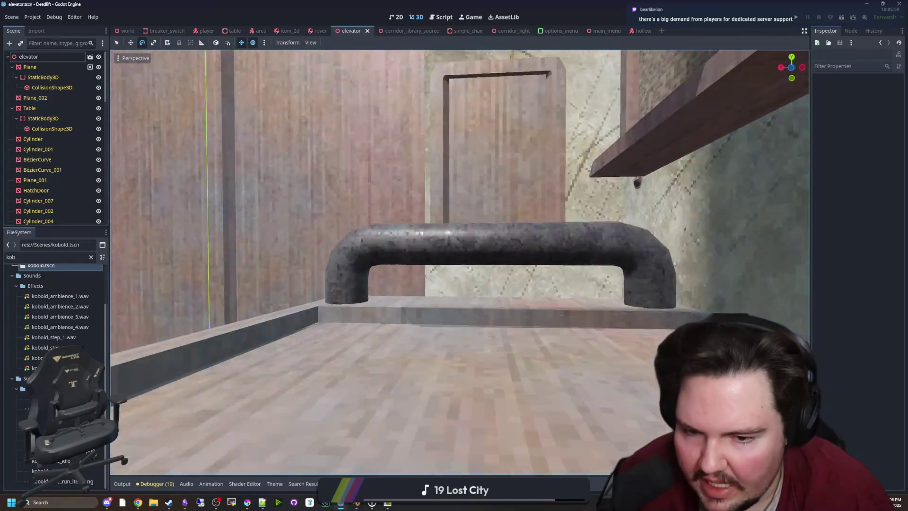
{"action": "key", "text": "w"}
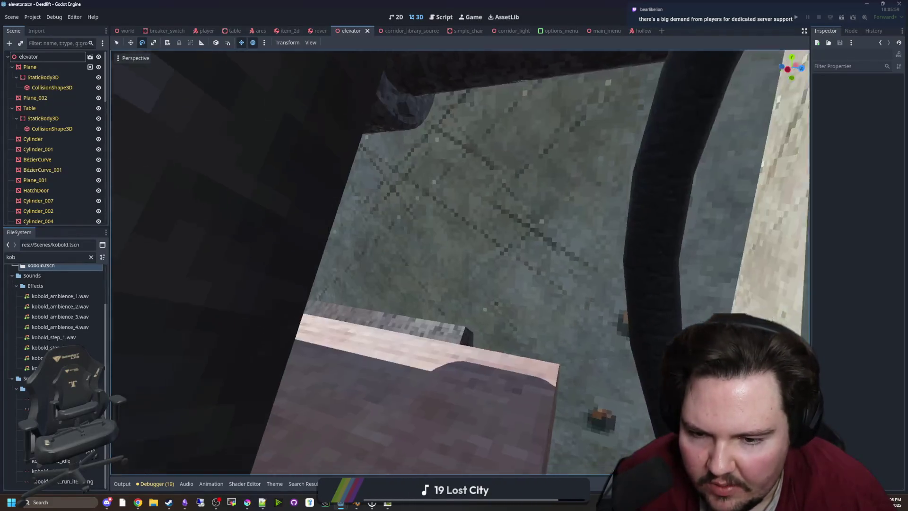
{"action": "key", "text": "w"}
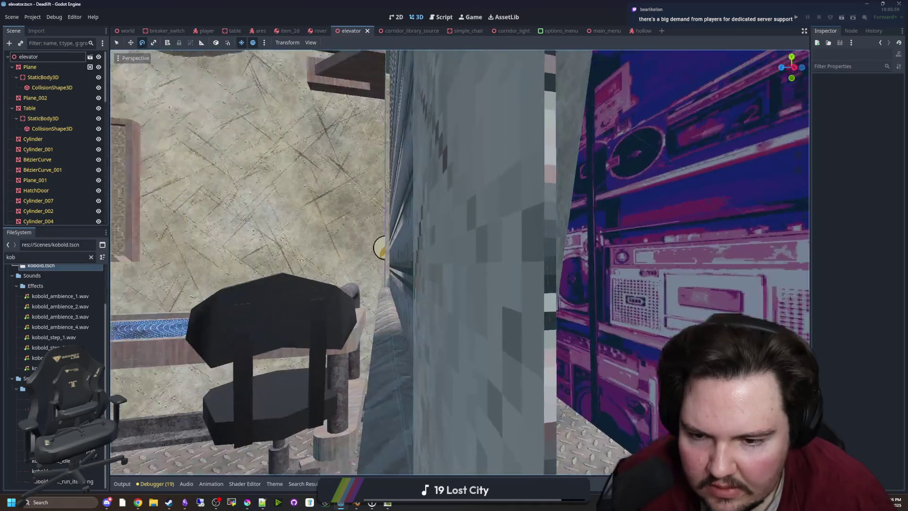
{"action": "key", "text": "w"}
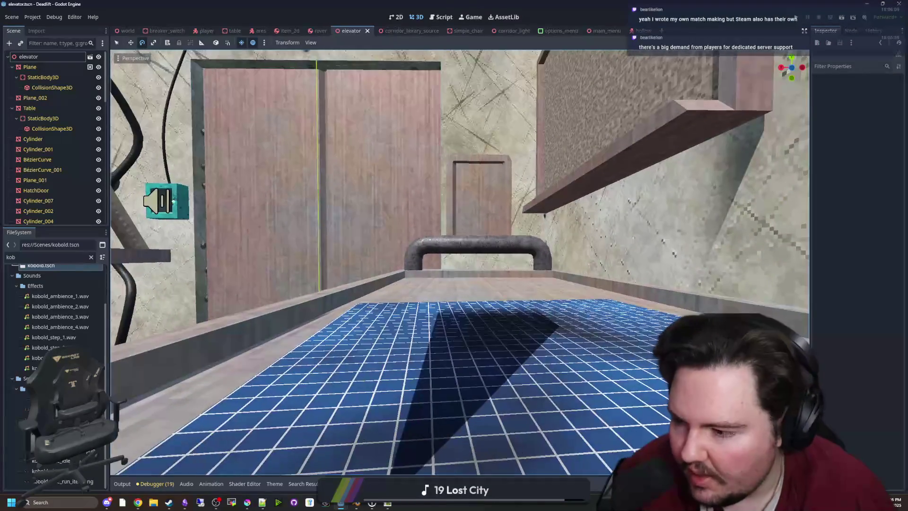
{"action": "key", "text": "w"}
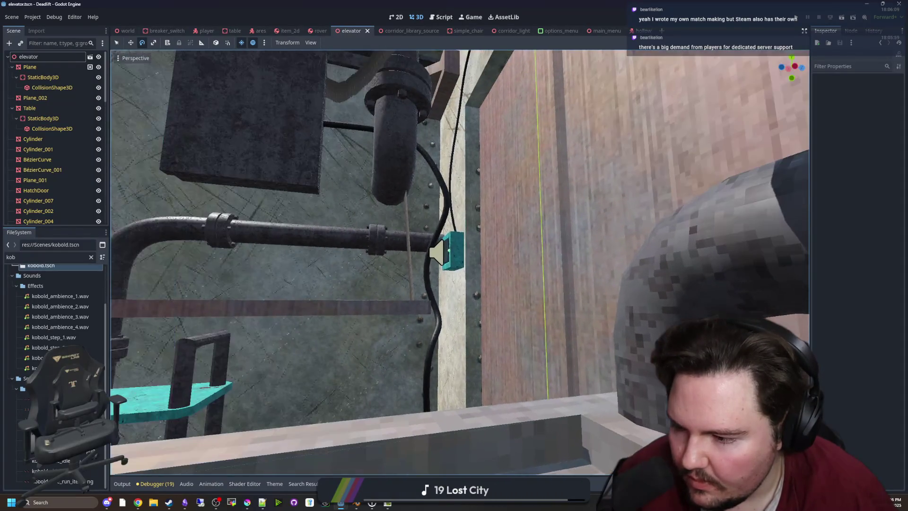
{"action": "key", "text": "w"}
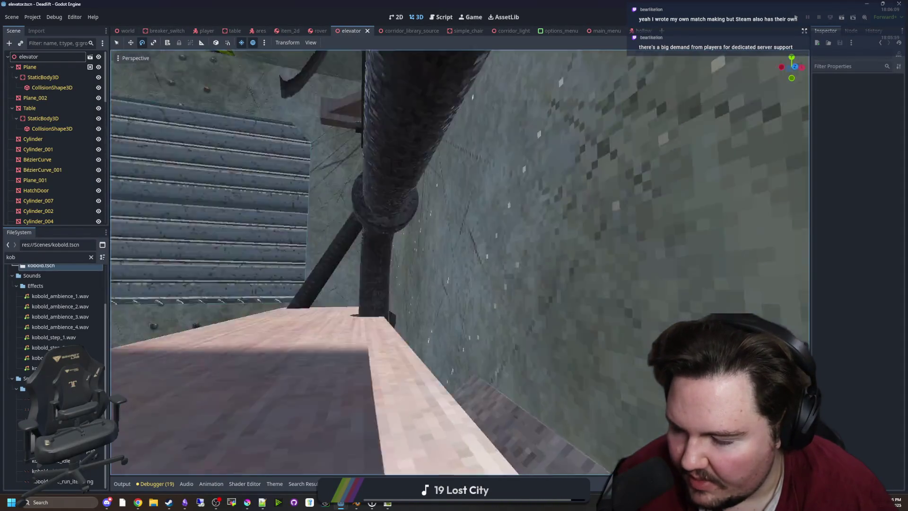
{"action": "key", "text": "w"}
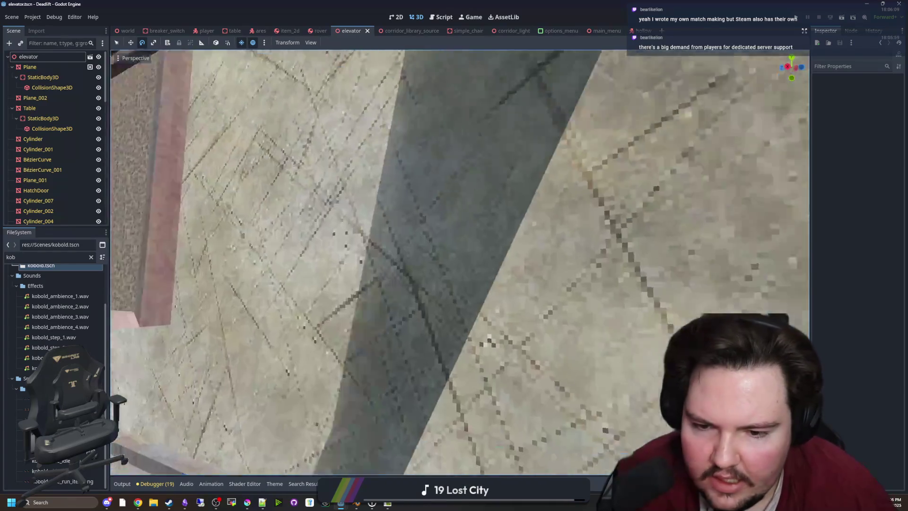
{"action": "key", "text": "w"}
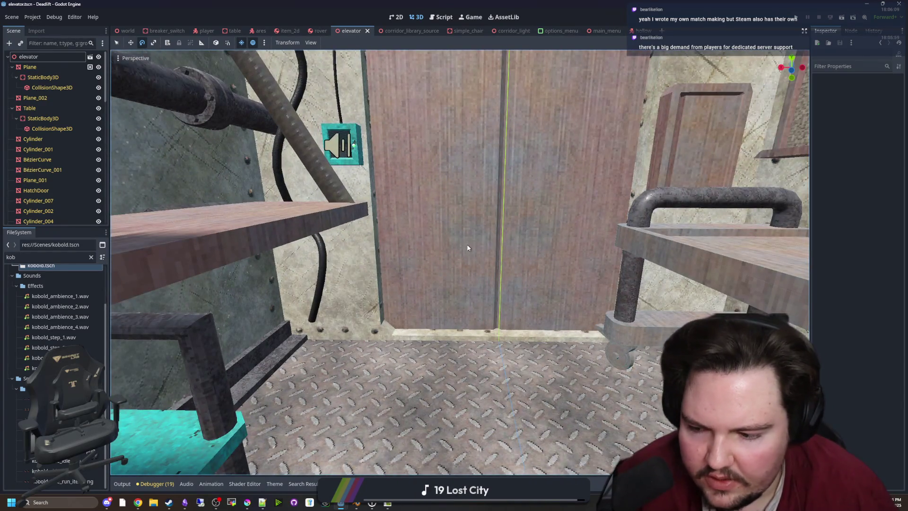
{"action": "key", "text": "ctrl+s"}
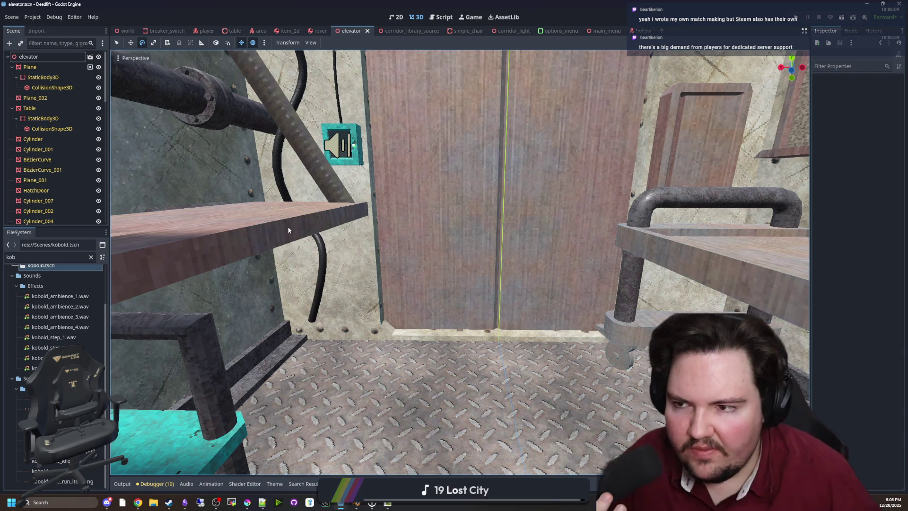
Step: Arrange Chrome's Shattered Ice page and the restored Filter Forge window side by side
{"action": "left_click", "coordinate": [138, 502]}
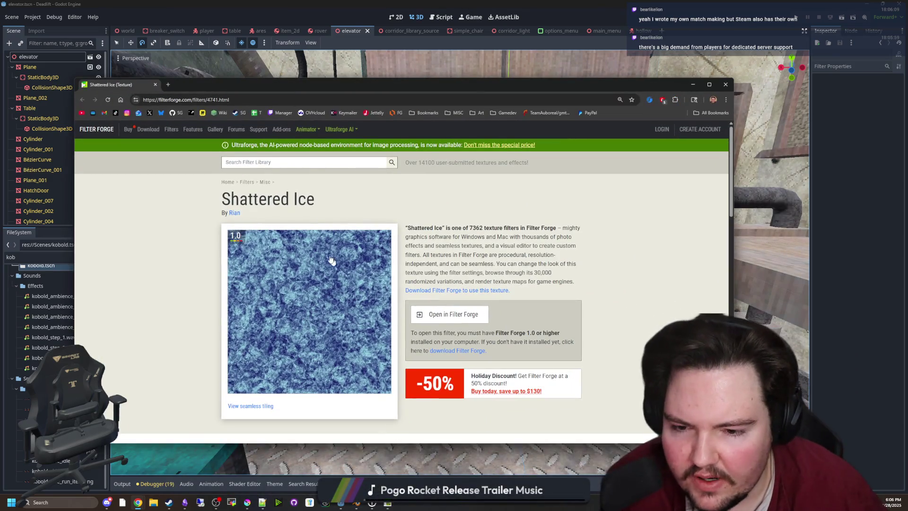
{"action": "left_click", "coordinate": [388, 502]}
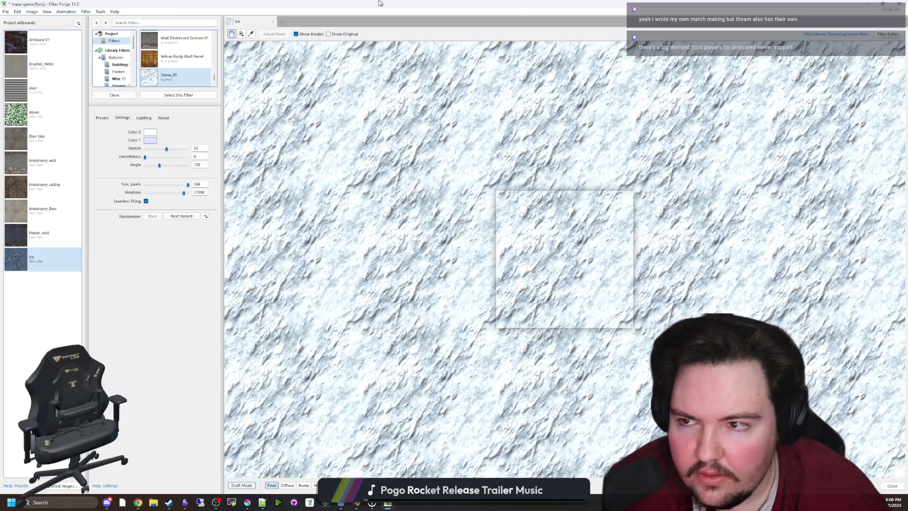
{"action": "double_click", "coordinate": [381, 4]}
{"action": "mouse_move", "coordinate": [357, 79]}
{"action": "left_mouse_down"}
{"action": "mouse_move", "coordinate": [321, 75]}
{"action": "mouse_move", "coordinate": [286, 29]}
{"action": "mouse_move", "coordinate": [291, 21]}
{"action": "left_mouse_up"}
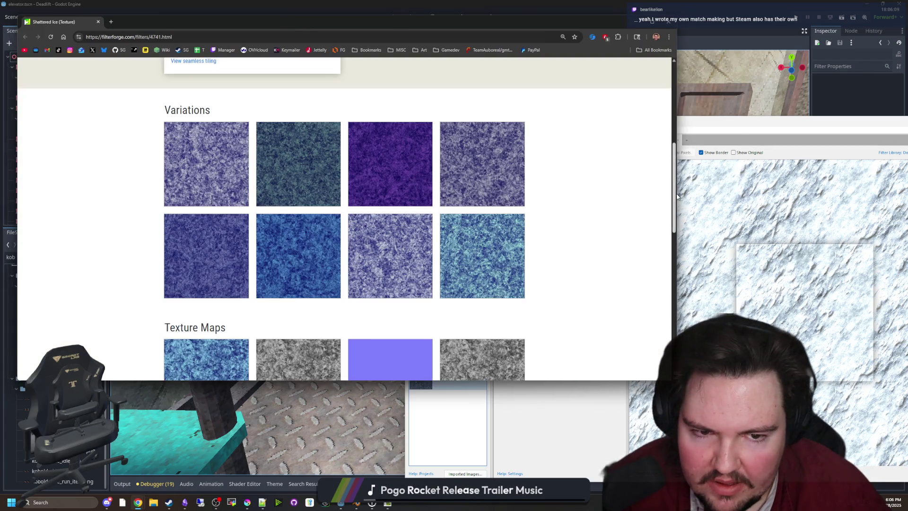
{"action": "scroll", "coordinate": [679, 194], "scroll_direction": "down", "scroll_amount": 5}
{"action": "mouse_move", "coordinate": [679, 193]}
{"action": "left_mouse_down"}
{"action": "mouse_move", "coordinate": [388, 204]}
{"action": "mouse_move", "coordinate": [504, 210]}
{"action": "left_mouse_up"}
{"action": "scroll", "coordinate": [223, 226], "scroll_direction": "up", "scroll_amount": 5}
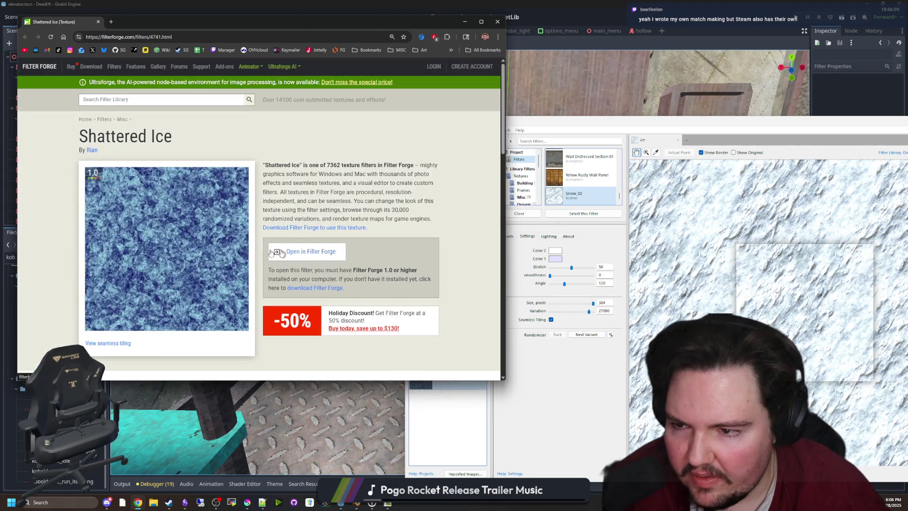
Step: Click into the Search Filter Library field
{"action": "left_click", "coordinate": [165, 100]}
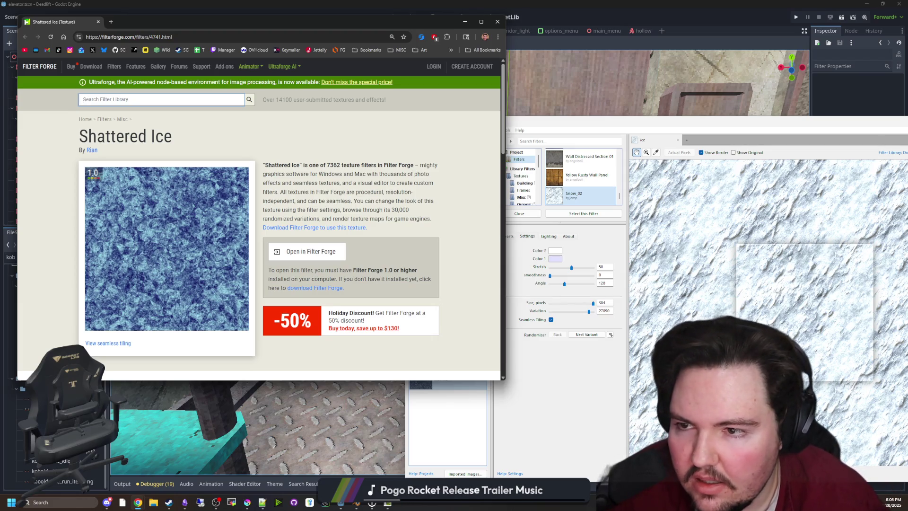
{"action": "left_click", "coordinate": [192, 124]}
{"action": "left_click", "coordinate": [81, 99]}
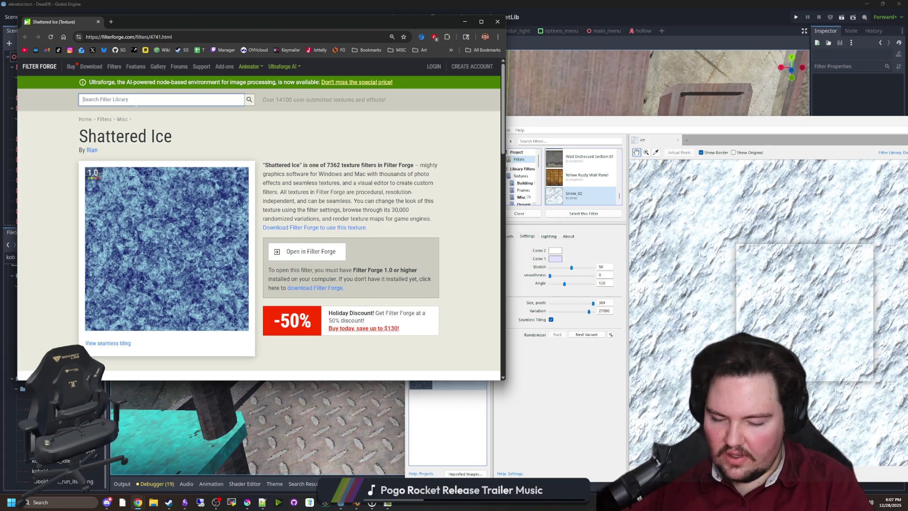
Step: Search the filter library for 'grate' and open Future Fiction Tech Panels in a background tab
{"action": "type", "text": "grate"}
{"action": "key", "text": "Return"}
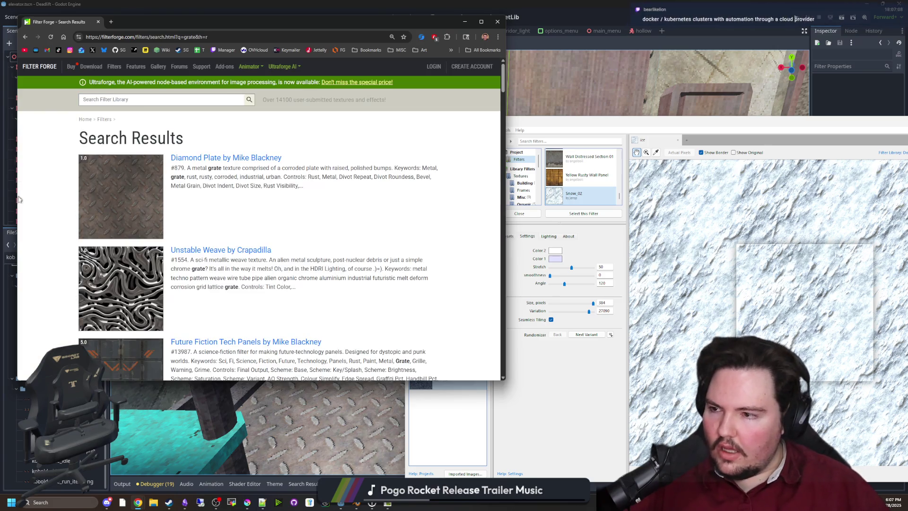
{"action": "key", "text": "alt+Tab"}
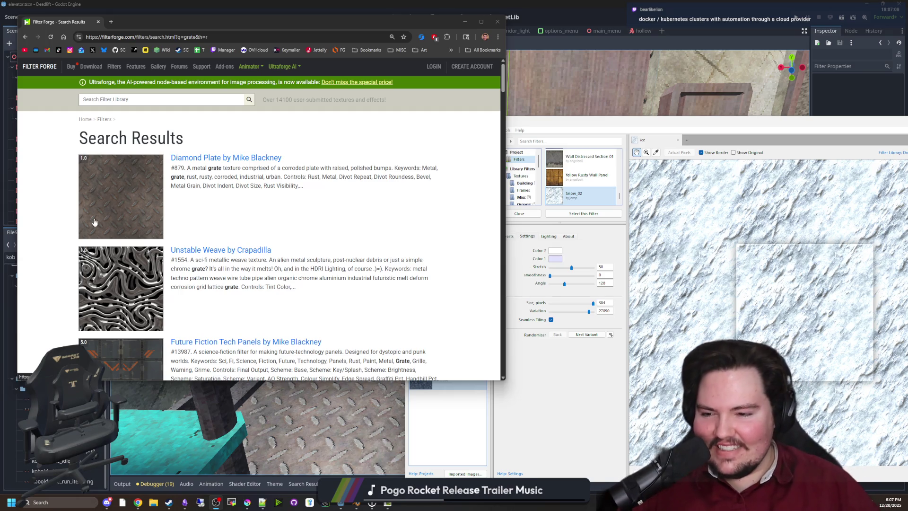
{"action": "scroll", "coordinate": [139, 154], "scroll_direction": "down", "scroll_amount": 2}
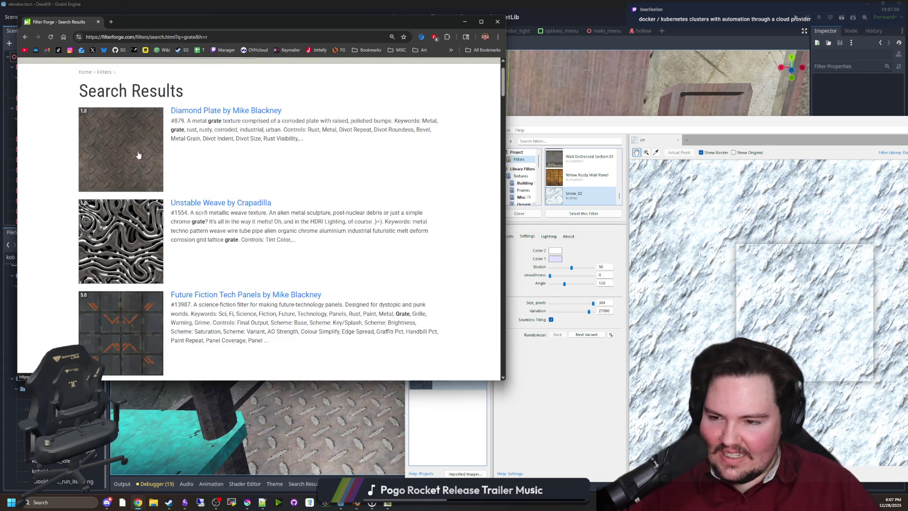
{"action": "scroll", "coordinate": [192, 241], "scroll_direction": "down", "scroll_amount": 2}
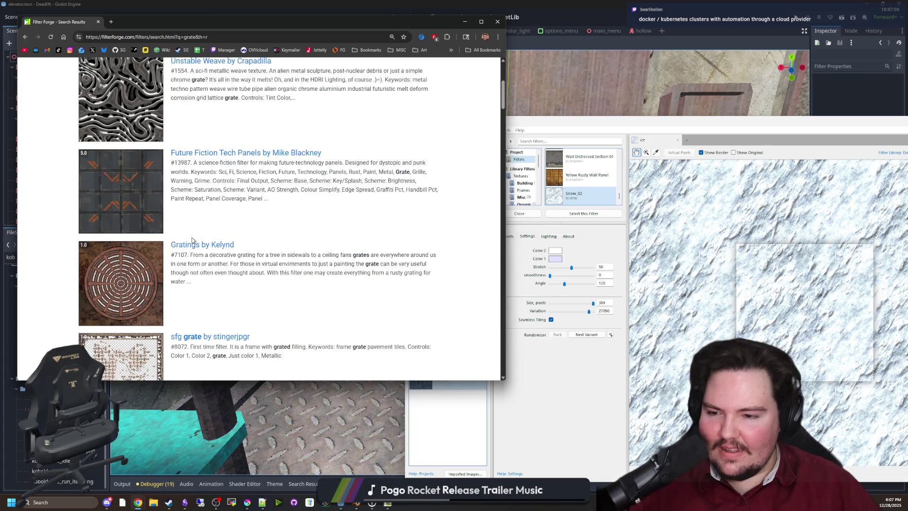
{"action": "middle_click", "coordinate": [148, 222]}
Step: Load Starground's Steam page in a new maximized tab and view all 14 achievements
{"action": "scroll", "coordinate": [148, 219], "scroll_direction": "down", "scroll_amount": 6}
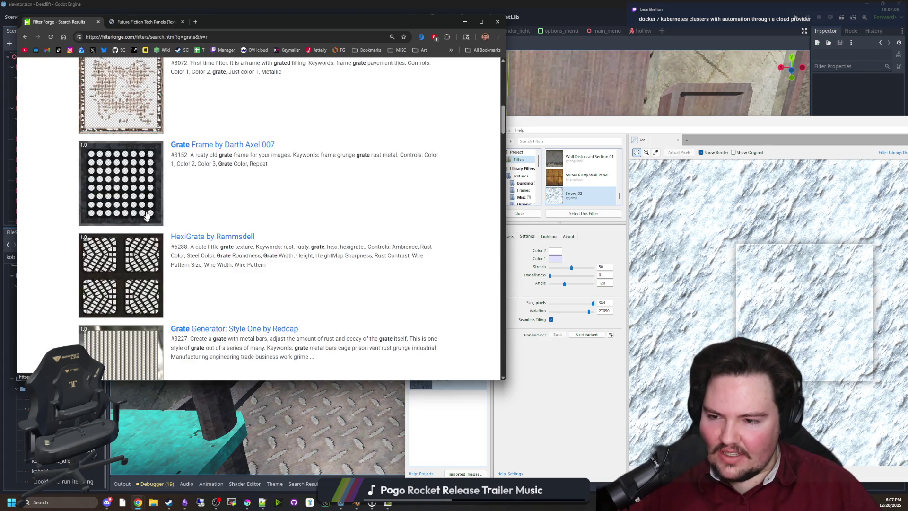
{"action": "left_click", "coordinate": [195, 21]}
{"action": "left_click", "coordinate": [183, 50]}
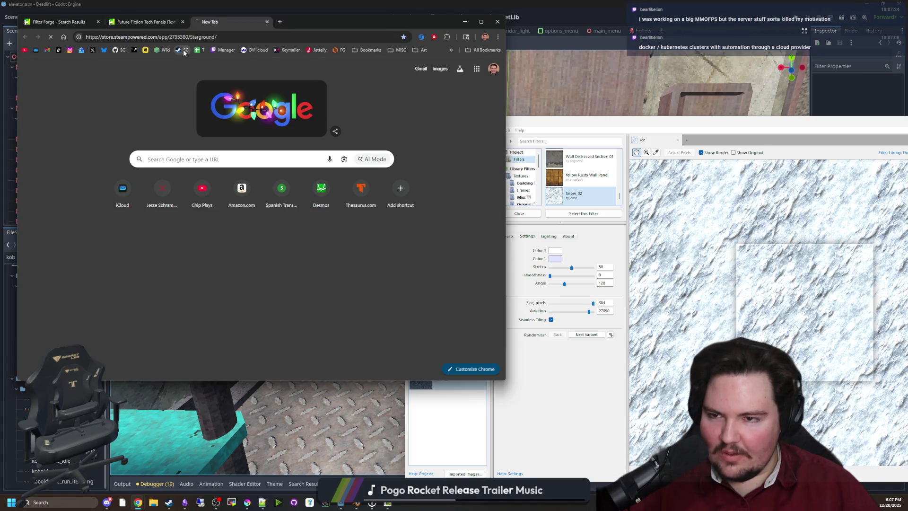
{"action": "double_click", "coordinate": [327, 22]}
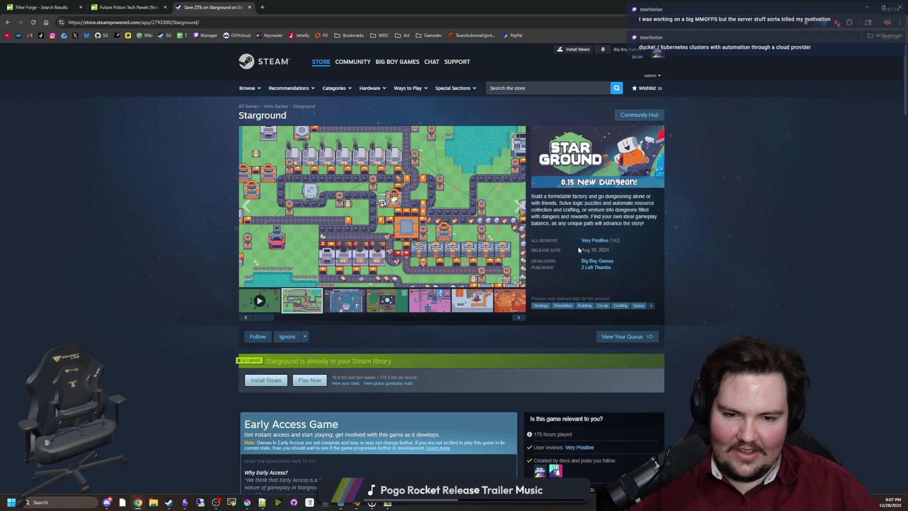
{"action": "scroll", "coordinate": [577, 249], "scroll_direction": "down", "scroll_amount": 12}
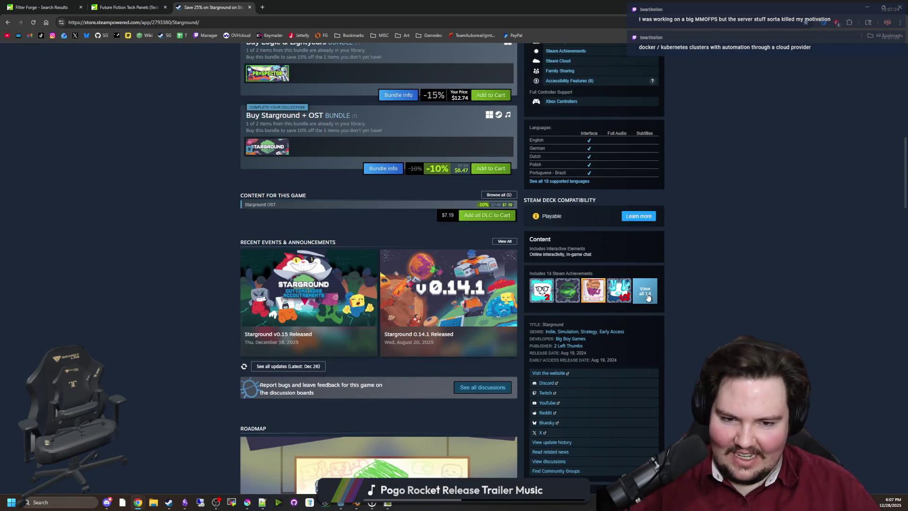
{"action": "left_click", "coordinate": [647, 296]}
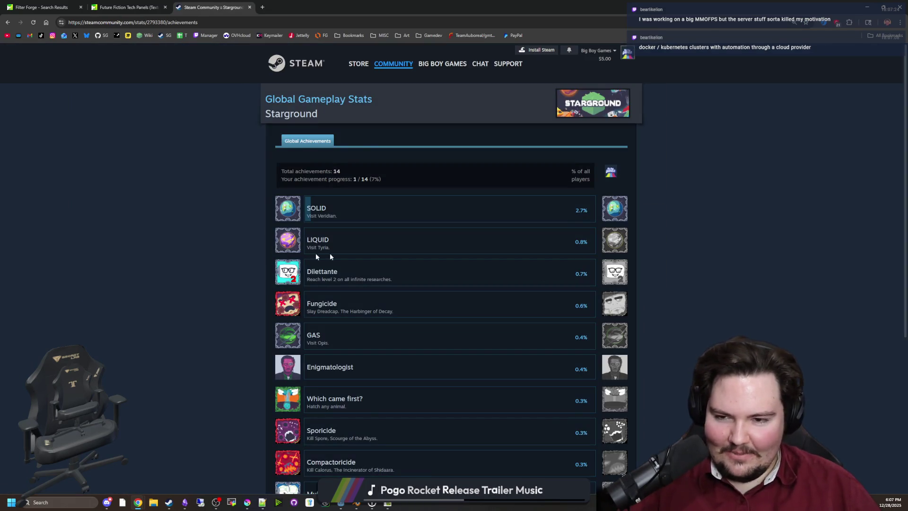
{"action": "scroll", "coordinate": [324, 257], "scroll_direction": "down", "scroll_amount": 5}
{"action": "scroll", "coordinate": [279, 264], "scroll_direction": "up", "scroll_amount": 5}
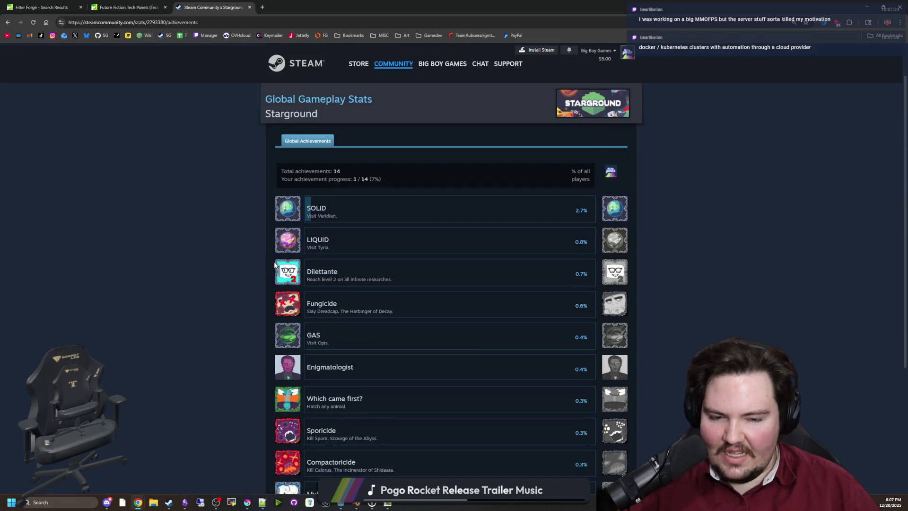
{"action": "scroll", "coordinate": [192, 263], "scroll_direction": "down", "scroll_amount": 5}
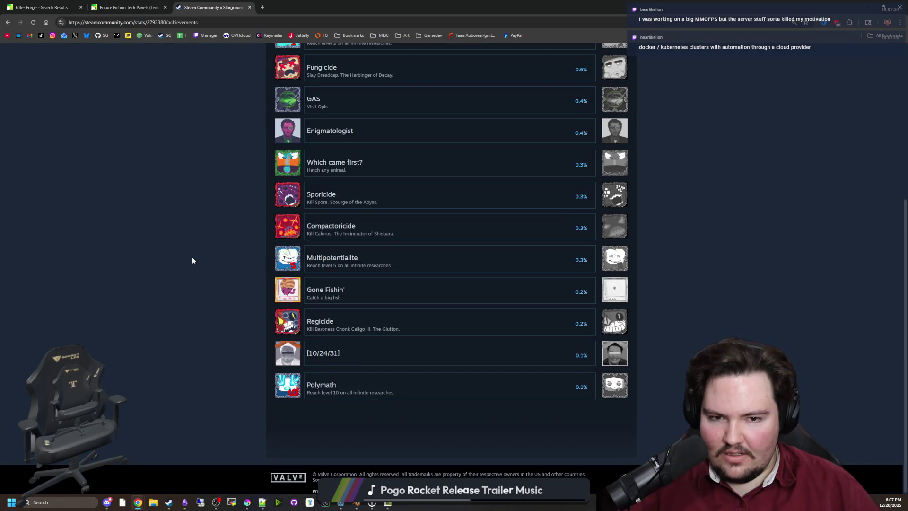
{"action": "scroll", "coordinate": [194, 257], "scroll_direction": "up", "scroll_amount": 5}
{"action": "scroll", "coordinate": [196, 259], "scroll_direction": "down", "scroll_amount": 5}
{"action": "scroll", "coordinate": [196, 260], "scroll_direction": "up", "scroll_amount": 5}
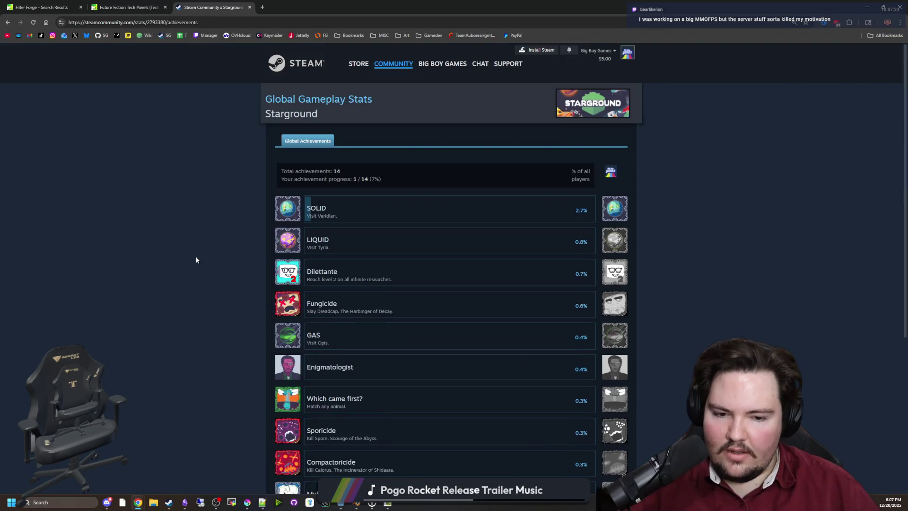
{"action": "scroll", "coordinate": [196, 259], "scroll_direction": "down", "scroll_amount": 4}
{"action": "scroll", "coordinate": [196, 260], "scroll_direction": "down", "scroll_amount": 1}
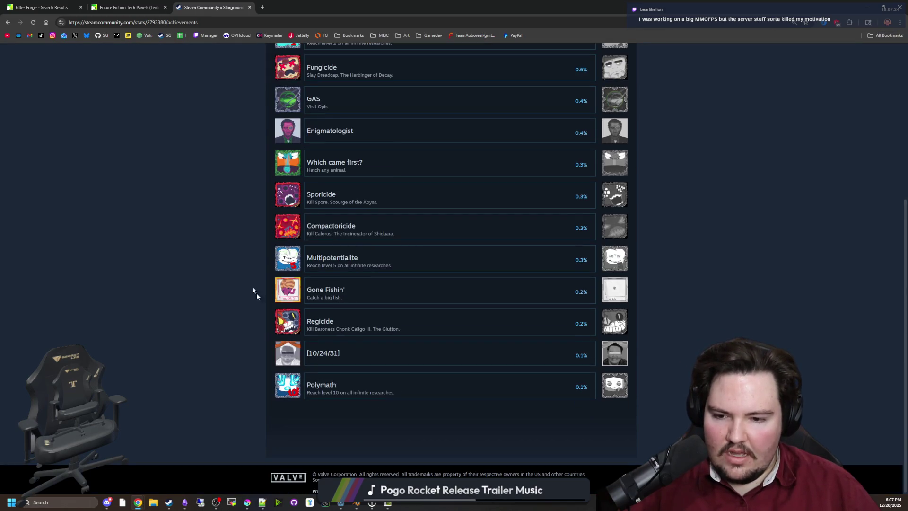
{"action": "scroll", "coordinate": [255, 290], "scroll_direction": "up", "scroll_amount": 5}
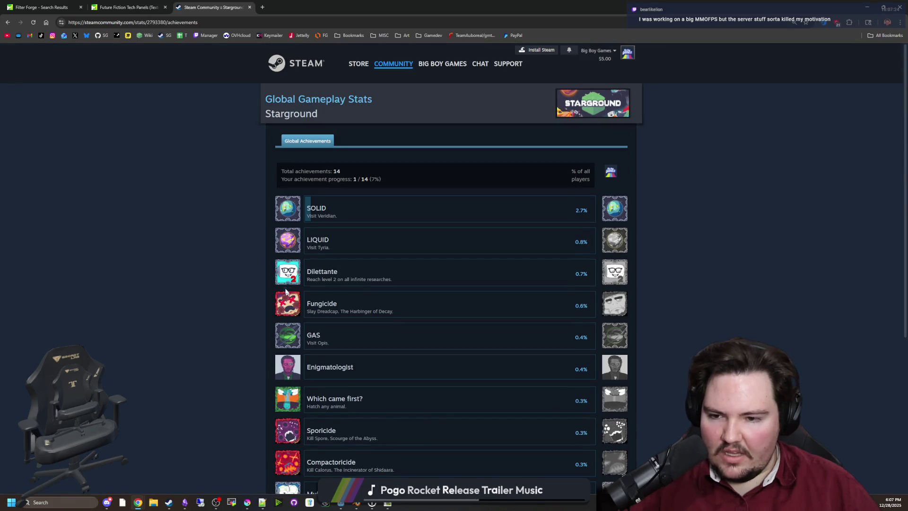
{"action": "scroll", "coordinate": [225, 223], "scroll_direction": "down", "scroll_amount": 4}
{"action": "scroll", "coordinate": [220, 260], "scroll_direction": "down", "scroll_amount": 1}
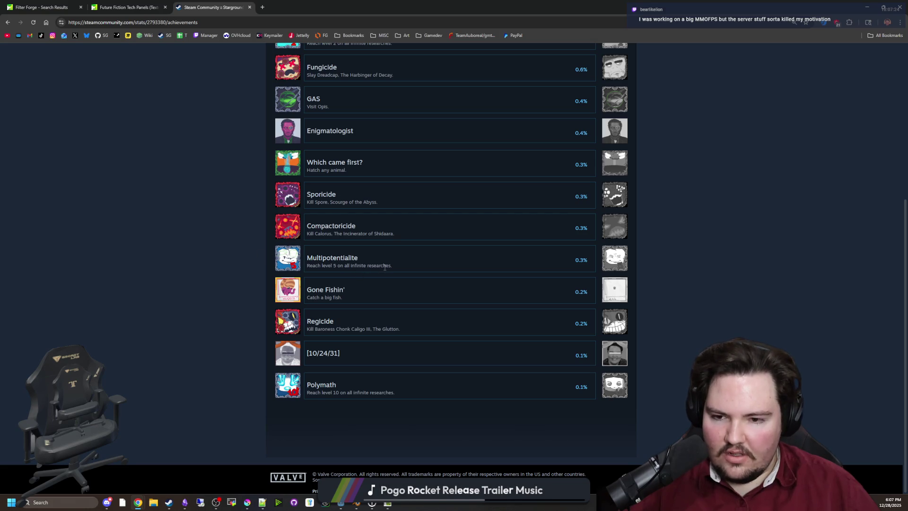
{"action": "scroll", "coordinate": [182, 237], "scroll_direction": "up", "scroll_amount": 5}
{"action": "scroll", "coordinate": [150, 182], "scroll_direction": "down", "scroll_amount": 5}
{"action": "scroll", "coordinate": [150, 182], "scroll_direction": "up", "scroll_amount": 1}
{"action": "scroll", "coordinate": [150, 182], "scroll_direction": "down", "scroll_amount": 2}
{"action": "scroll", "coordinate": [151, 183], "scroll_direction": "up", "scroll_amount": 5}
{"action": "scroll", "coordinate": [158, 183], "scroll_direction": "down", "scroll_amount": 5}
{"action": "scroll", "coordinate": [161, 182], "scroll_direction": "up", "scroll_amount": 5}
{"action": "scroll", "coordinate": [178, 154], "scroll_direction": "down", "scroll_amount": 4}
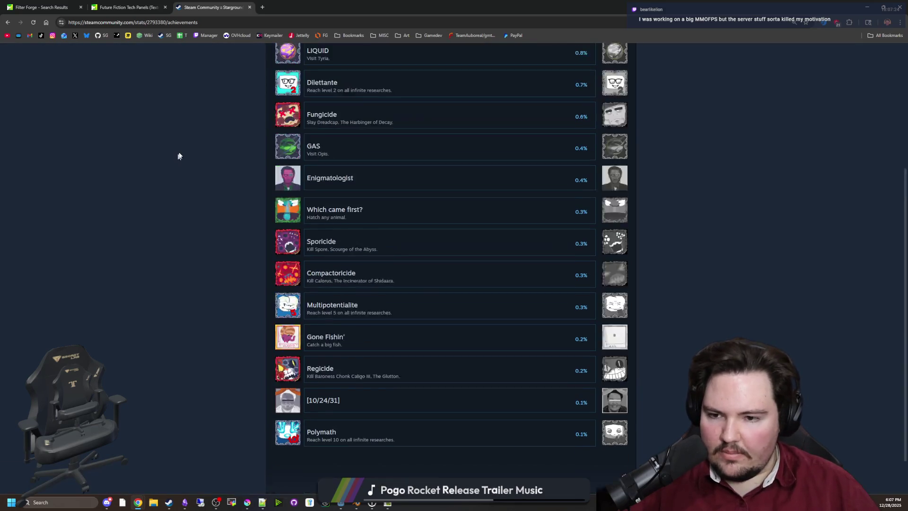
{"action": "scroll", "coordinate": [178, 154], "scroll_direction": "up", "scroll_amount": 1}
{"action": "left_click", "coordinate": [199, 22]}
Step: Search for 'factorio' and open Factorio's Steam global achievement stats
{"action": "type", "text": "factorio"}
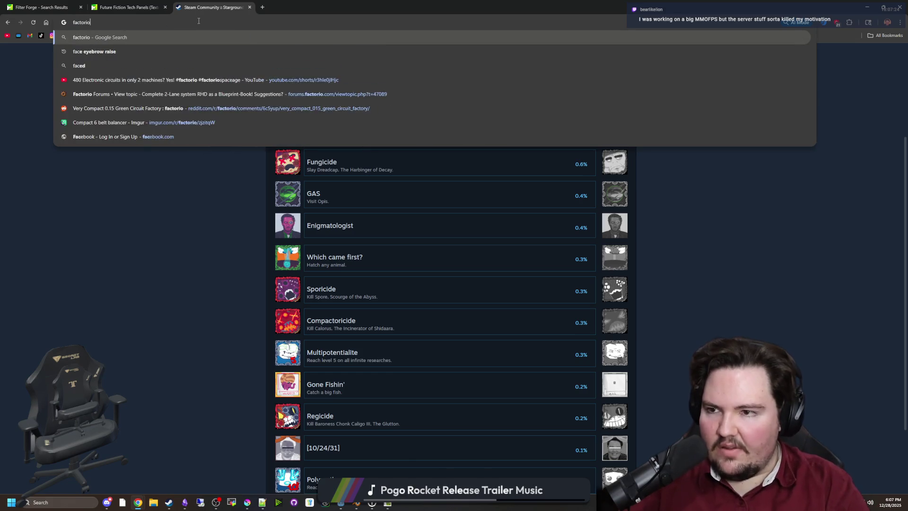
{"action": "key", "text": "Return"}
{"action": "scroll", "coordinate": [166, 280], "scroll_direction": "down", "scroll_amount": 5}
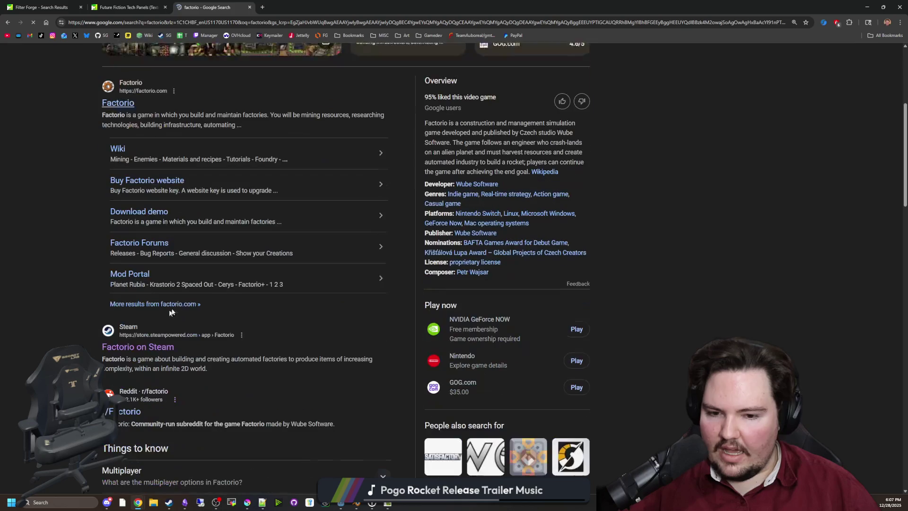
{"action": "left_click", "coordinate": [141, 339]}
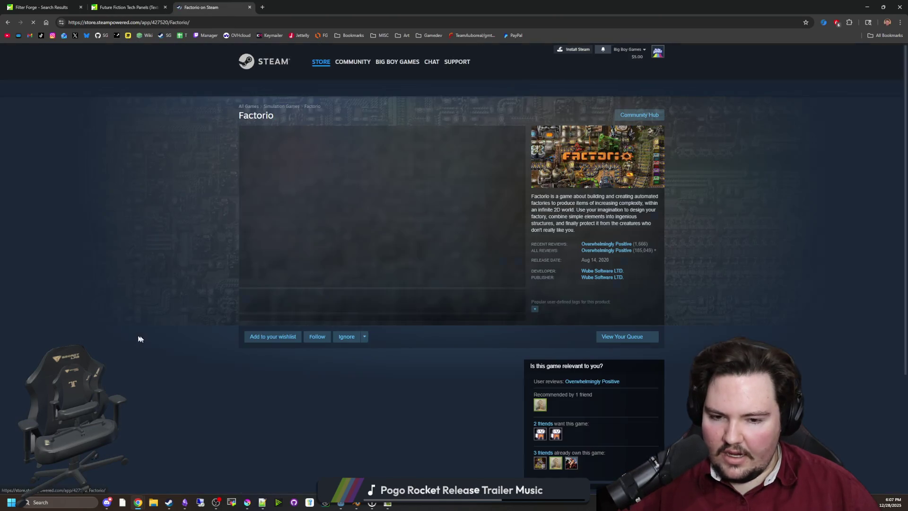
{"action": "scroll", "coordinate": [562, 327], "scroll_direction": "down", "scroll_amount": 3}
{"action": "scroll", "coordinate": [570, 317], "scroll_direction": "down", "scroll_amount": 6}
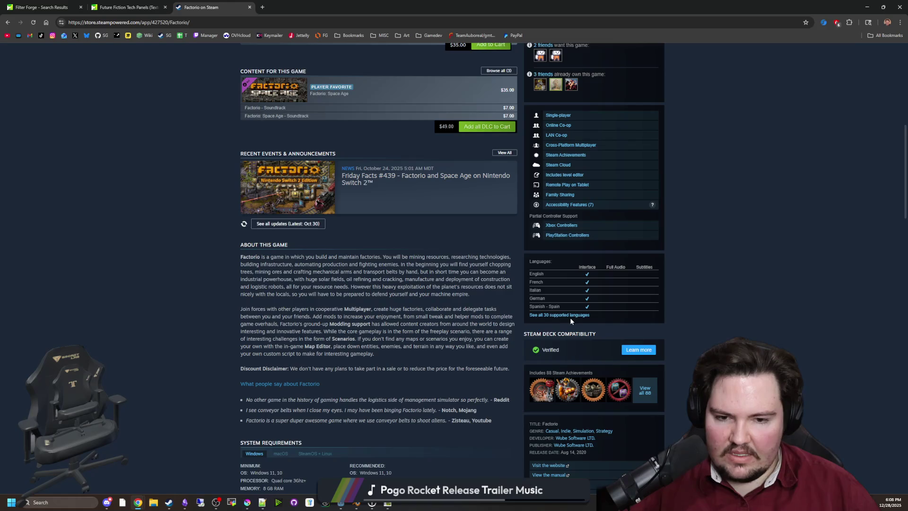
{"action": "left_click", "coordinate": [633, 347]}
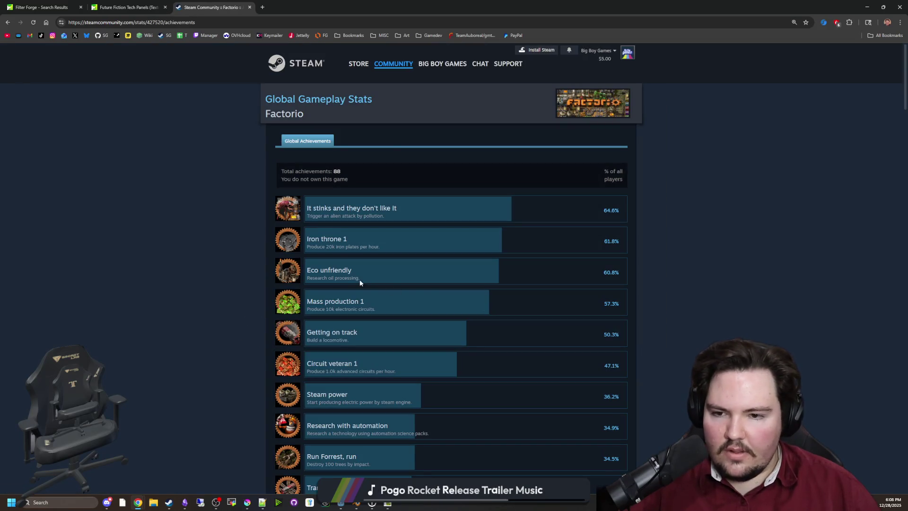
Step: Browse Factorio's achievements, selecting the 'Work around the clock' title and description
{"action": "scroll", "coordinate": [359, 279], "scroll_direction": "down", "scroll_amount": 20}
{"action": "scroll", "coordinate": [384, 278], "scroll_direction": "down", "scroll_amount": 20}
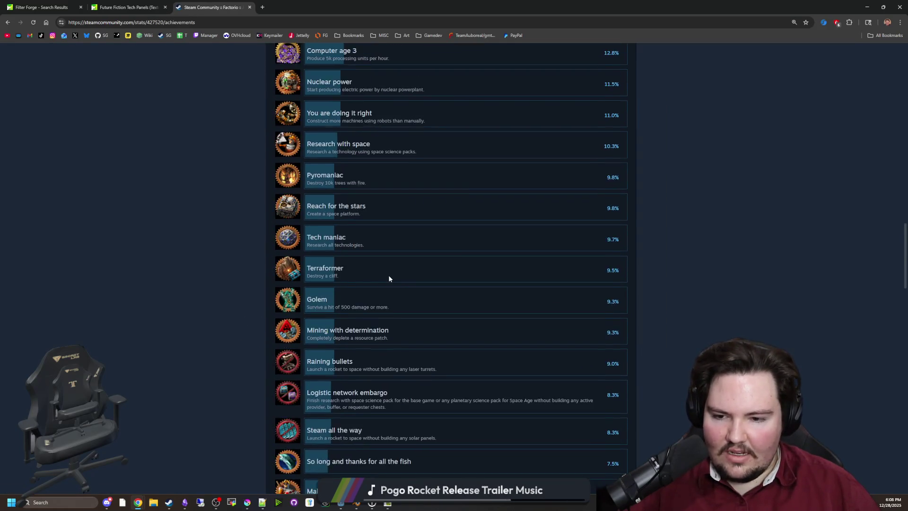
{"action": "scroll", "coordinate": [403, 268], "scroll_direction": "down", "scroll_amount": 10}
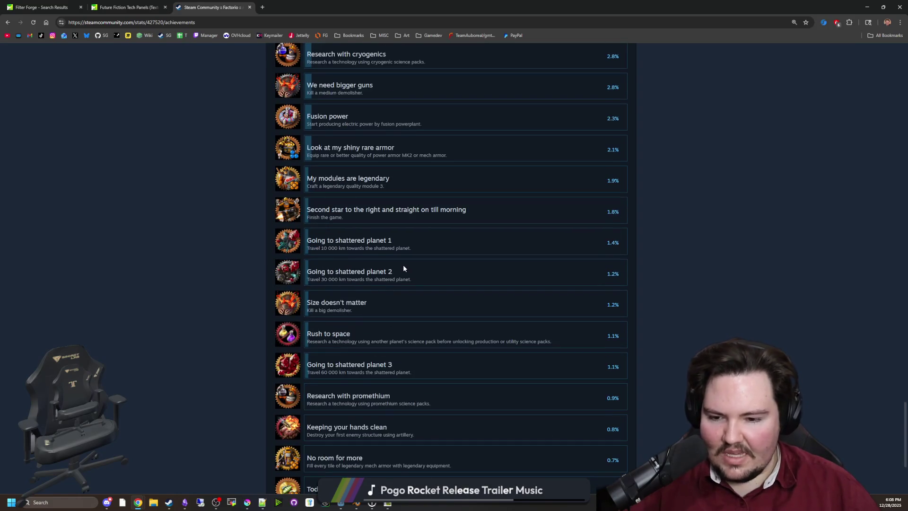
{"action": "mouse_move", "coordinate": [380, 362]}
{"action": "left_mouse_down"}
{"action": "mouse_move", "coordinate": [304, 362]}
{"action": "mouse_move", "coordinate": [296, 350]}
{"action": "mouse_move", "coordinate": [395, 361]}
{"action": "mouse_move", "coordinate": [246, 351]}
{"action": "left_mouse_up"}
{"action": "left_click", "coordinate": [245, 351]}
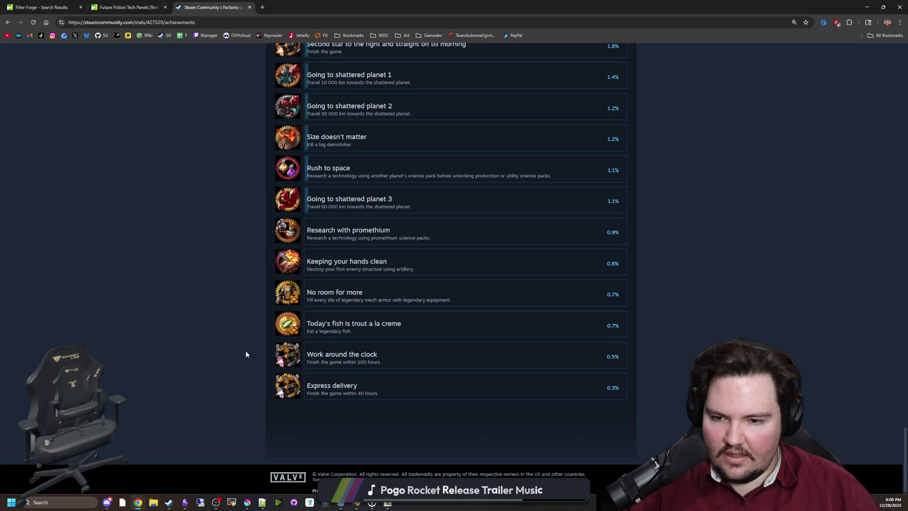
{"action": "mouse_move", "coordinate": [410, 362]}
{"action": "left_mouse_down"}
{"action": "mouse_move", "coordinate": [271, 358]}
{"action": "mouse_move", "coordinate": [281, 346]}
{"action": "left_mouse_up"}
{"action": "left_click", "coordinate": [225, 339]}
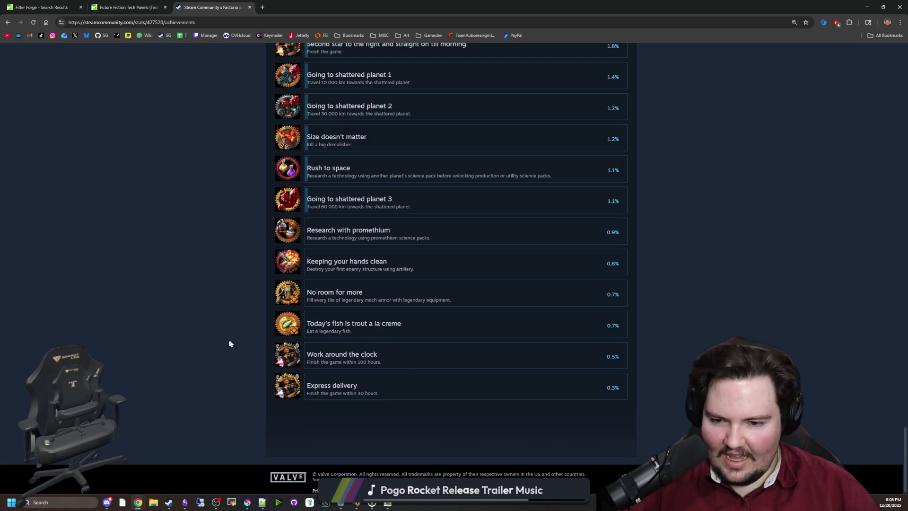
{"action": "scroll", "coordinate": [235, 267], "scroll_direction": "up", "scroll_amount": 20}
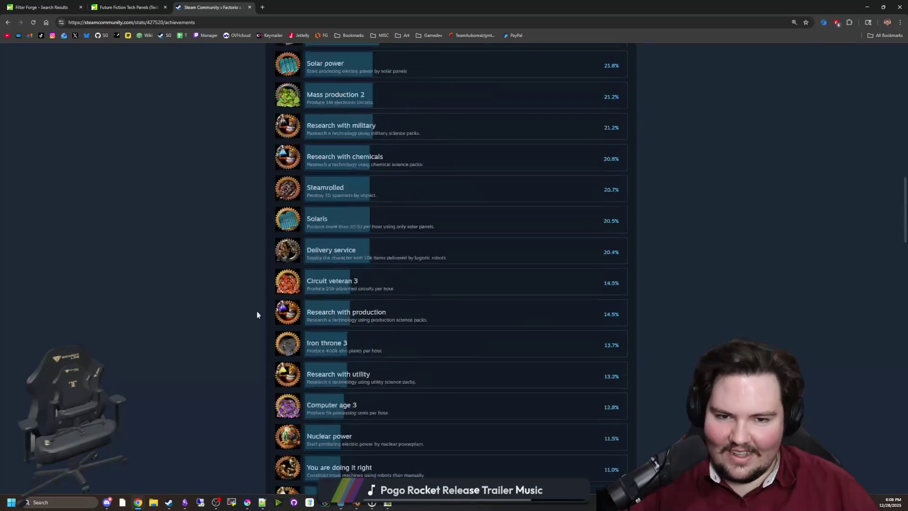
{"action": "scroll", "coordinate": [256, 315], "scroll_direction": "up", "scroll_amount": 5}
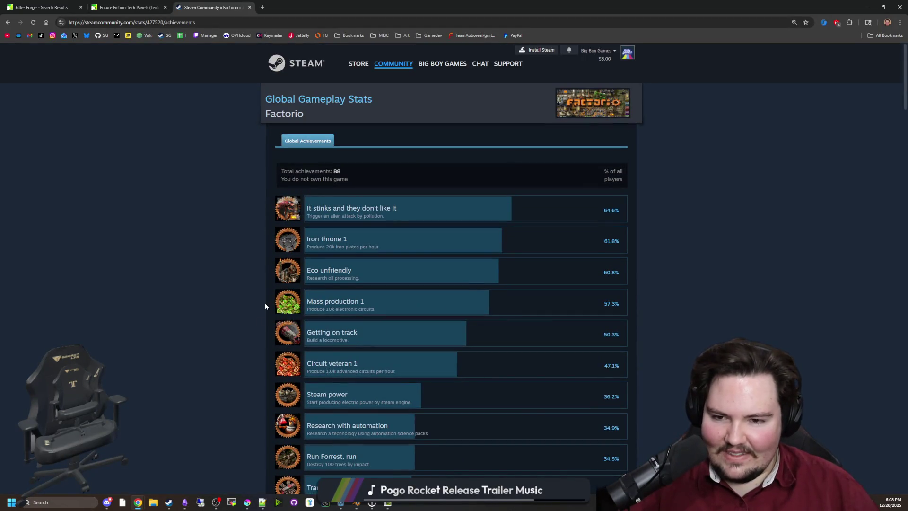
{"action": "scroll", "coordinate": [265, 307], "scroll_direction": "down", "scroll_amount": 20}
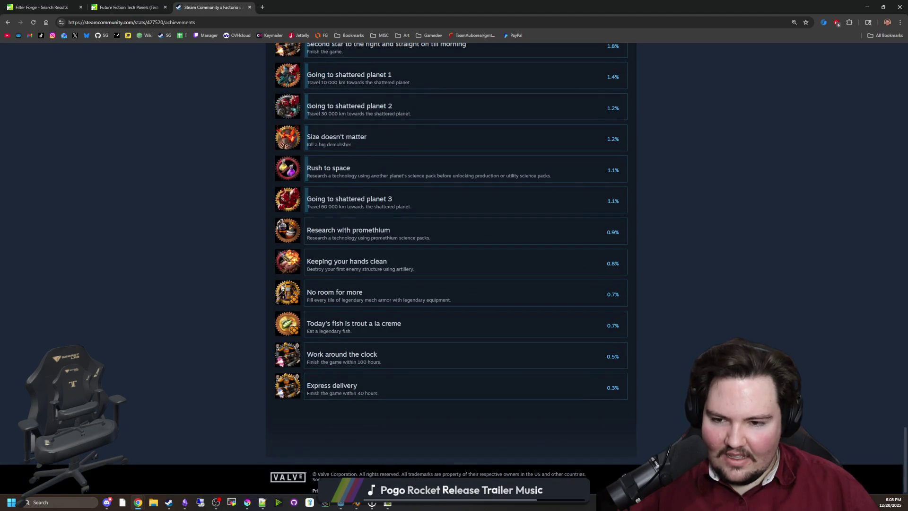
{"action": "scroll", "coordinate": [283, 284], "scroll_direction": "up", "scroll_amount": 20}
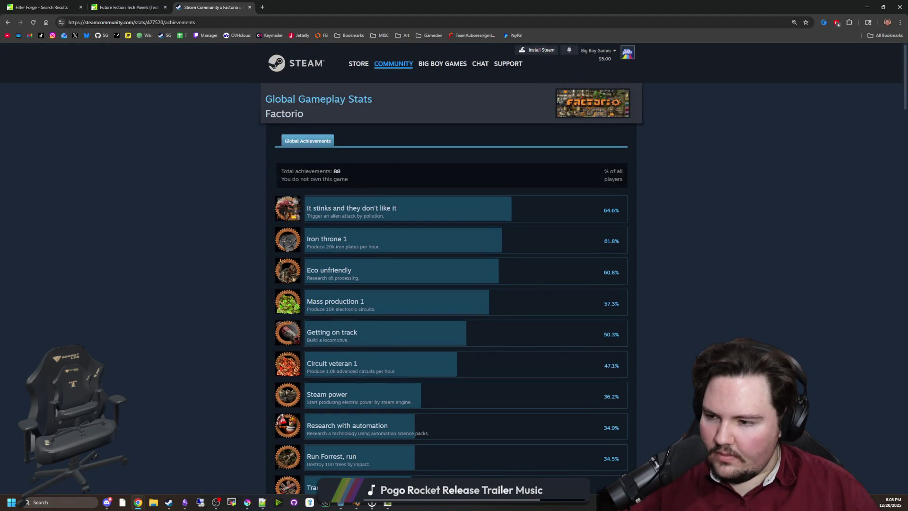
Step: Return to Chrome's Future Fiction Tech Panels filter tab
{"action": "key", "text": "alt+Tab"}
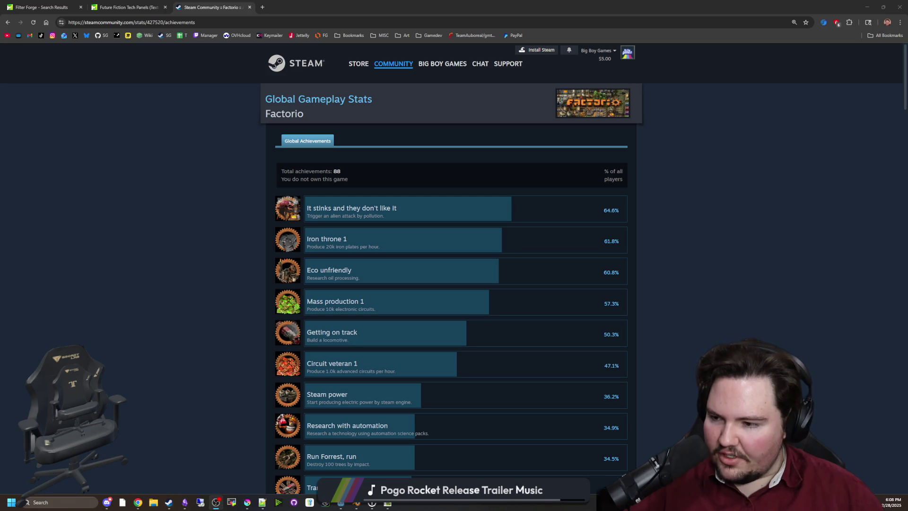
{"action": "left_click", "coordinate": [105, 324]}
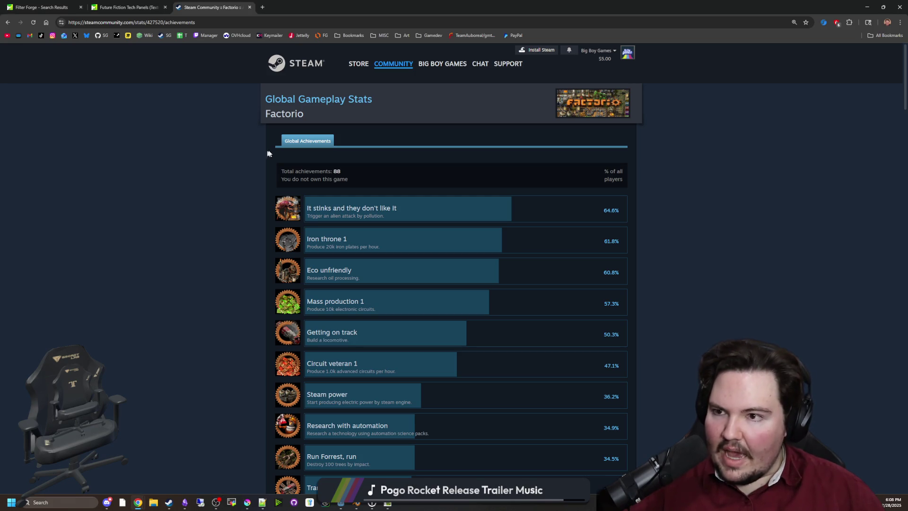
{"action": "left_click", "coordinate": [125, 7]}
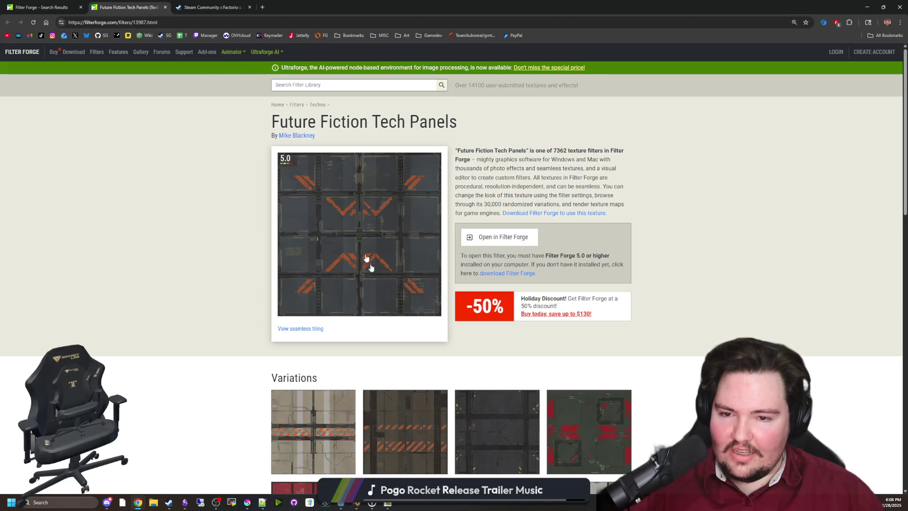
Step: Browse the 'grate' search results and open Round Grate in a background tab
{"action": "scroll", "coordinate": [391, 296], "scroll_direction": "down", "scroll_amount": 5}
{"action": "scroll", "coordinate": [360, 283], "scroll_direction": "up", "scroll_amount": 5}
{"action": "key", "text": "ctrl+Page_Up"}
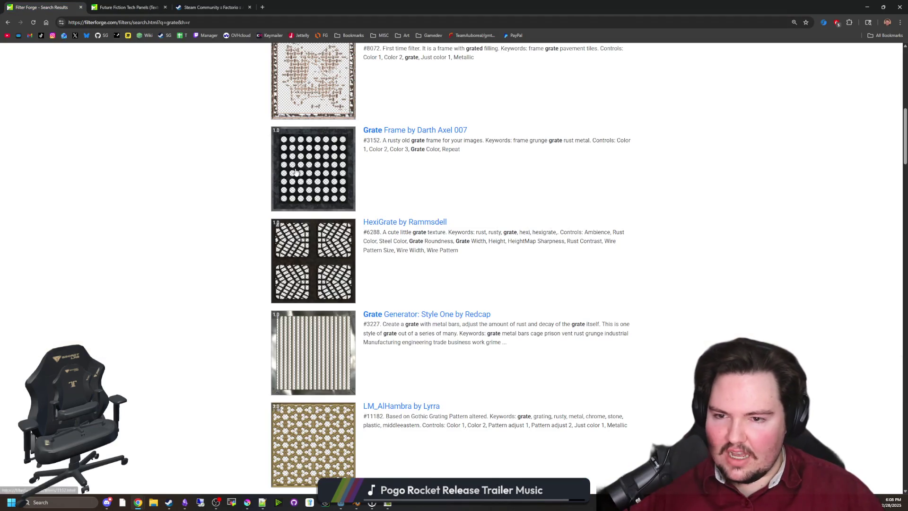
{"action": "scroll", "coordinate": [225, 211], "scroll_direction": "down", "scroll_amount": 7}
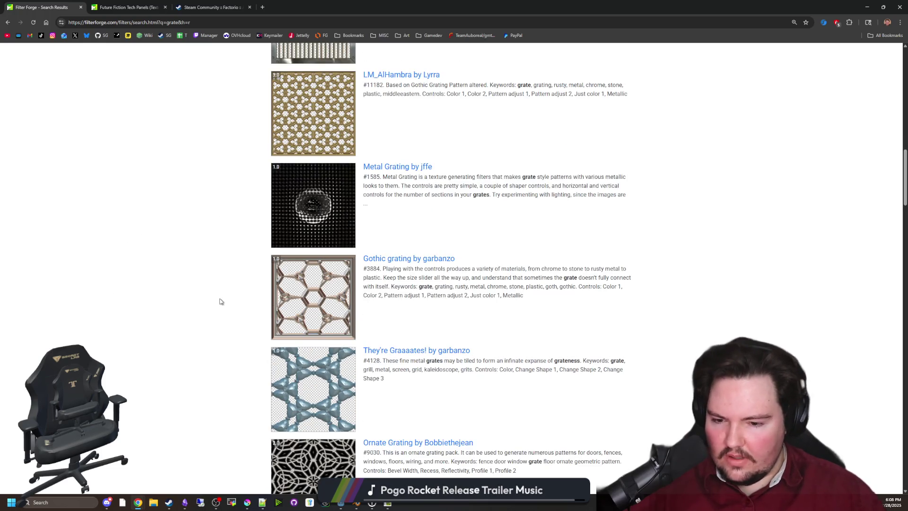
{"action": "scroll", "coordinate": [220, 298], "scroll_direction": "down", "scroll_amount": 7}
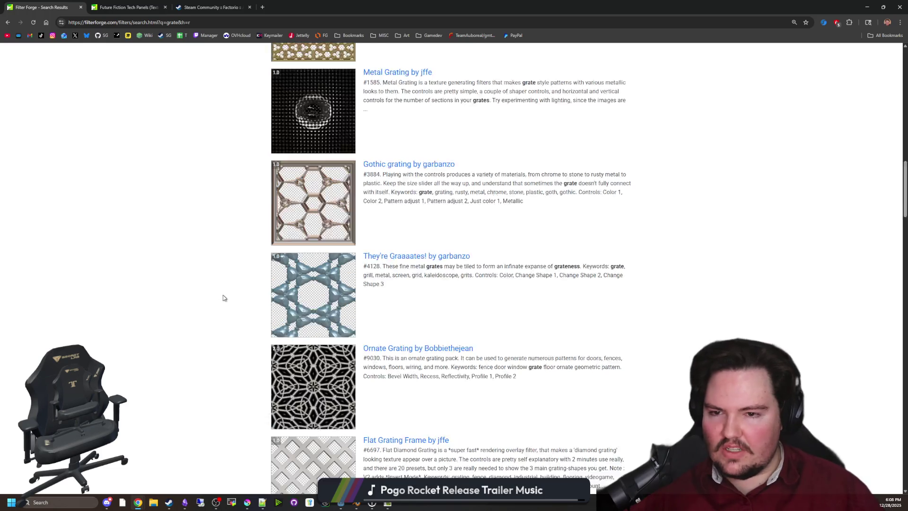
{"action": "scroll", "coordinate": [220, 290], "scroll_direction": "down", "scroll_amount": 3}
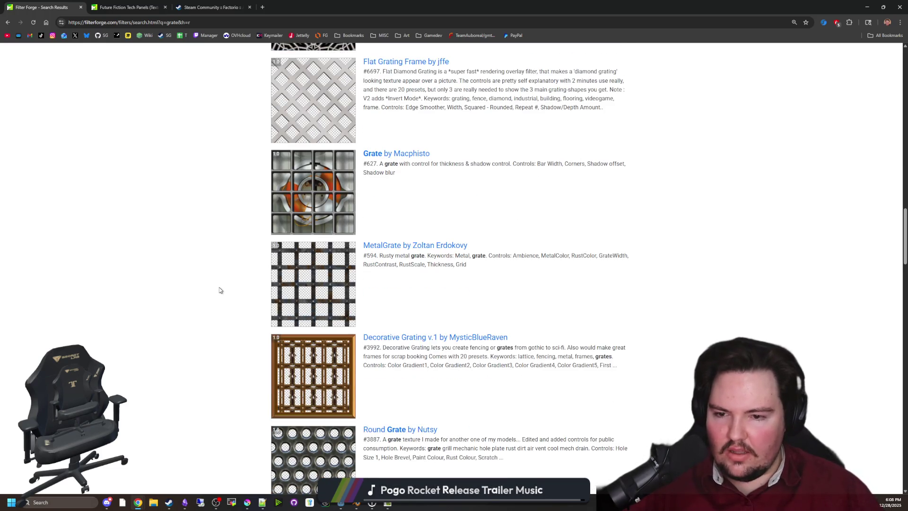
{"action": "scroll", "coordinate": [220, 290], "scroll_direction": "down", "scroll_amount": 6}
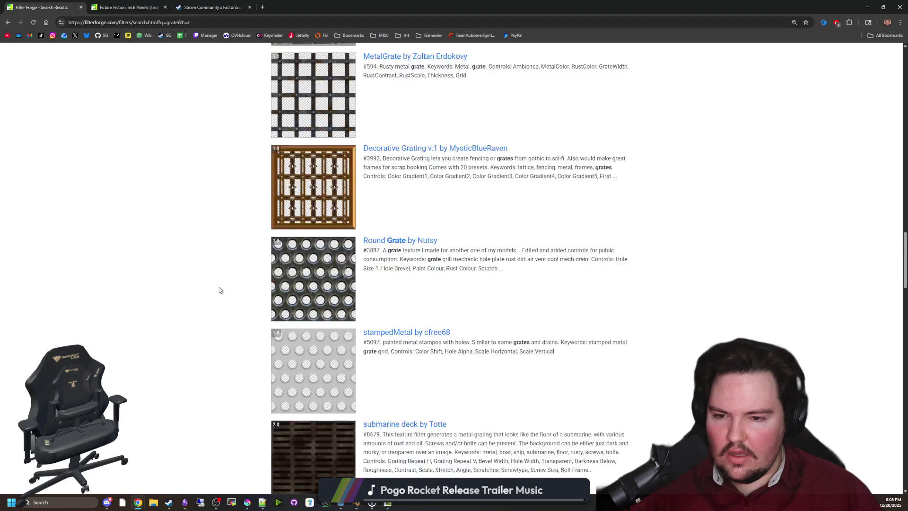
{"action": "middle_click", "coordinate": [286, 209]}
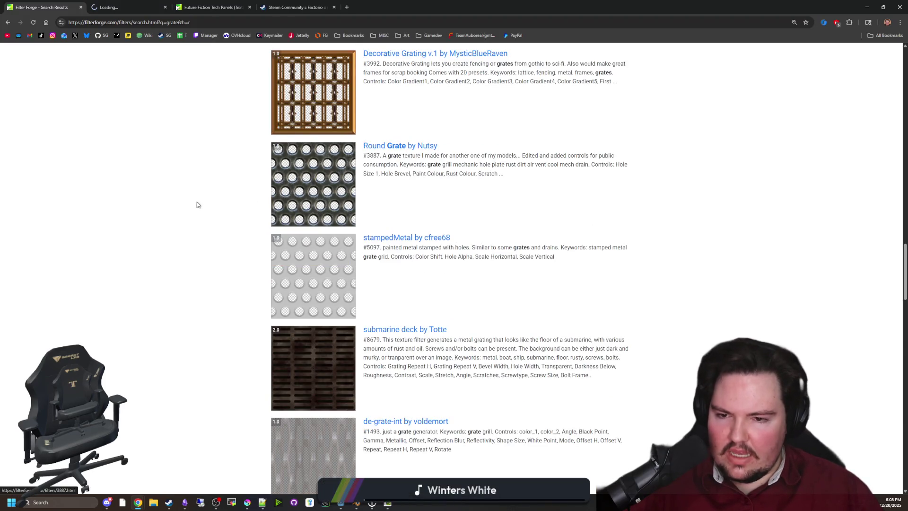
{"action": "scroll", "coordinate": [197, 204], "scroll_direction": "down", "scroll_amount": 4}
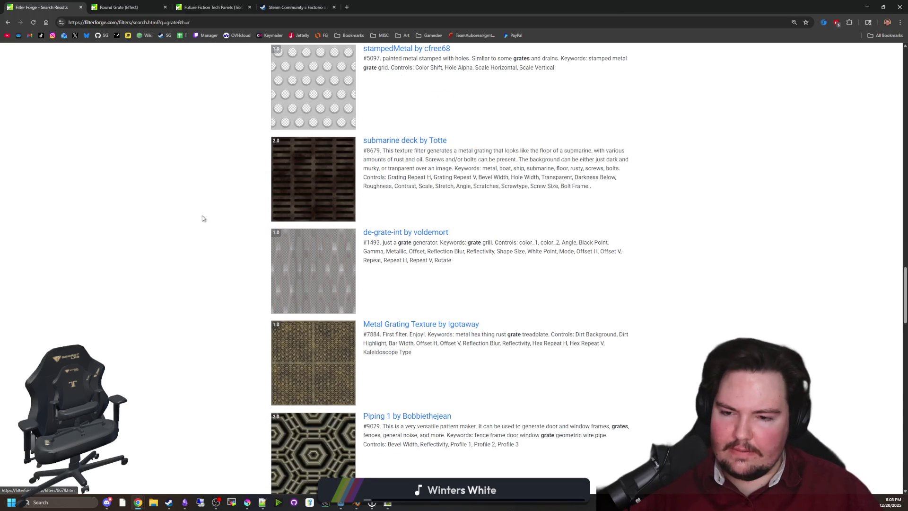
{"action": "scroll", "coordinate": [202, 202], "scroll_direction": "down", "scroll_amount": 5}
{"action": "scroll", "coordinate": [202, 203], "scroll_direction": "down", "scroll_amount": 3}
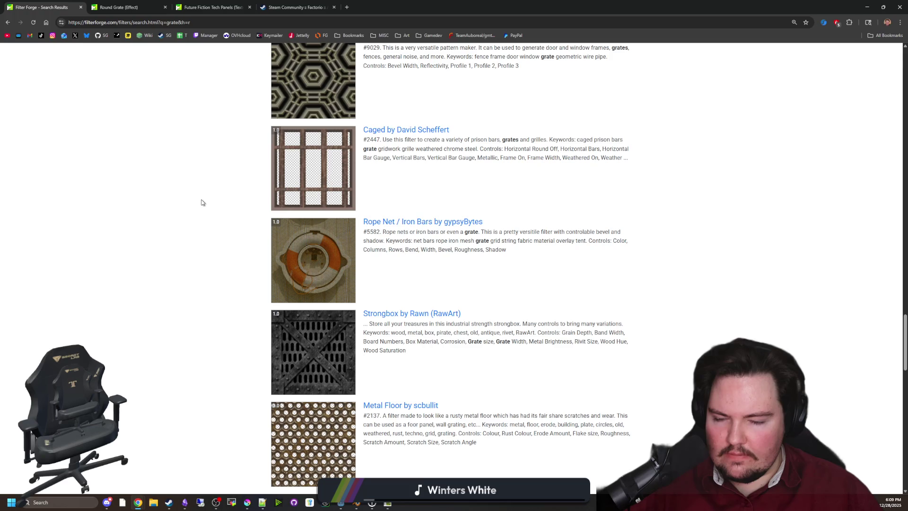
{"action": "scroll", "coordinate": [202, 203], "scroll_direction": "down", "scroll_amount": 4}
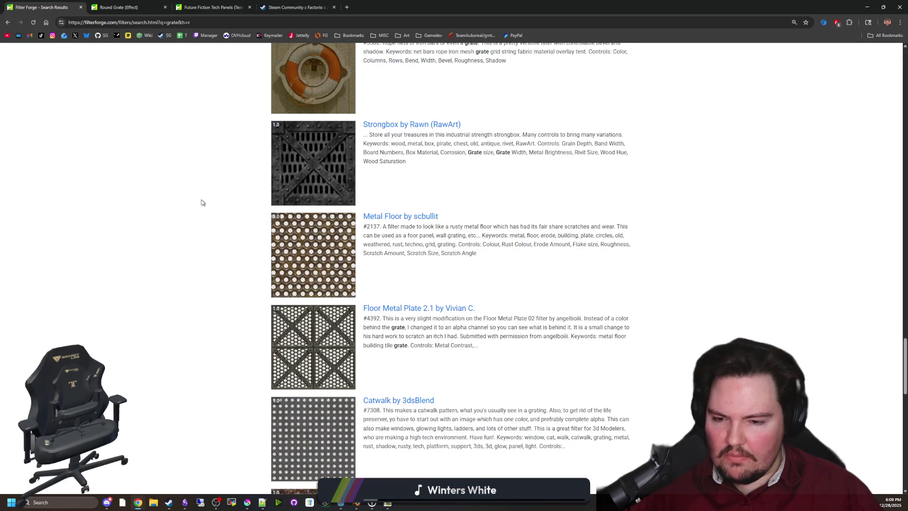
{"action": "scroll", "coordinate": [201, 202], "scroll_direction": "down", "scroll_amount": 1}
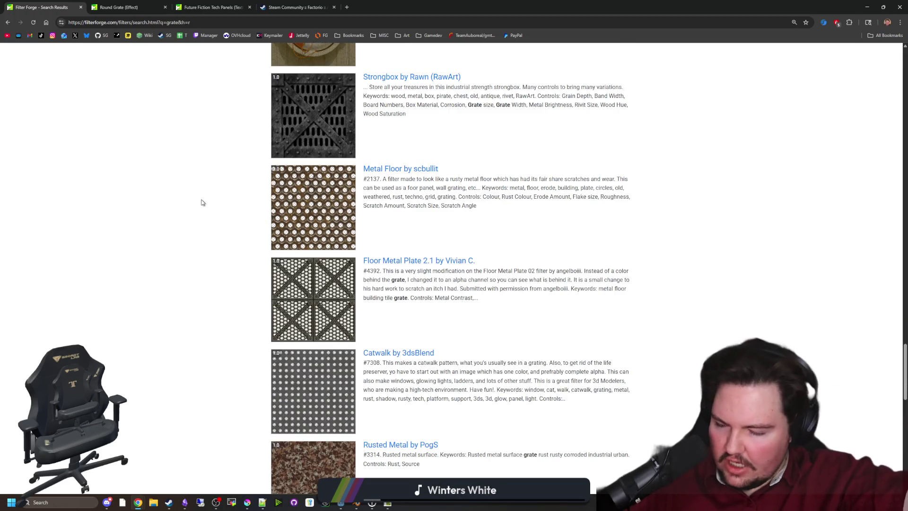
{"action": "scroll", "coordinate": [199, 236], "scroll_direction": "down", "scroll_amount": 3}
{"action": "scroll", "coordinate": [204, 244], "scroll_direction": "down", "scroll_amount": 4}
{"action": "scroll", "coordinate": [209, 243], "scroll_direction": "down", "scroll_amount": 8}
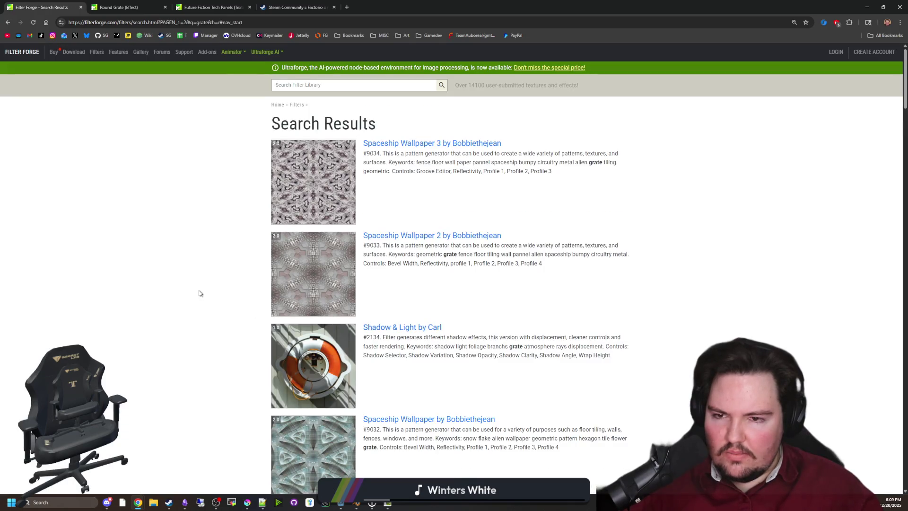
{"action": "scroll", "coordinate": [199, 292], "scroll_direction": "down", "scroll_amount": 18}
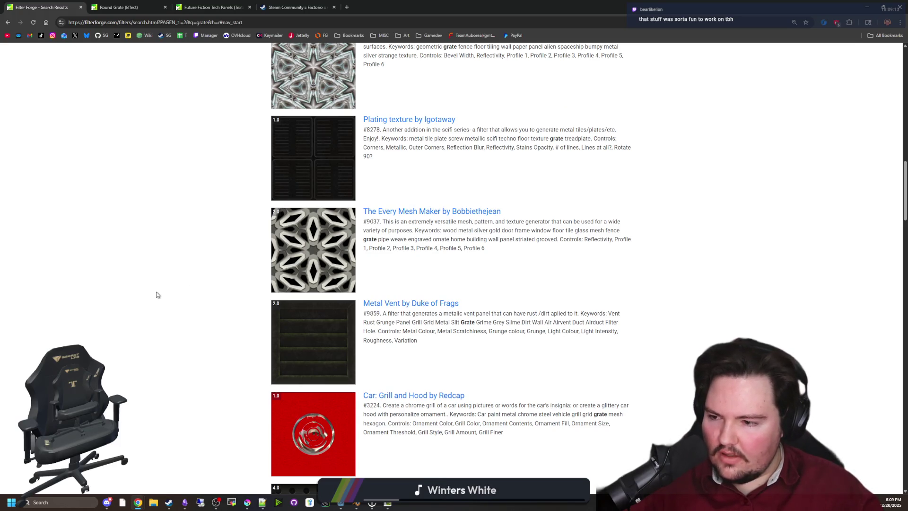
{"action": "scroll", "coordinate": [142, 274], "scroll_direction": "down", "scroll_amount": 4}
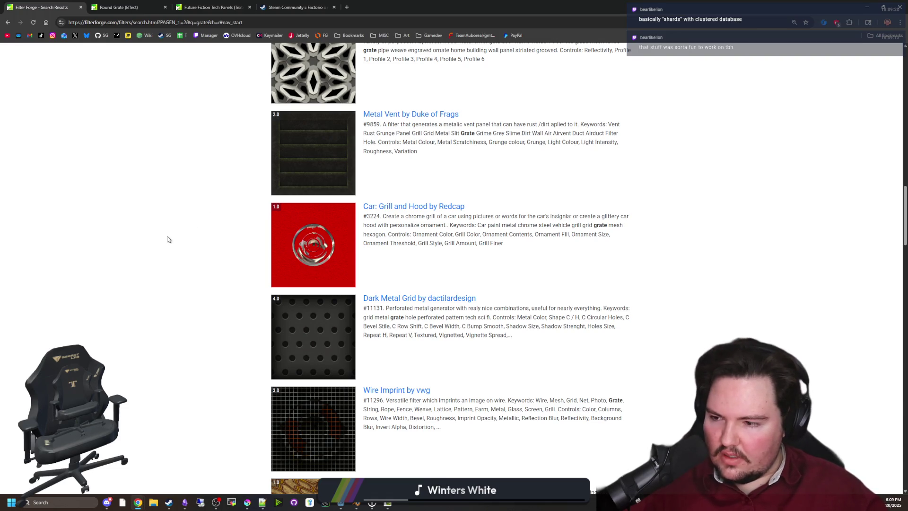
{"action": "scroll", "coordinate": [182, 257], "scroll_direction": "down", "scroll_amount": 5}
{"action": "scroll", "coordinate": [188, 226], "scroll_direction": "up", "scroll_amount": 2}
{"action": "scroll", "coordinate": [188, 226], "scroll_direction": "down", "scroll_amount": 19}
{"action": "scroll", "coordinate": [188, 227], "scroll_direction": "down", "scroll_amount": 17}
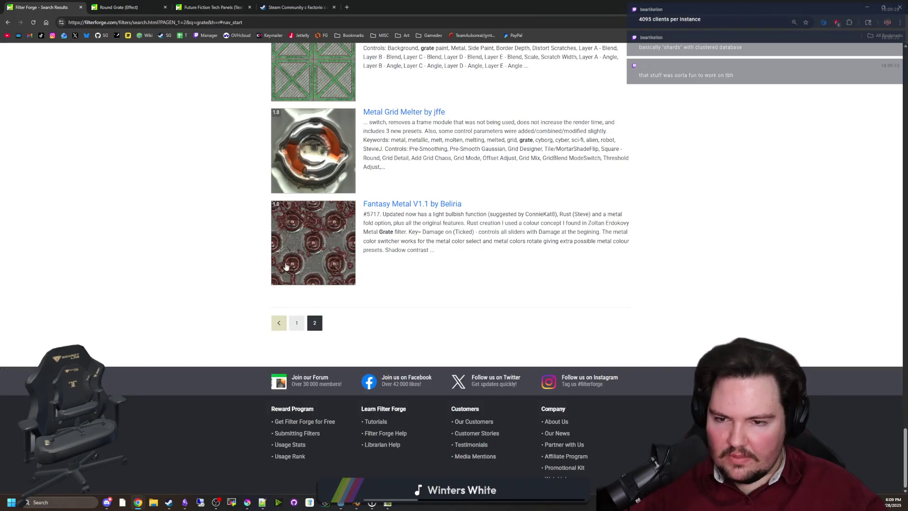
{"action": "scroll", "coordinate": [294, 323], "scroll_direction": "up", "scroll_amount": 4}
{"action": "scroll", "coordinate": [306, 322], "scroll_direction": "down", "scroll_amount": 2}
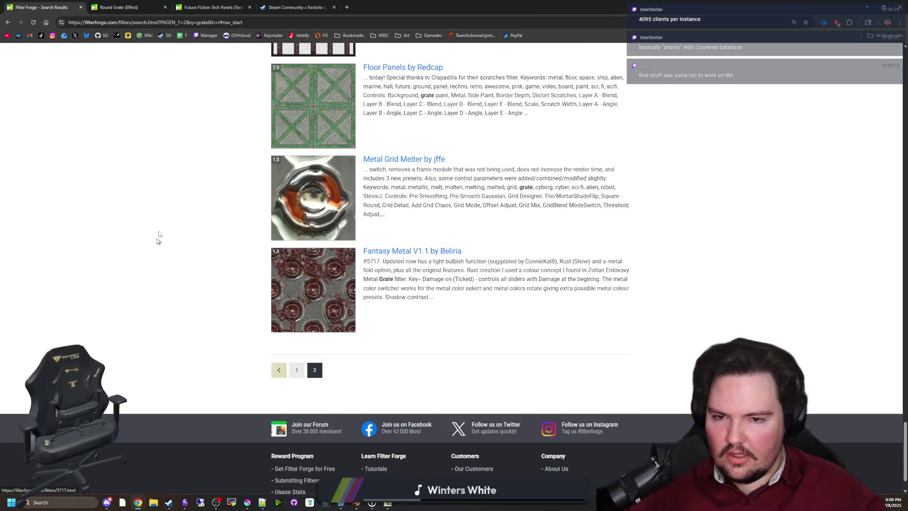
{"action": "scroll", "coordinate": [207, 126], "scroll_direction": "up", "scroll_amount": 20}
Step: Go to the Round Grate filter page and import it into Filter Forge
{"action": "left_click", "coordinate": [208, 7]}
{"action": "left_click", "coordinate": [154, 3]}
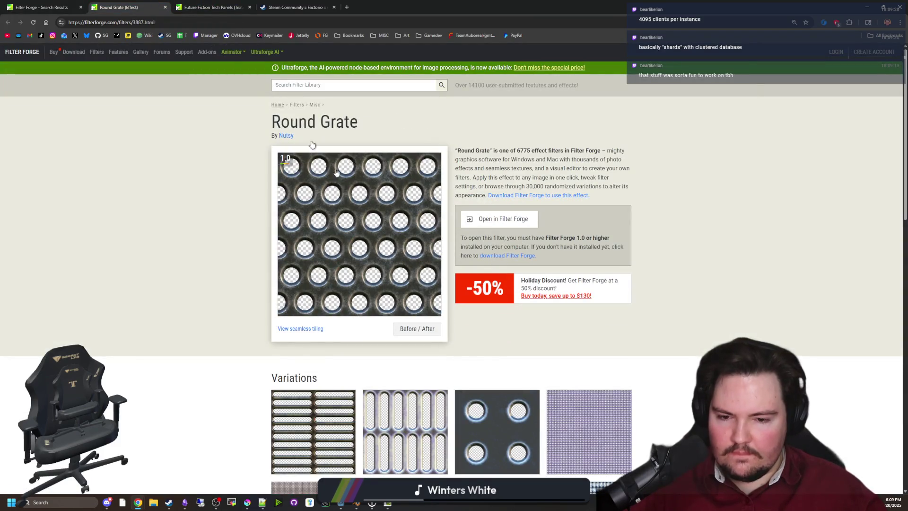
{"action": "scroll", "coordinate": [484, 225], "scroll_direction": "down", "scroll_amount": 8}
{"action": "scroll", "coordinate": [476, 256], "scroll_direction": "up", "scroll_amount": 3}
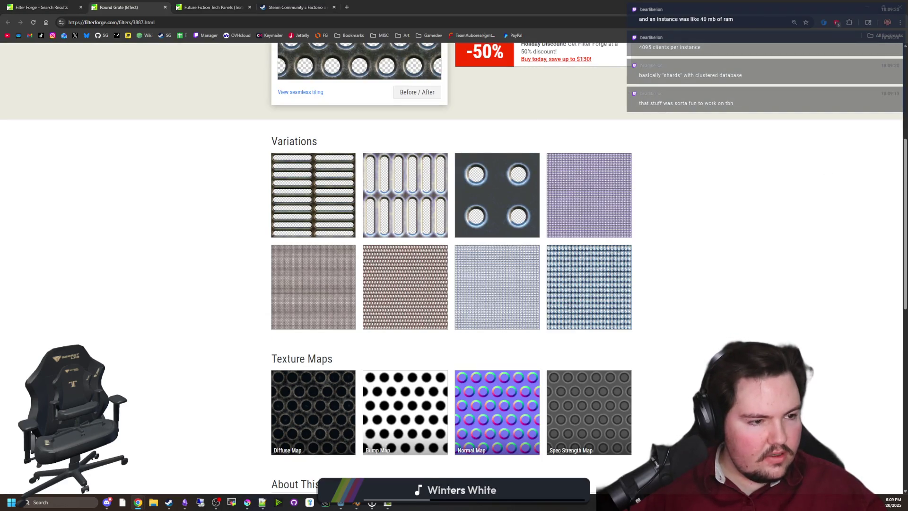
{"action": "scroll", "coordinate": [780, 241], "scroll_direction": "up", "scroll_amount": 5}
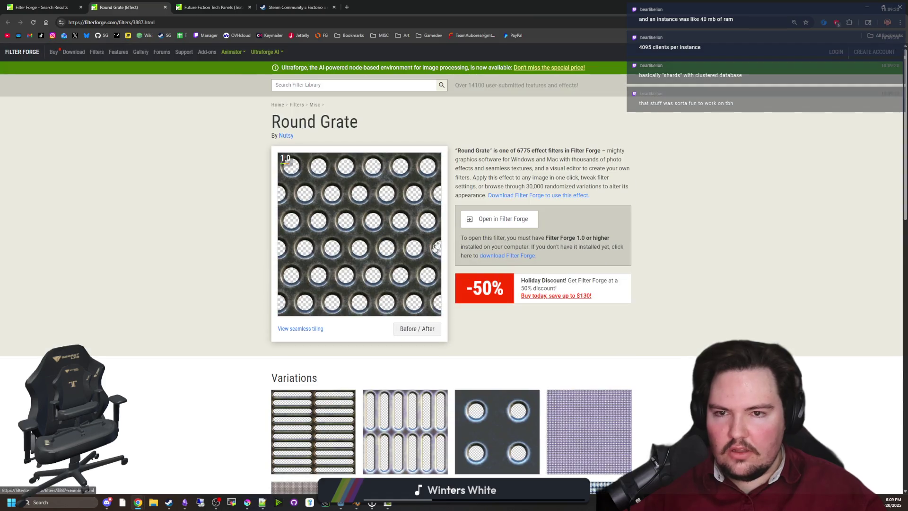
{"action": "left_click", "coordinate": [521, 221]}
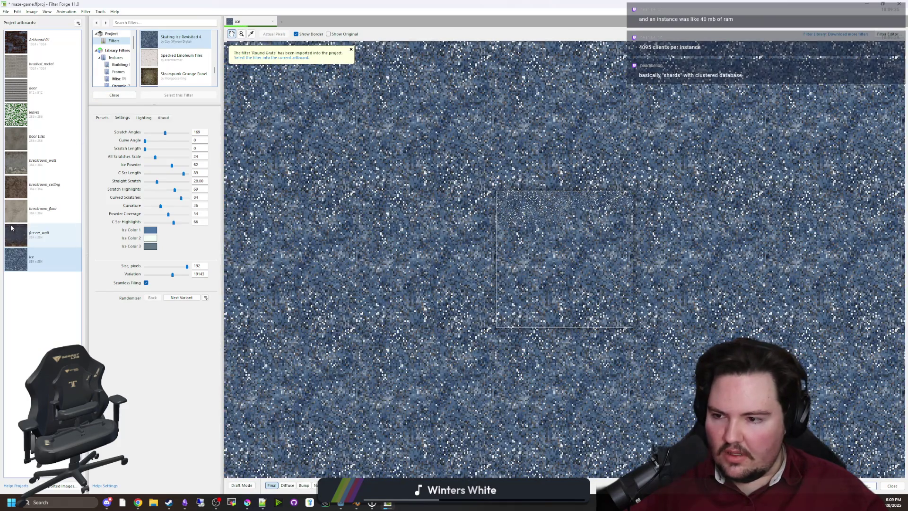
Step: Start a new artboard named 'grat'
{"action": "left_click", "coordinate": [78, 22]}
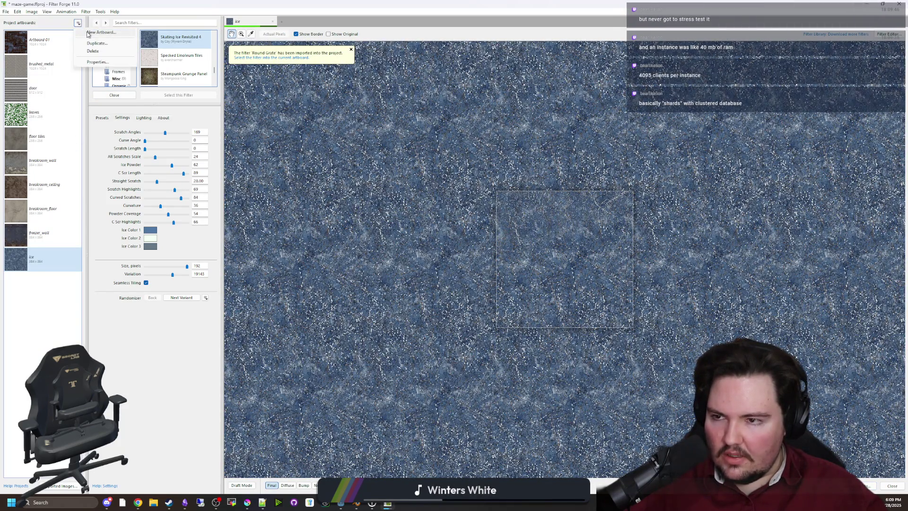
{"action": "left_click", "coordinate": [97, 34]}
{"action": "type", "text": "grat"}
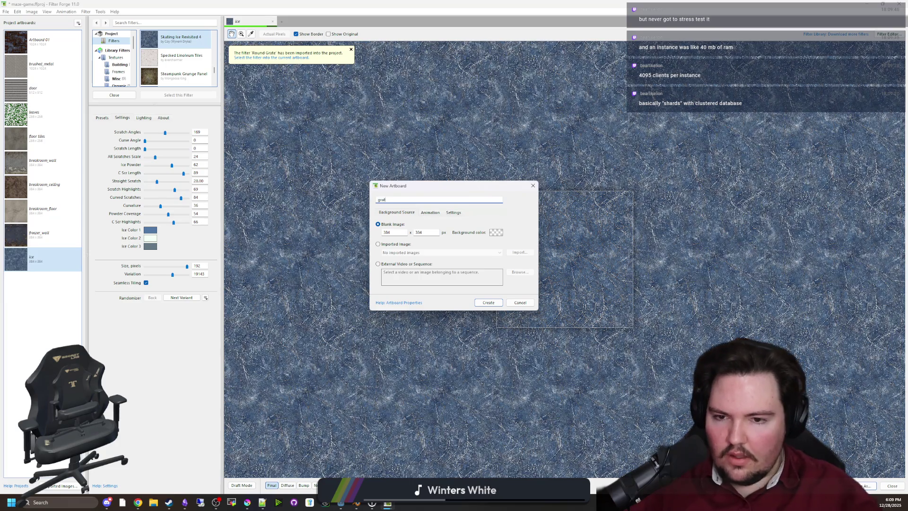